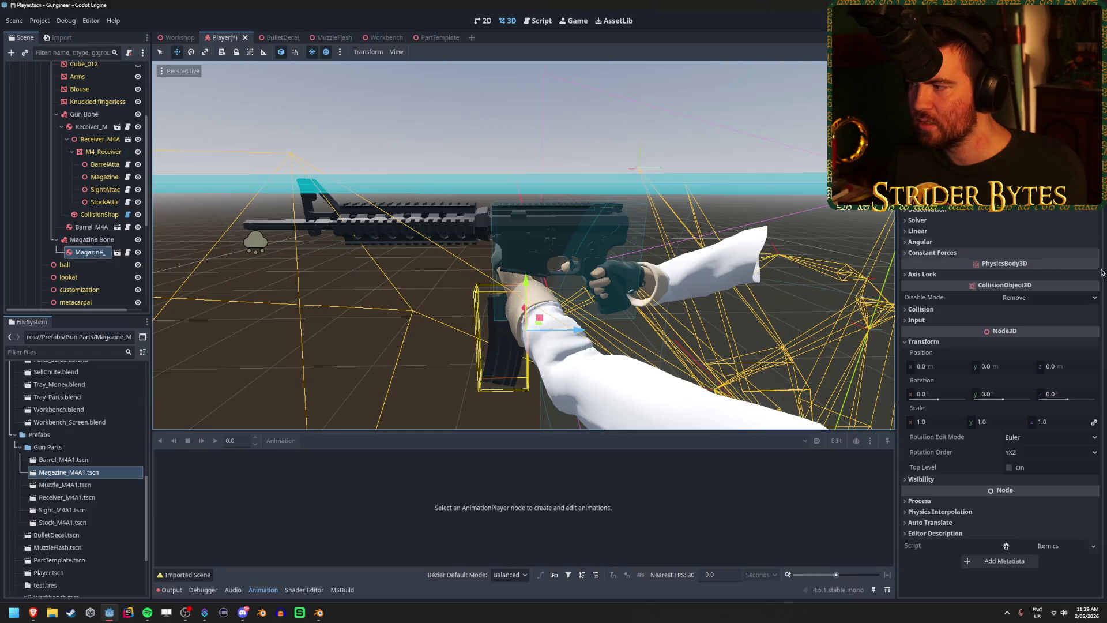
- Check the position property options on the barrel and magazine attach points
{"action": "right_click", "coordinate": [939, 354]}
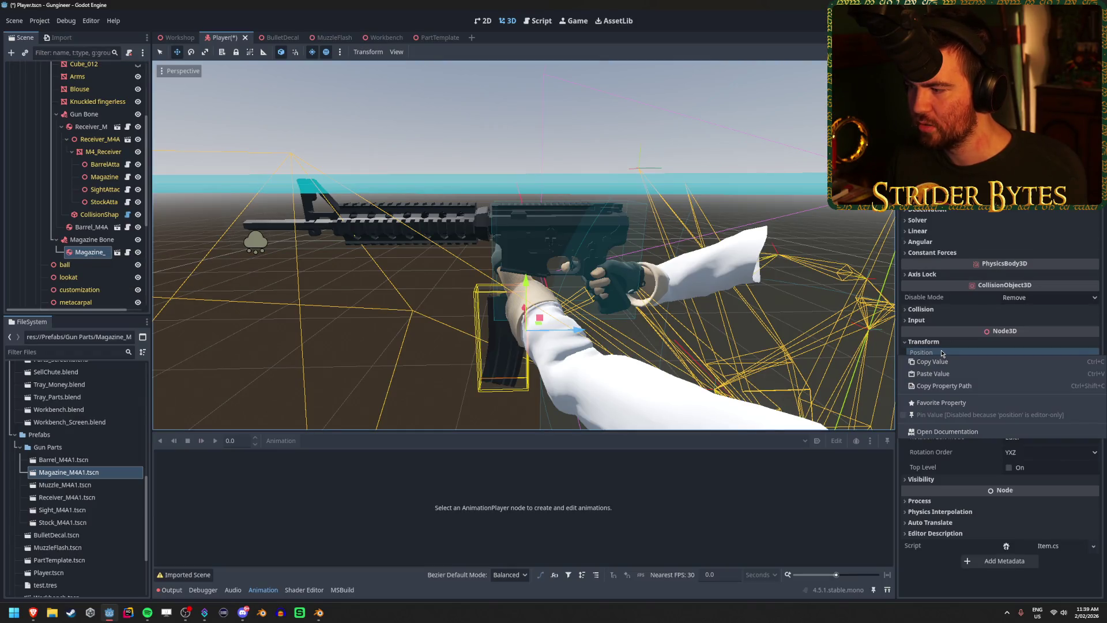
{"action": "key", "text": "Escape"}
{"action": "left_click", "coordinate": [109, 166]}
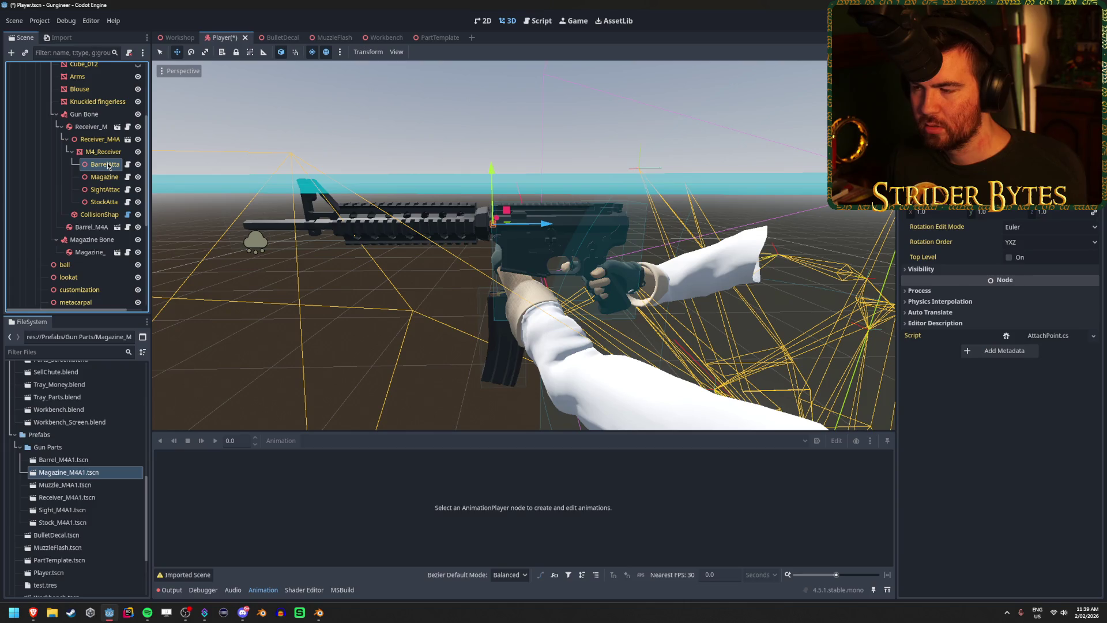
{"action": "left_click", "coordinate": [109, 177]}
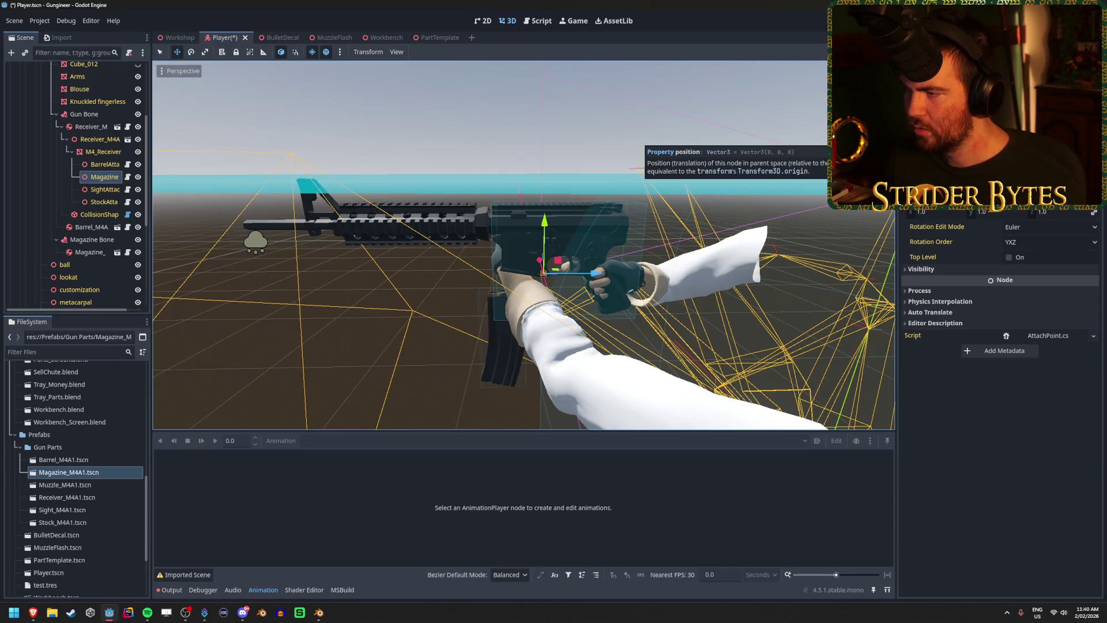
{"action": "right_click", "coordinate": [905, 141]}
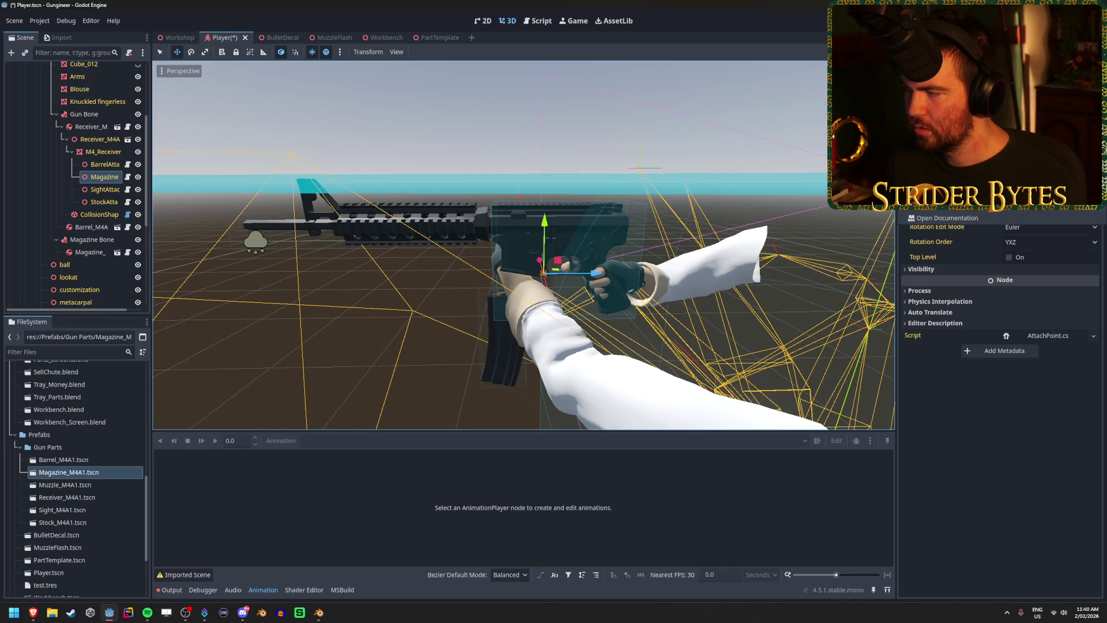
{"action": "key", "text": "Escape"}
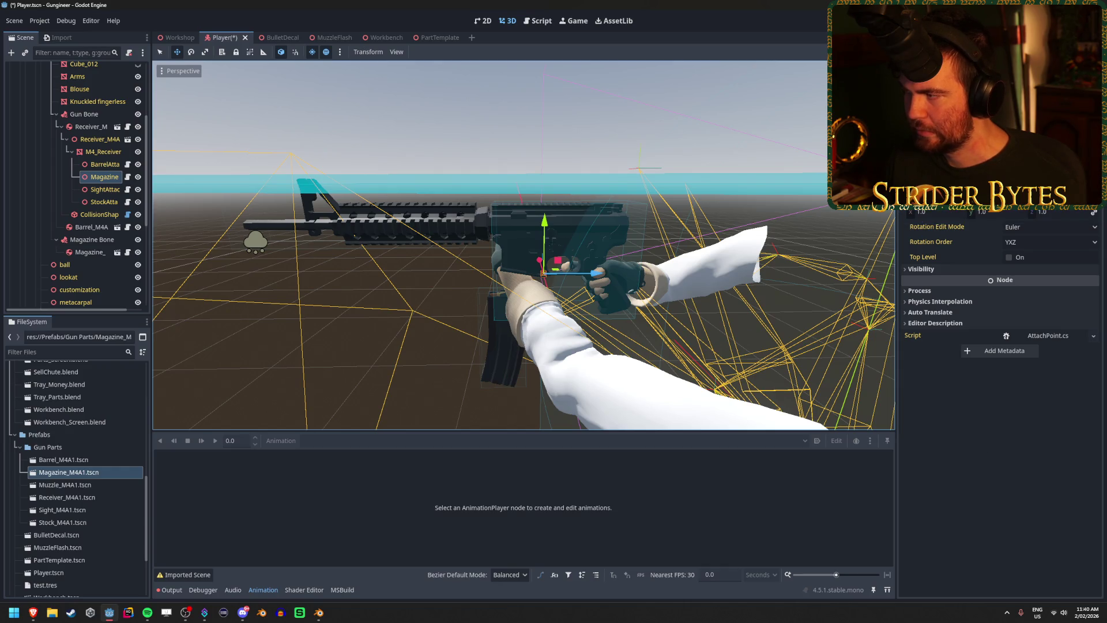
{"action": "right_click", "coordinate": [905, 141]}
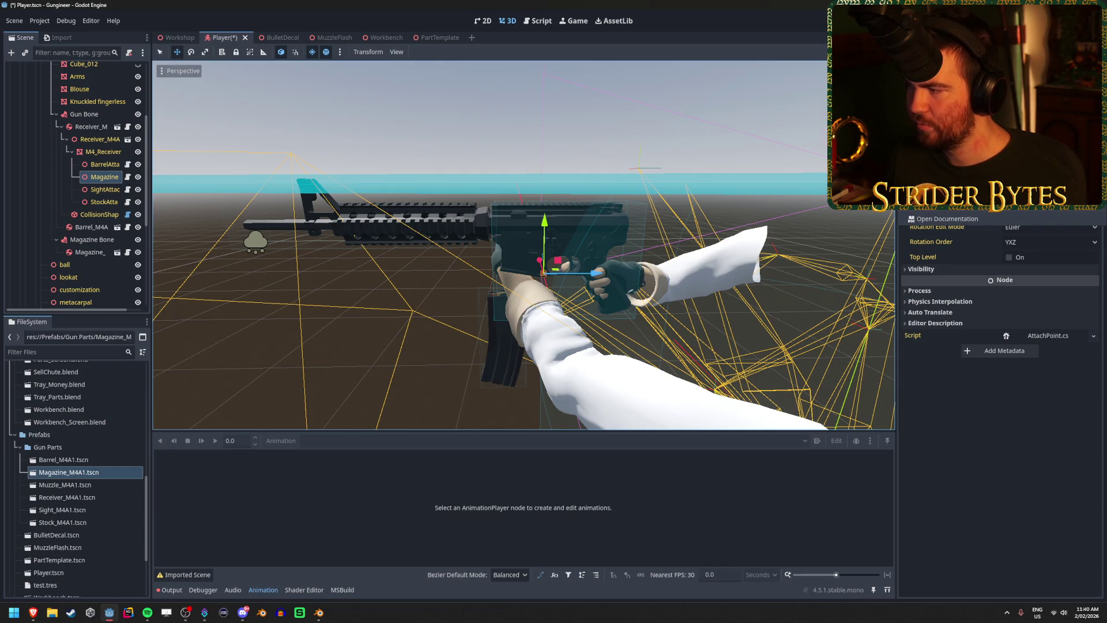
{"action": "key", "text": "Escape"}
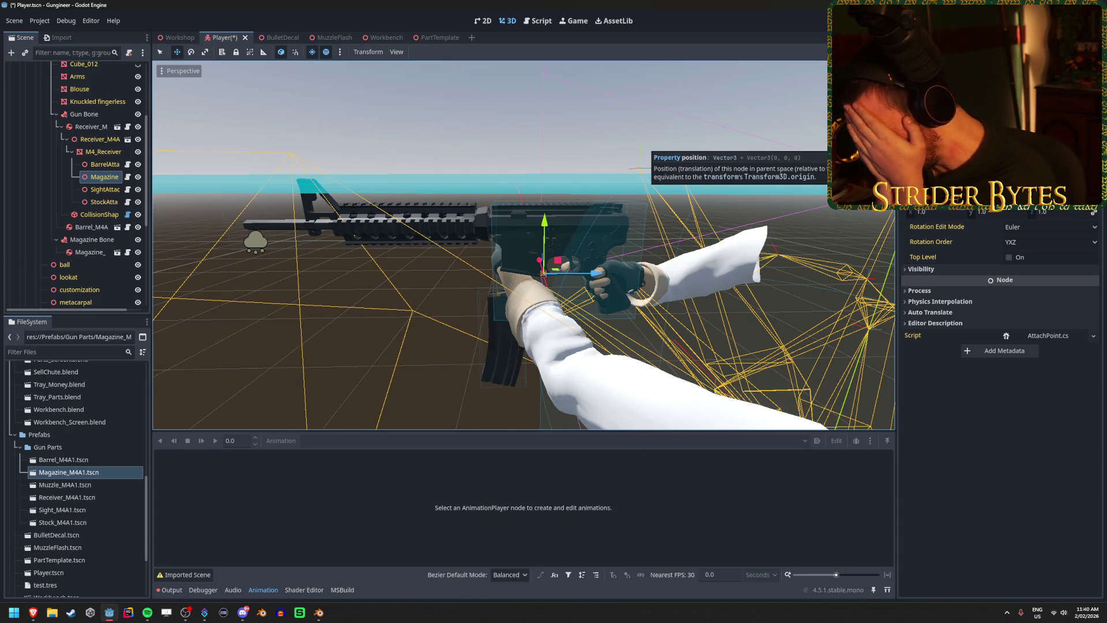
- Paste the copied position onto the magazine and drag it up to 0, 0.097, 0.03
{"action": "left_click", "coordinate": [91, 252]}
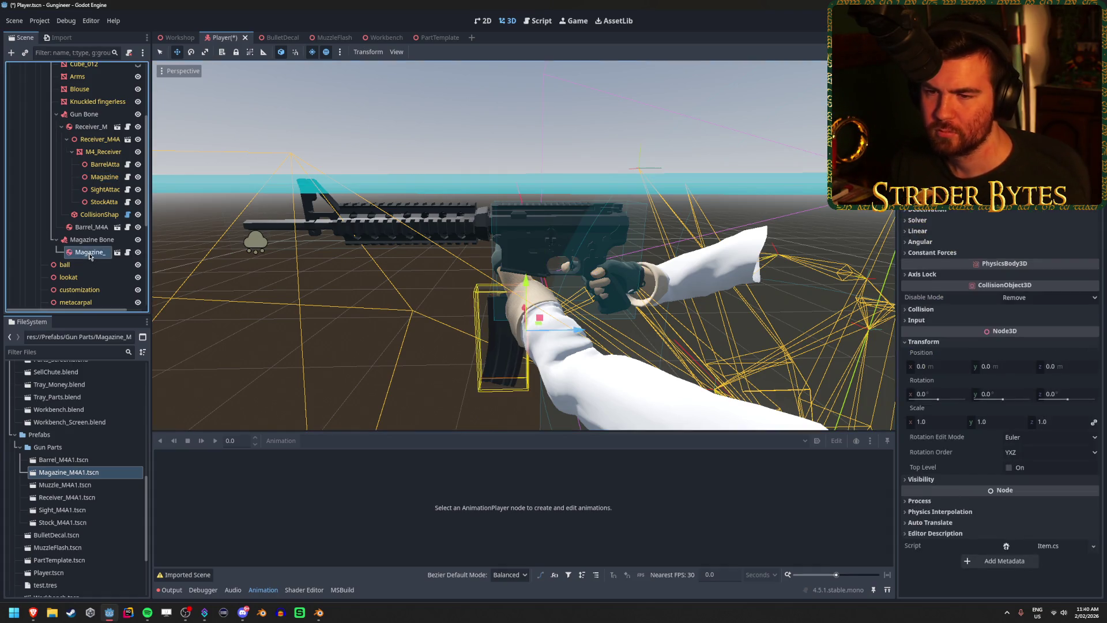
{"action": "right_click", "coordinate": [933, 362]}
{"action": "left_click", "coordinate": [941, 374]}
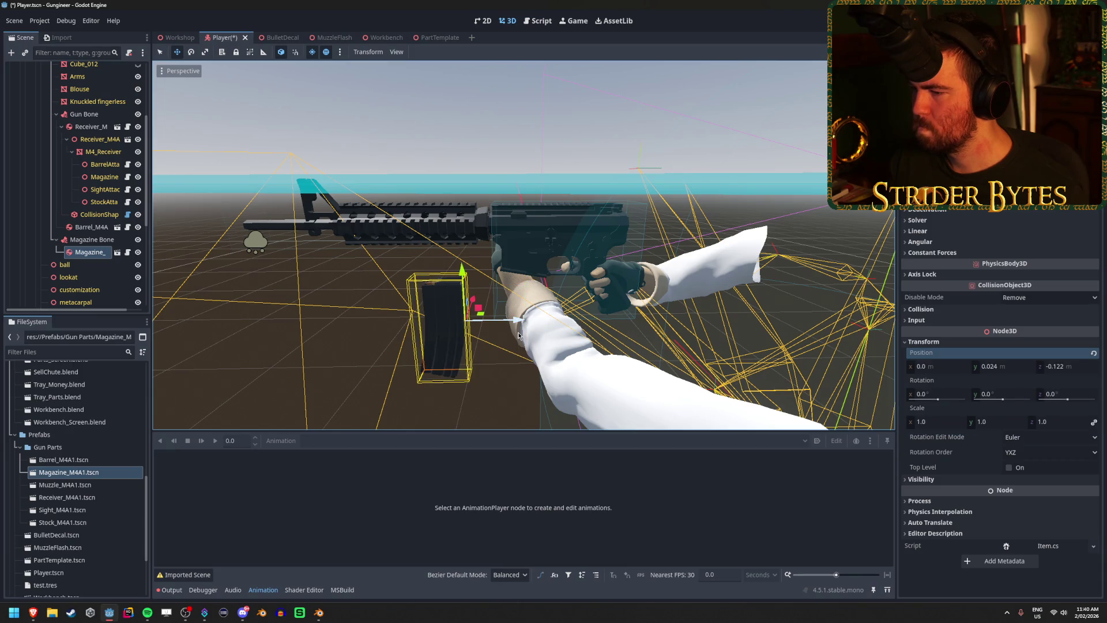
{"action": "left_click_drag", "start_coordinate": [516, 325], "coordinate": [593, 321]}
{"action": "left_click_drag", "start_coordinate": [545, 271], "coordinate": [548, 227]}
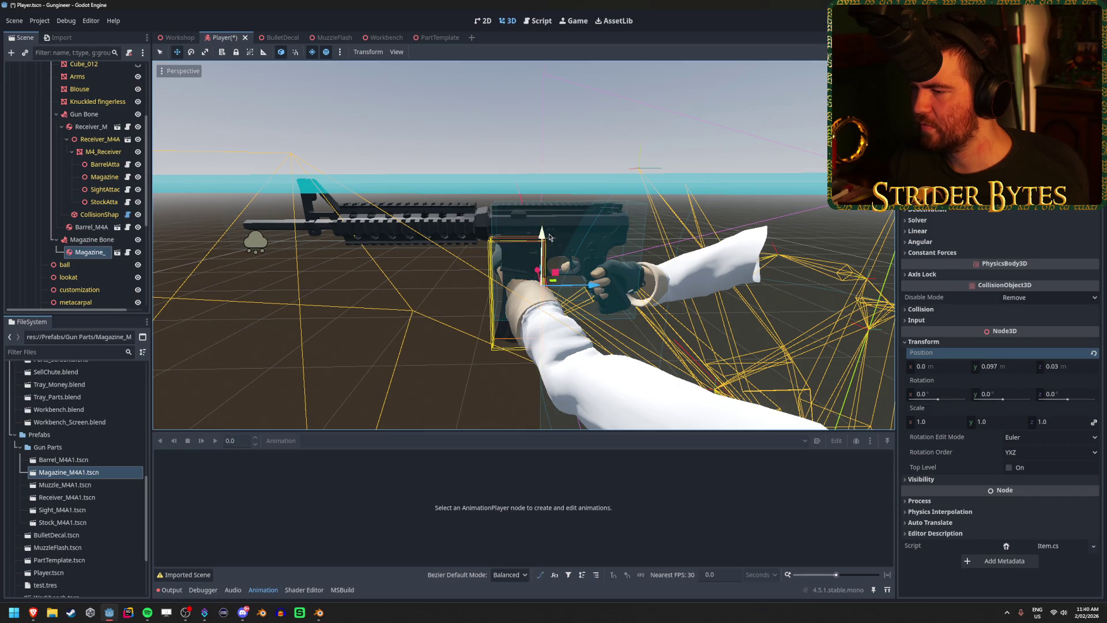
{"action": "key", "text": "f"}
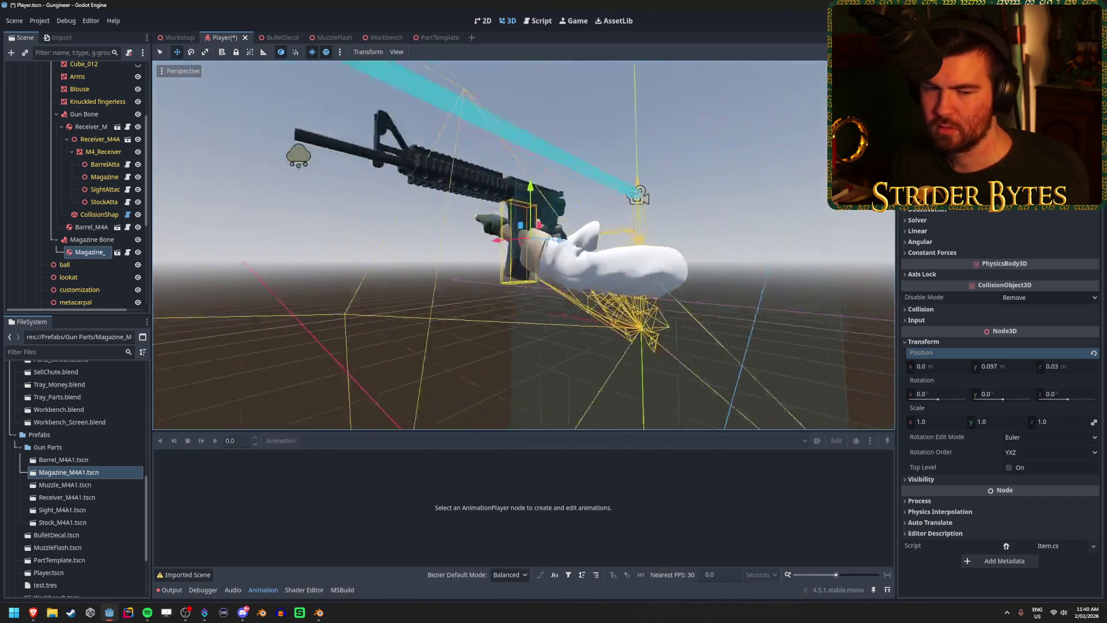
- Save Player.tscn and orbit the view to inspect the rifle from both sides
{"action": "key", "text": "ctrl+s"}
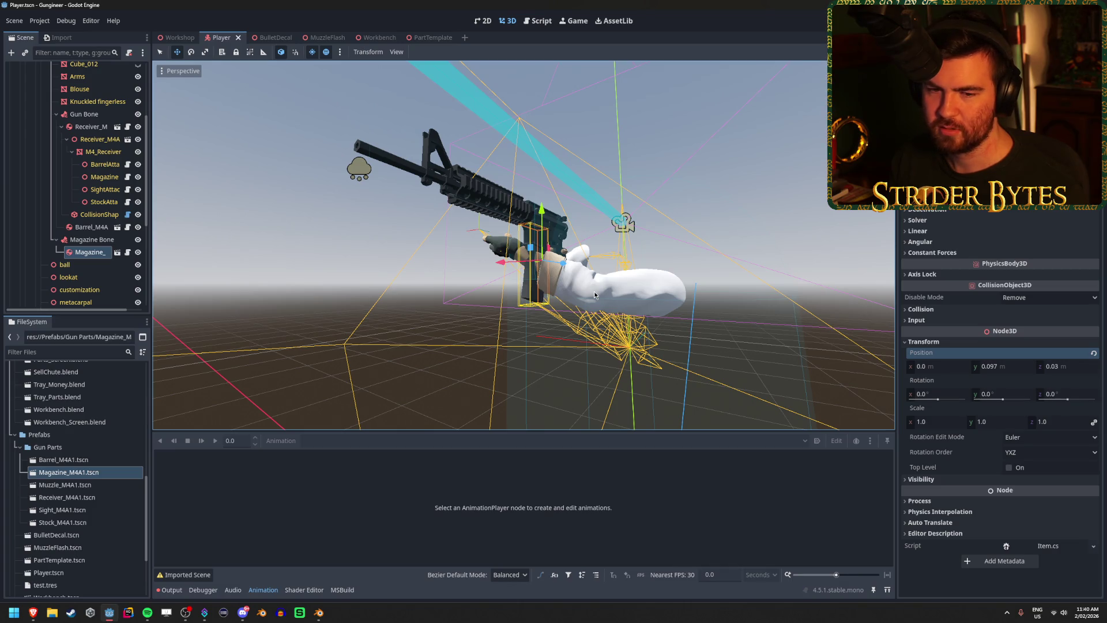
{"action": "left_click_drag", "start_coordinate": [594, 291], "coordinate": [537, 276]}
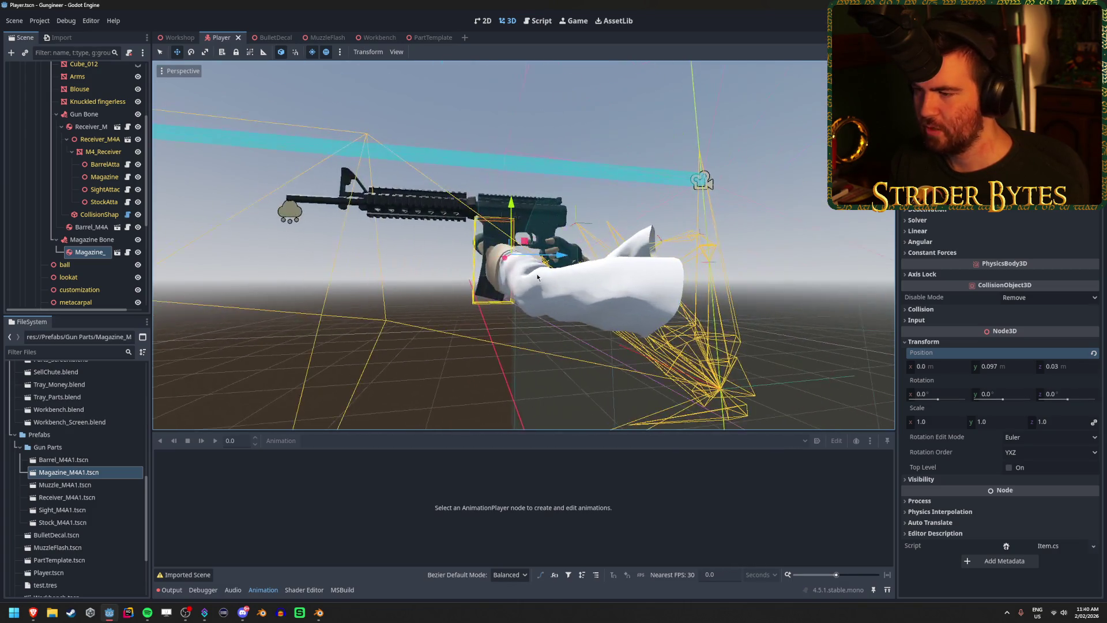
{"action": "left_click", "coordinate": [283, 267]}
{"action": "mouse_move", "coordinate": [283, 268]}
{"action": "left_mouse_down"}
{"action": "mouse_move", "coordinate": [576, 265]}
{"action": "mouse_move", "coordinate": [281, 286]}
{"action": "left_mouse_up"}
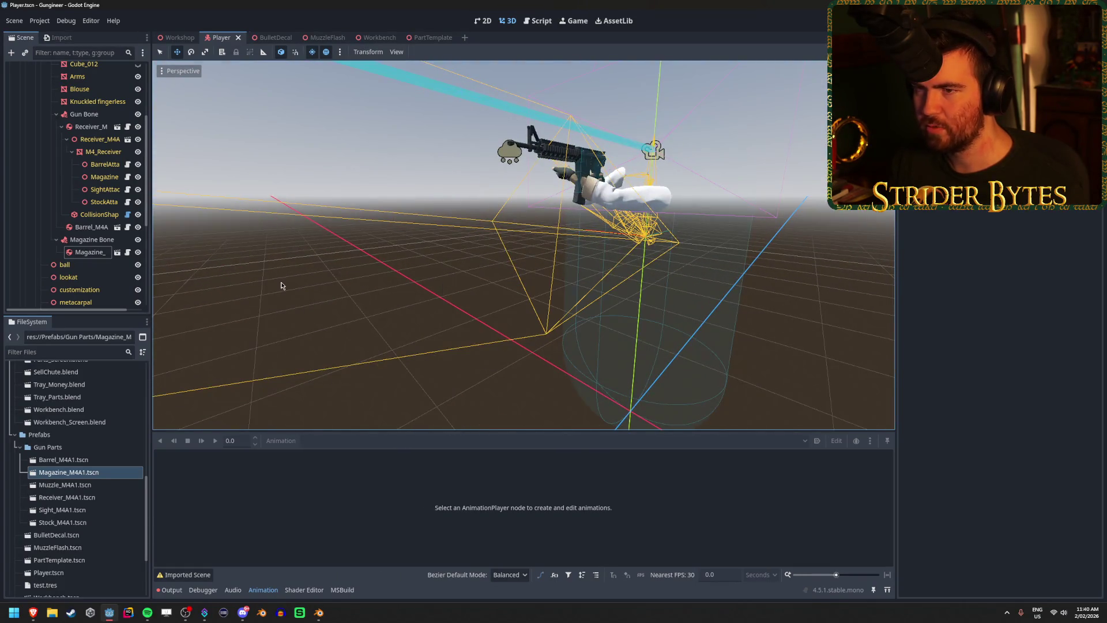
- Test-run the game to see the rifle parts in hand, then stop it and view the rifle side-on
{"action": "key", "text": "F5"}
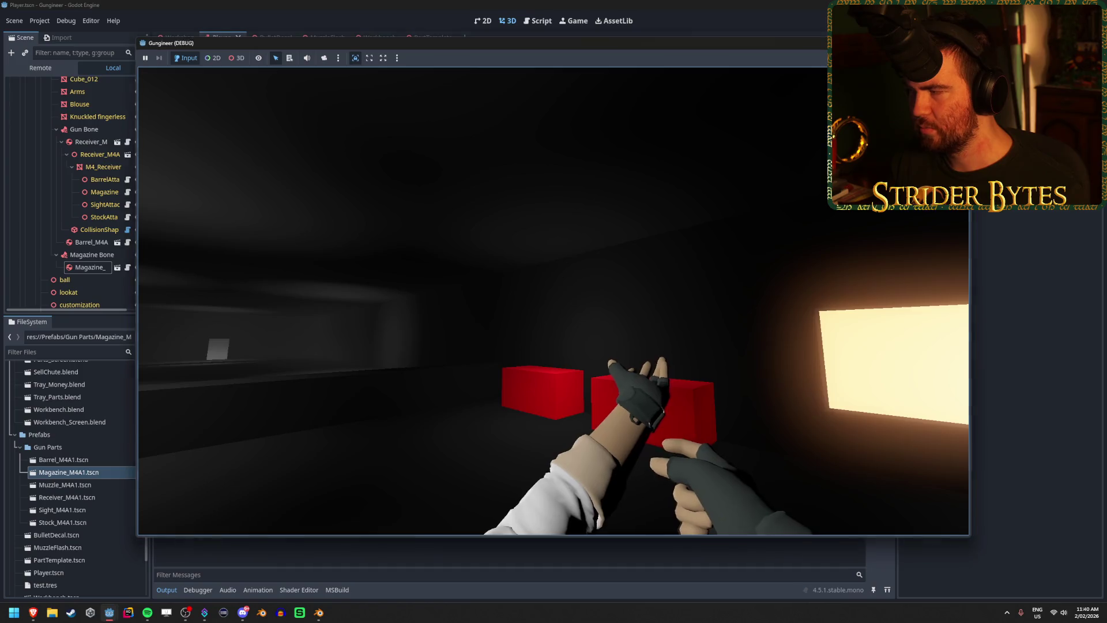
{"action": "key", "text": "F8"}
{"action": "left_click_drag", "start_coordinate": [568, 206], "coordinate": [574, 209]}
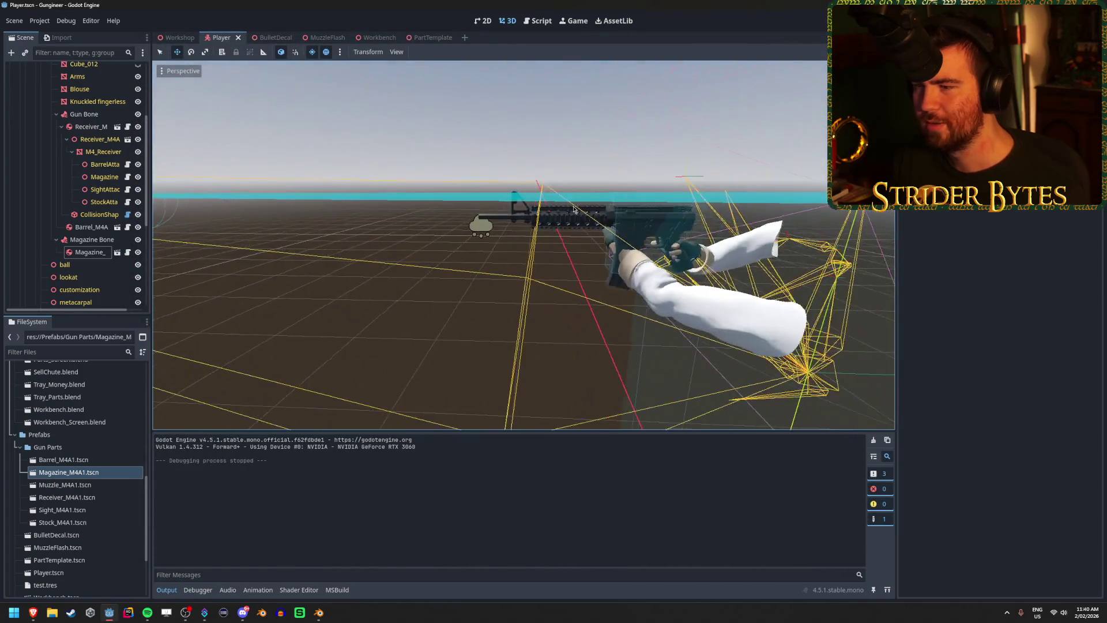
{"action": "left_click", "coordinate": [74, 240]}
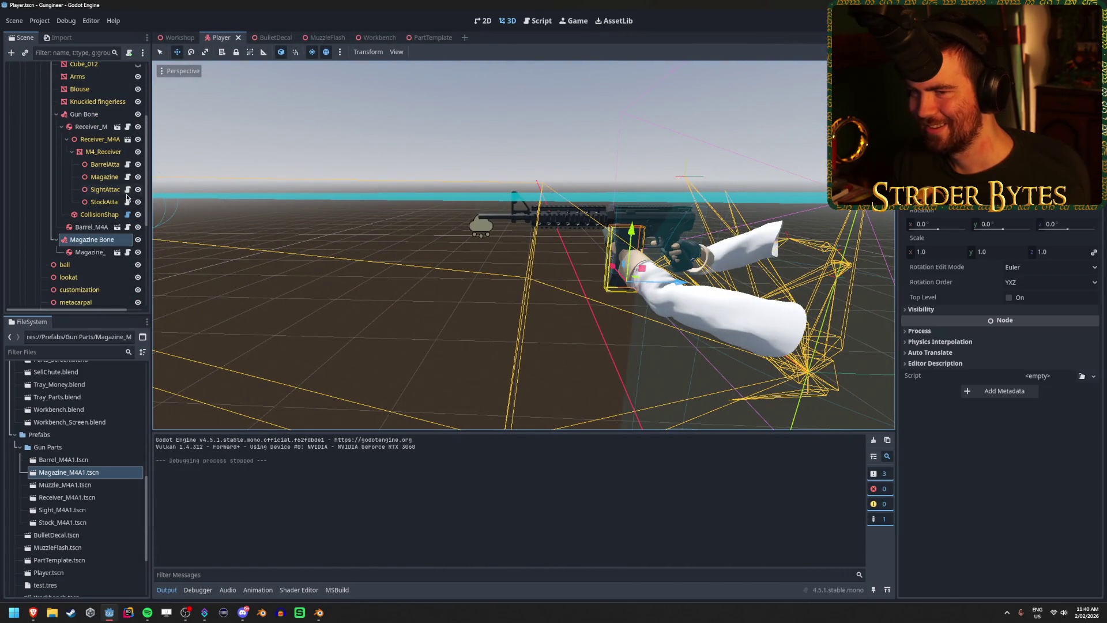
{"action": "left_click", "coordinate": [93, 128]}
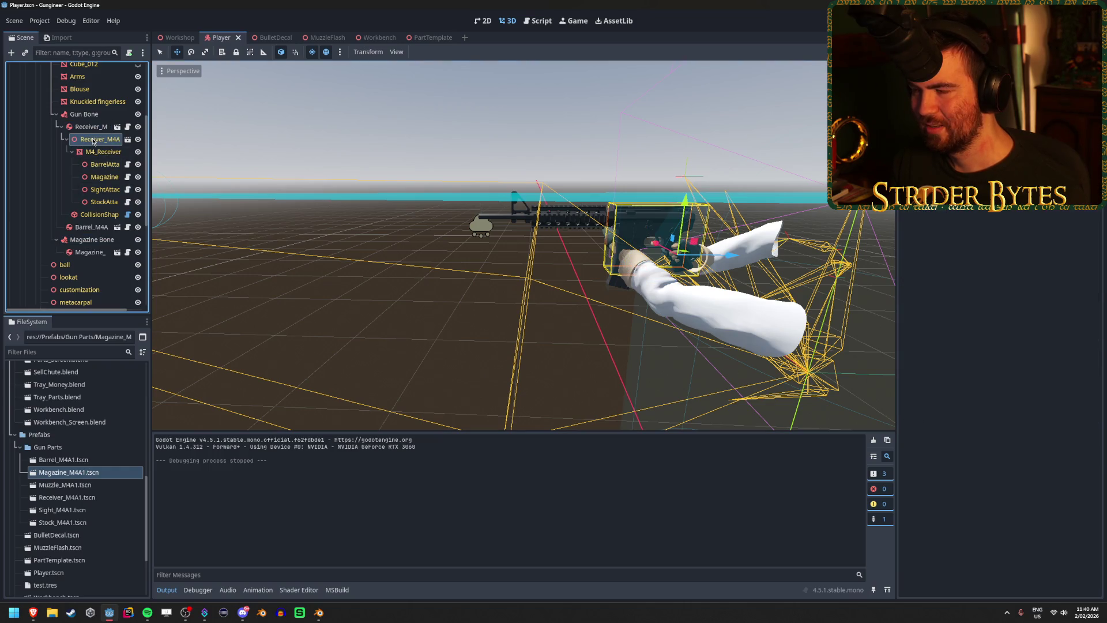
{"action": "left_click", "coordinate": [93, 148]}
{"action": "left_click", "coordinate": [94, 128]}
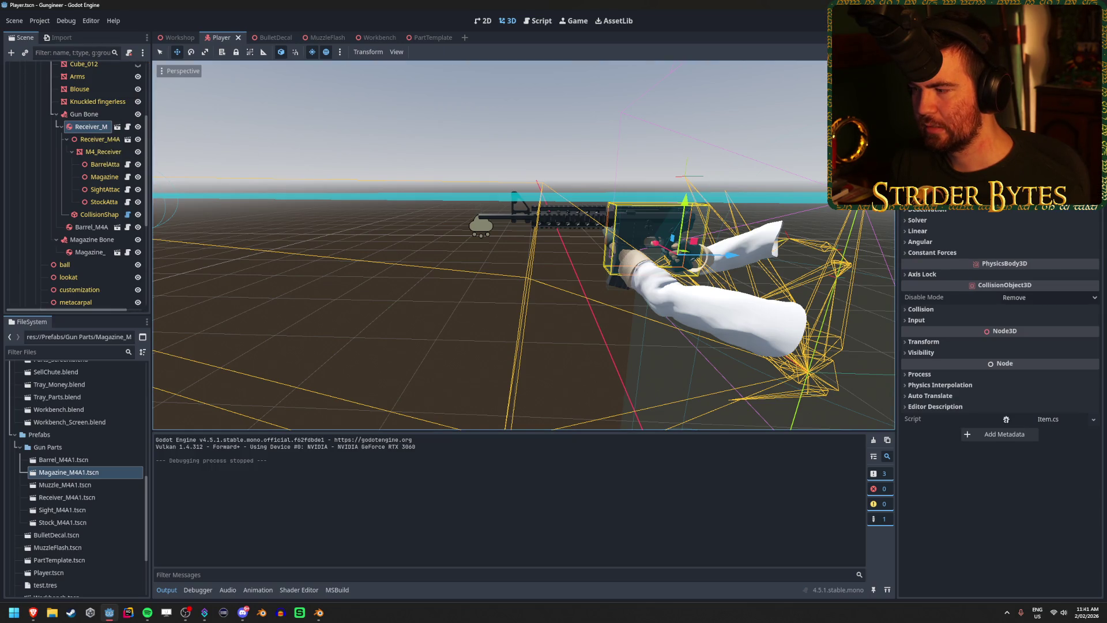
{"action": "key", "text": "F5"}
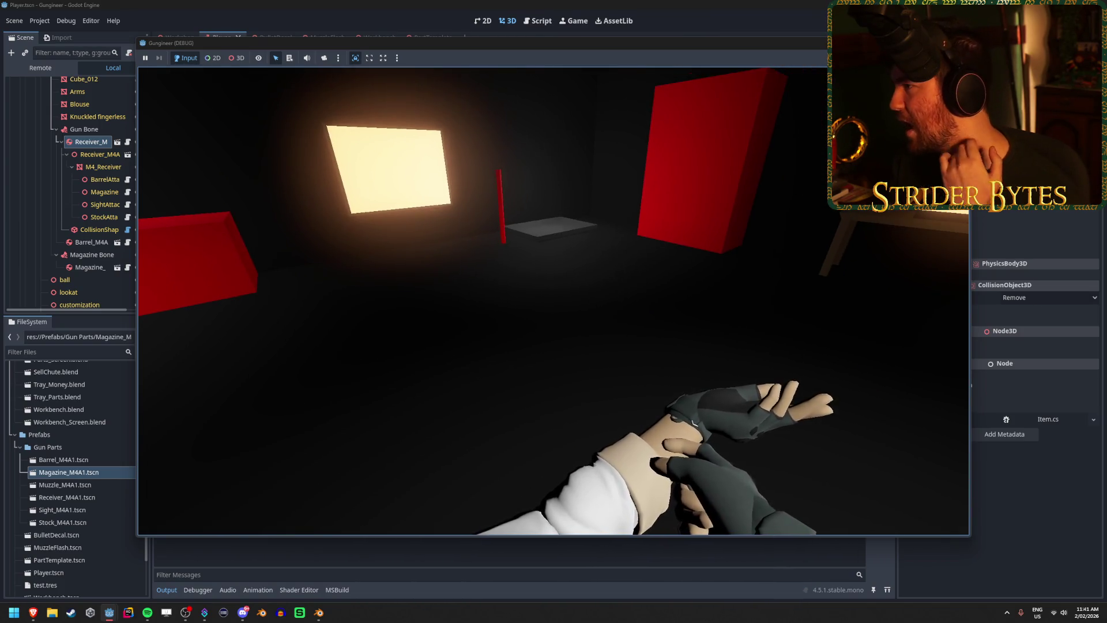
{"action": "key", "text": "F8"}
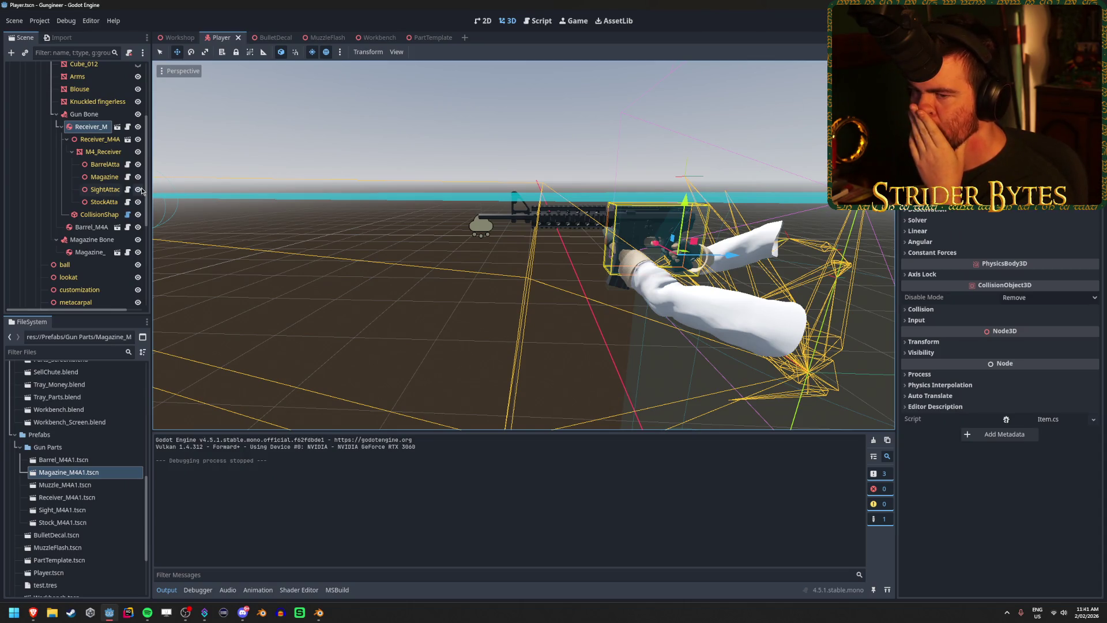
{"action": "left_click", "coordinate": [94, 141]}
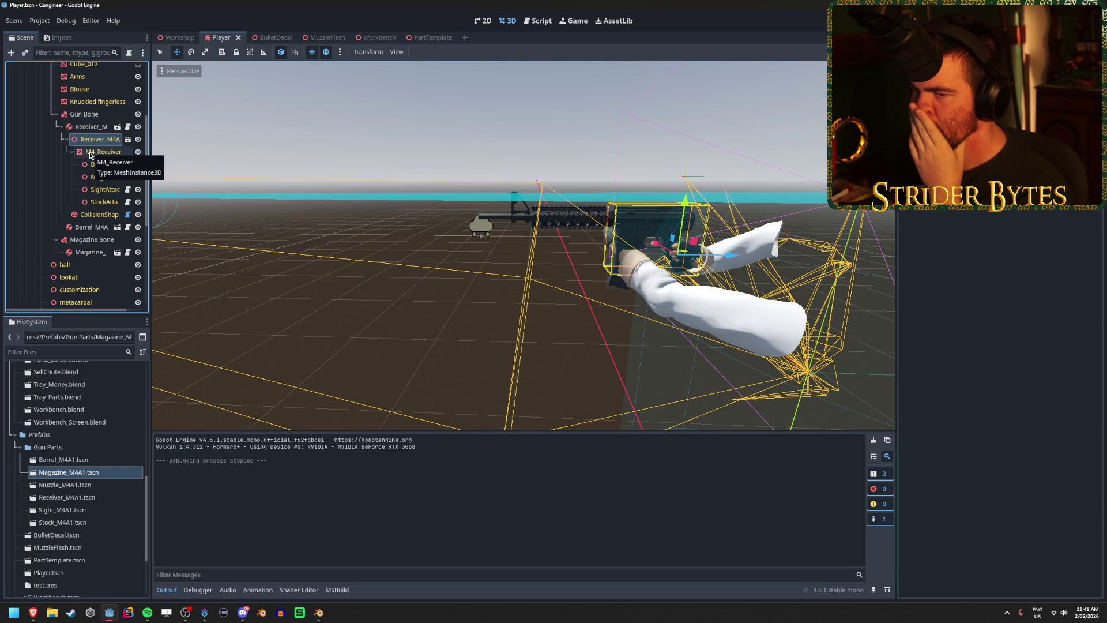
{"action": "left_click", "coordinate": [92, 152]}
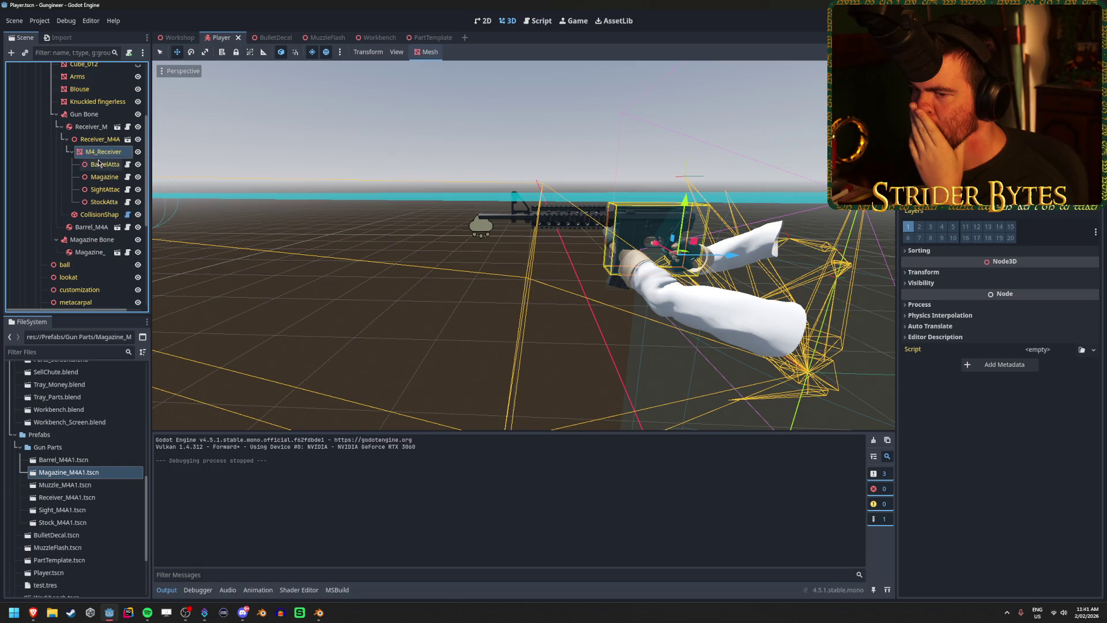
{"action": "left_click", "coordinate": [100, 164]}
{"action": "left_click", "coordinate": [95, 217]}
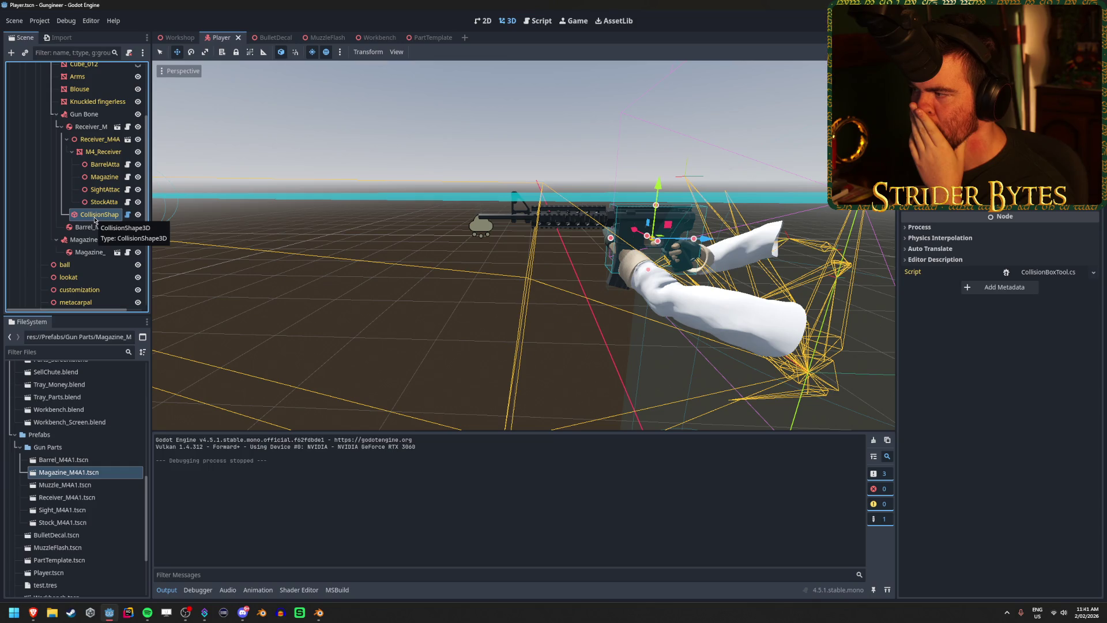
{"action": "left_click", "coordinate": [105, 142]}
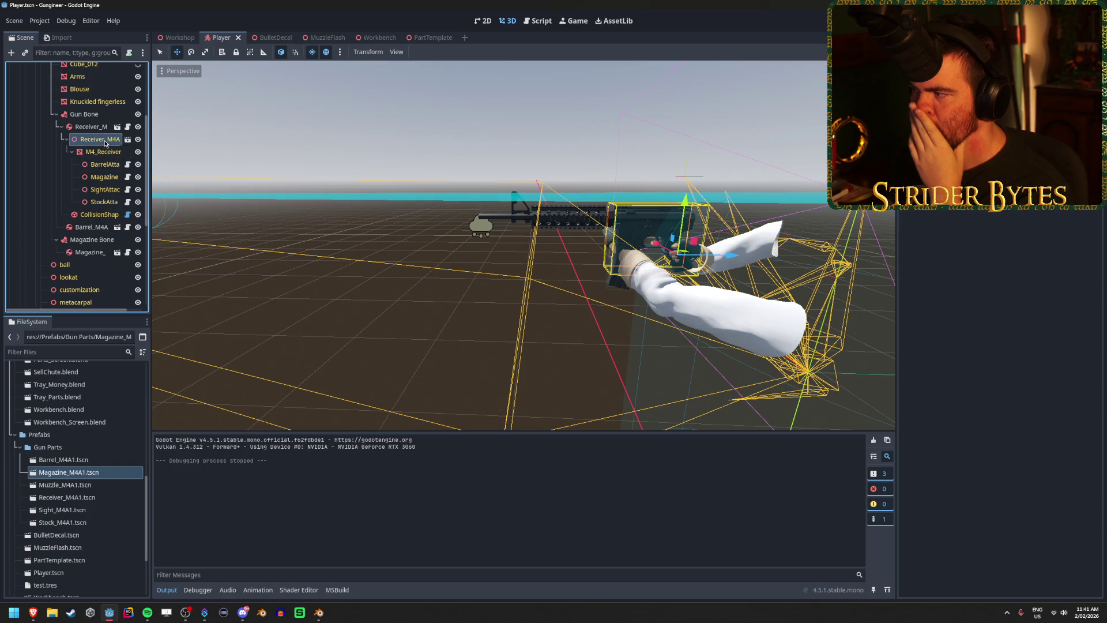
{"action": "key", "text": "Up"}
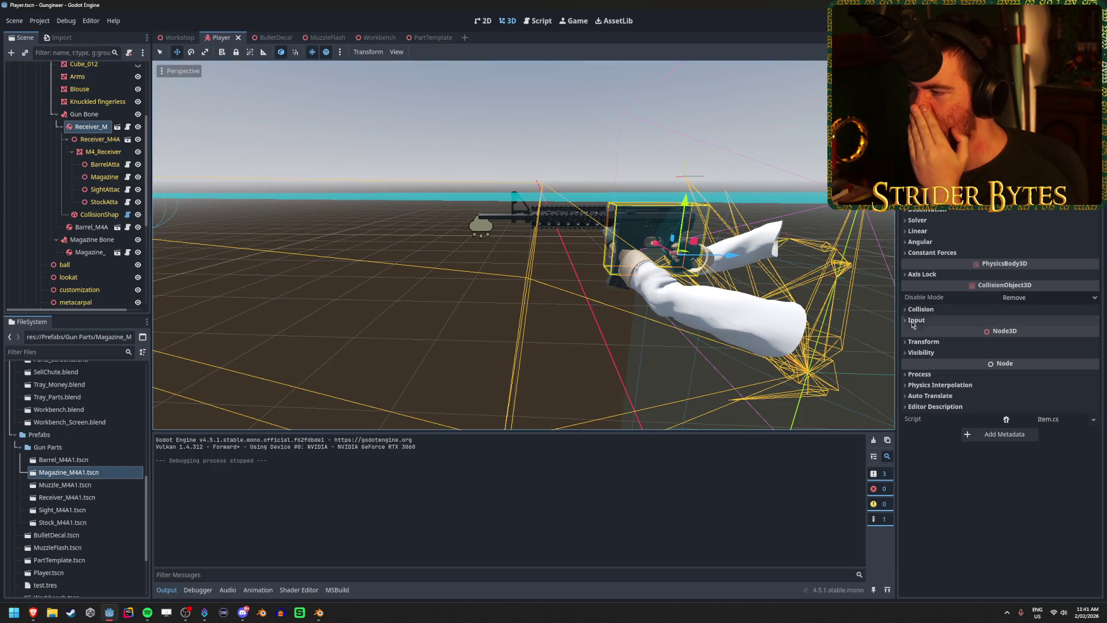
{"action": "left_click", "coordinate": [948, 310]}
- Collapse the collision layers and expand Receiver_M's physics sections down to Deactivation
{"action": "left_click", "coordinate": [949, 309]}
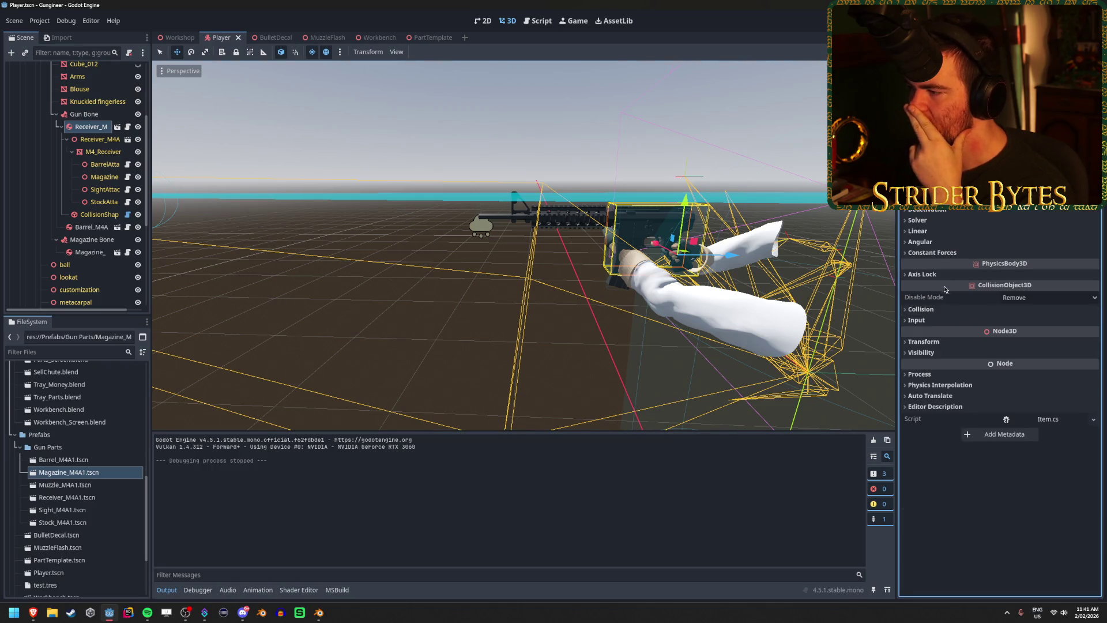
{"action": "left_click", "coordinate": [943, 255]}
{"action": "left_click", "coordinate": [943, 254]}
{"action": "left_click", "coordinate": [939, 241]}
{"action": "left_click", "coordinate": [941, 231]}
{"action": "left_click", "coordinate": [942, 220]}
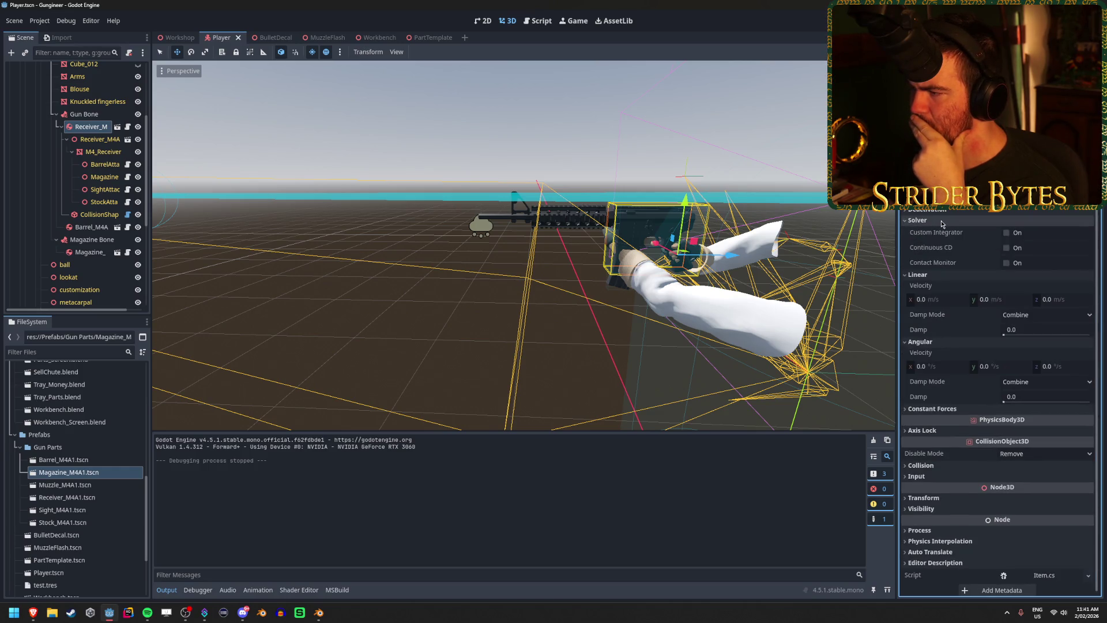
{"action": "left_click", "coordinate": [944, 211]}
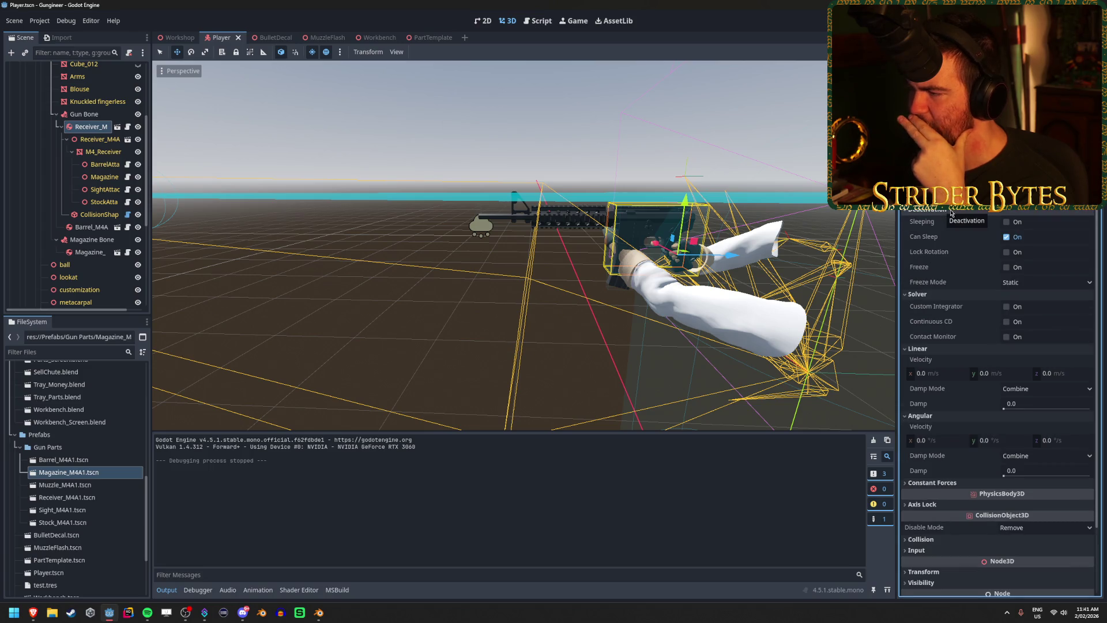
- Turn on Sleeping and Freeze for Receiver_M and launch the game
{"action": "left_click", "coordinate": [1006, 222]}
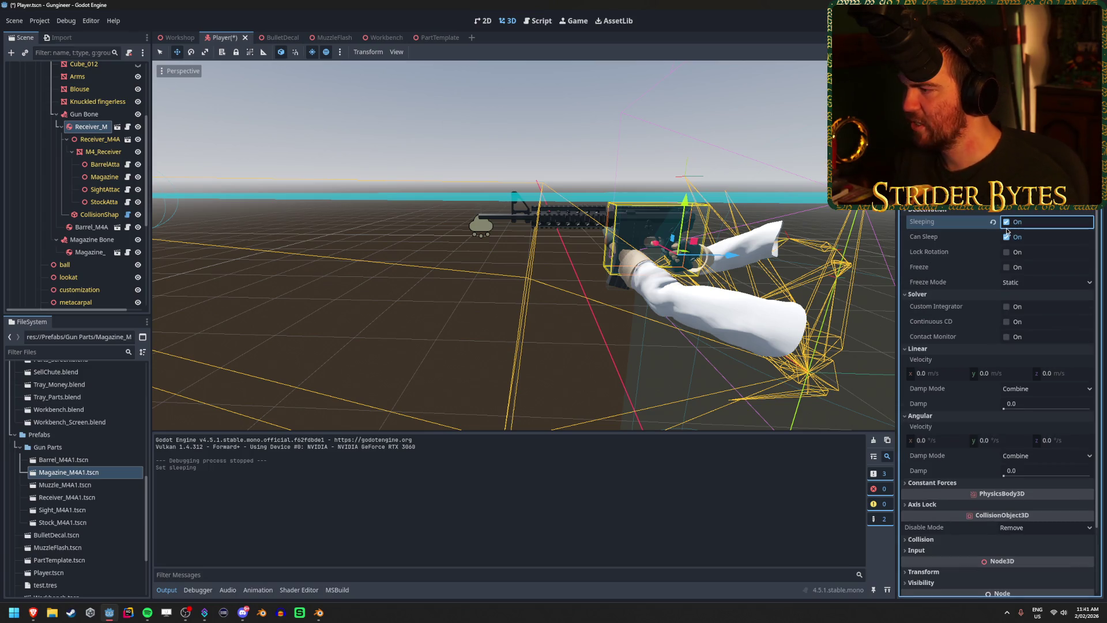
{"action": "left_click", "coordinate": [1006, 268]}
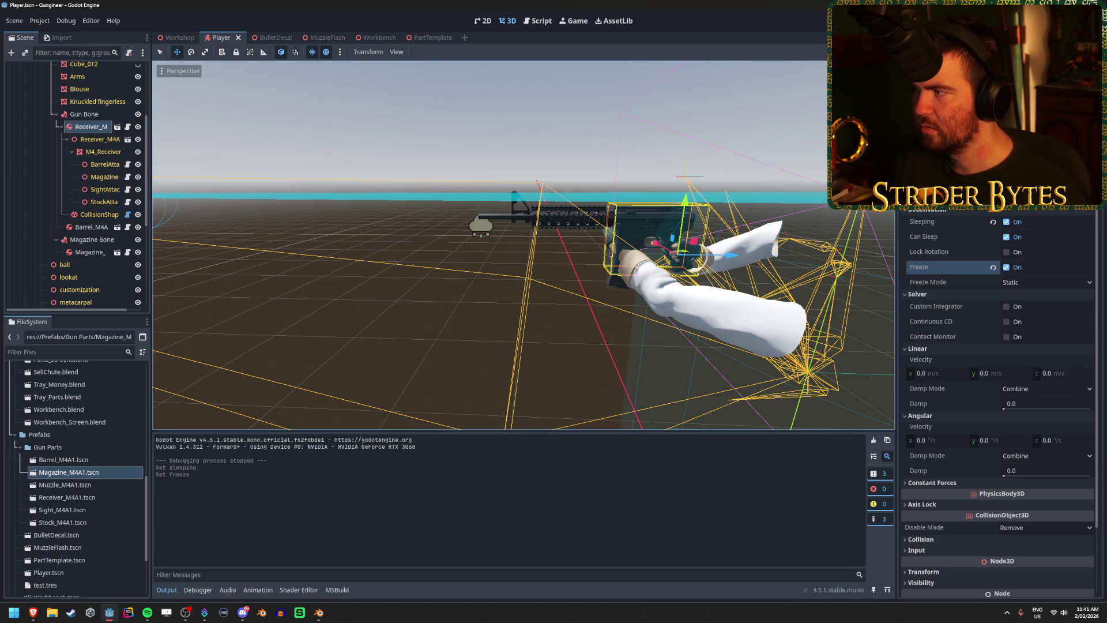
{"action": "key", "text": "F5"}
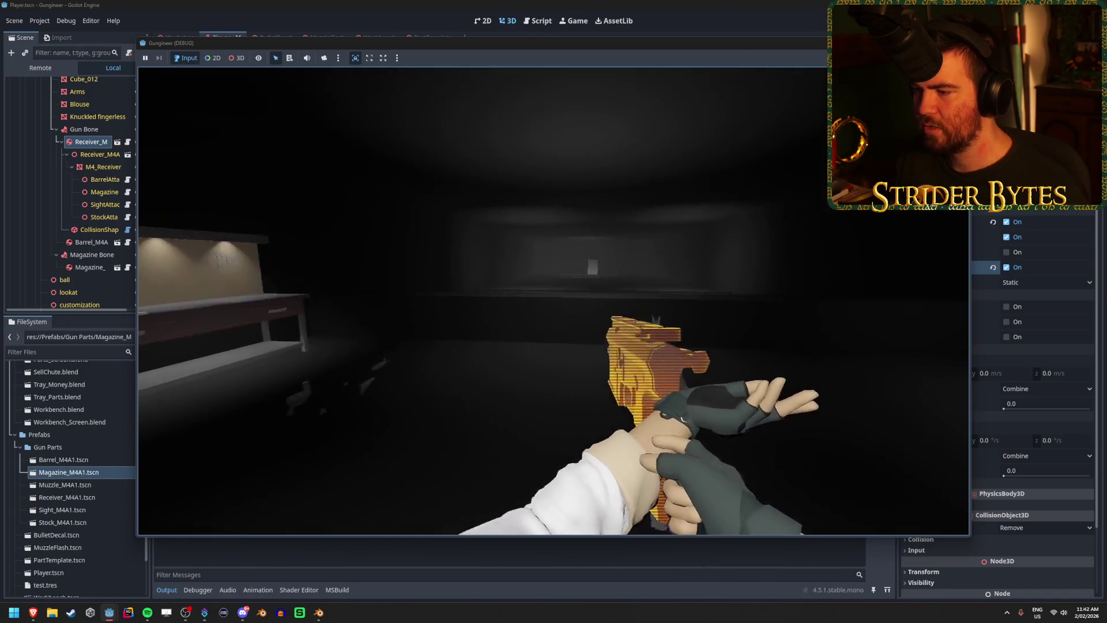
- Stop the game and turn Sleeping off for Receiver_M, keeping it frozen
{"action": "key", "text": "Escape"}
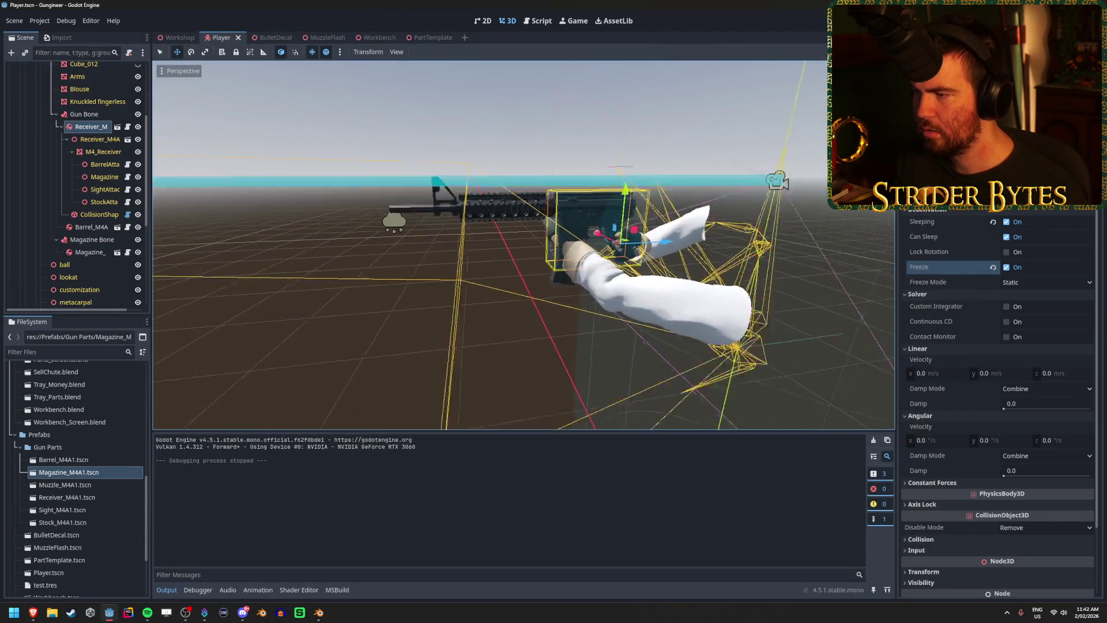
{"action": "scroll", "coordinate": [418, 220], "scroll_direction": "up", "scroll_amount": 3}
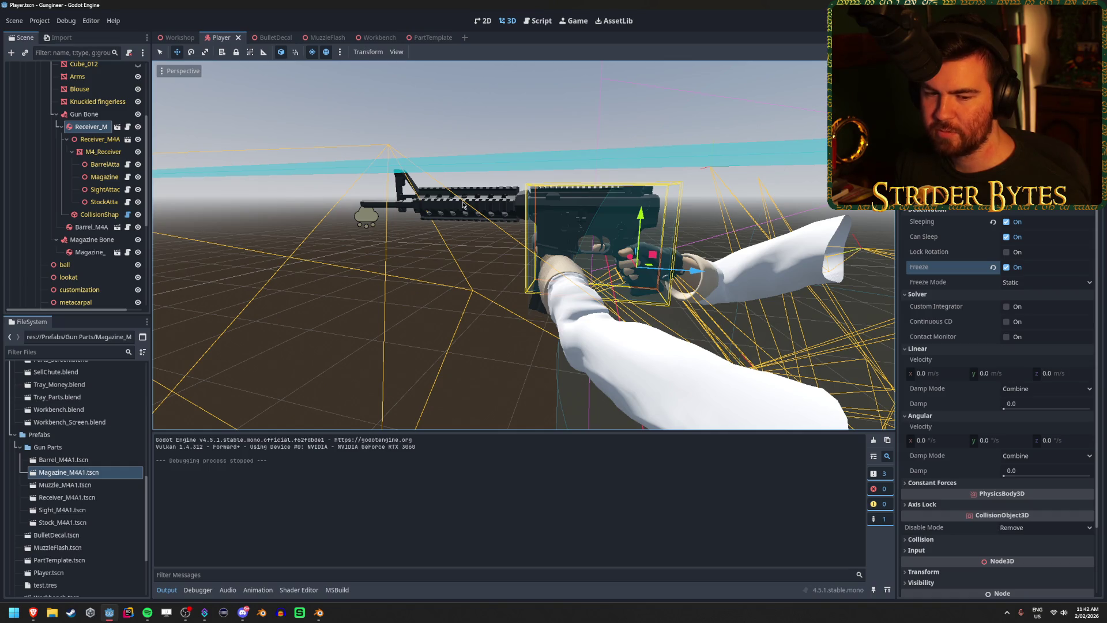
{"action": "left_click", "coordinate": [61, 127]}
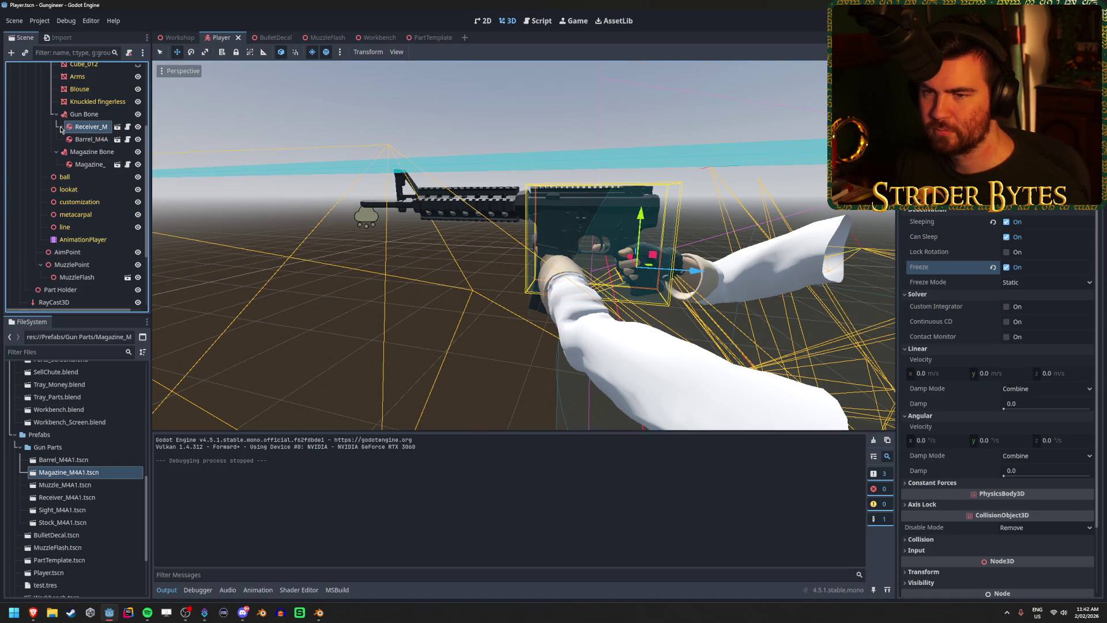
{"action": "left_click", "coordinate": [87, 140]}
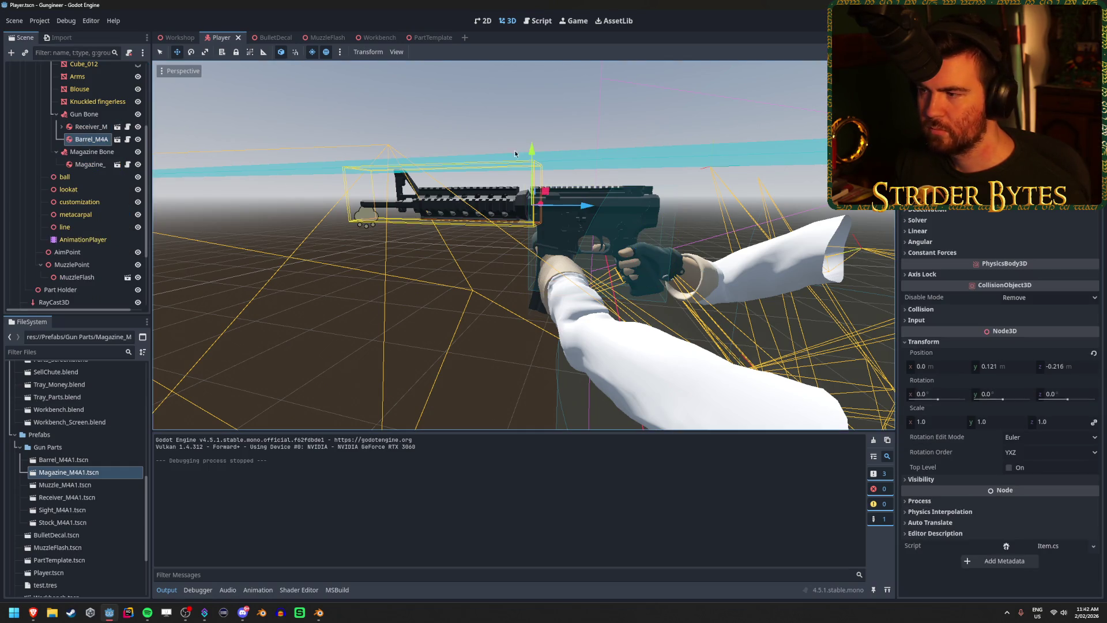
{"action": "left_click", "coordinate": [87, 126]}
{"action": "left_click", "coordinate": [1006, 222]}
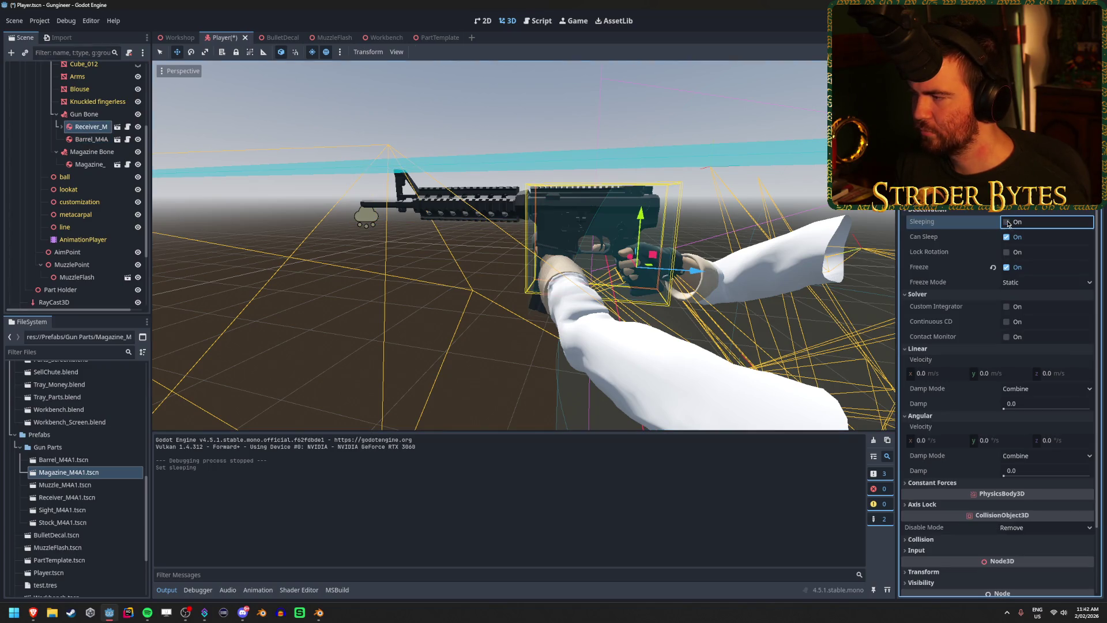
- Test-run the game again, stop it, and select Barrel_M4A
{"action": "key", "text": "F5"}
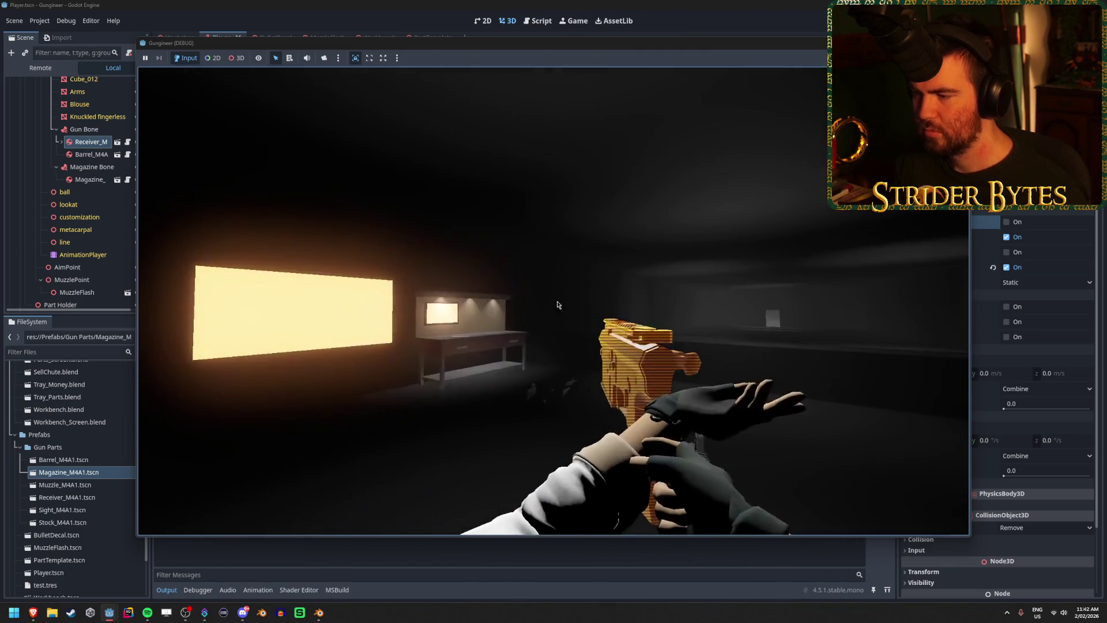
{"action": "key", "text": "Escape"}
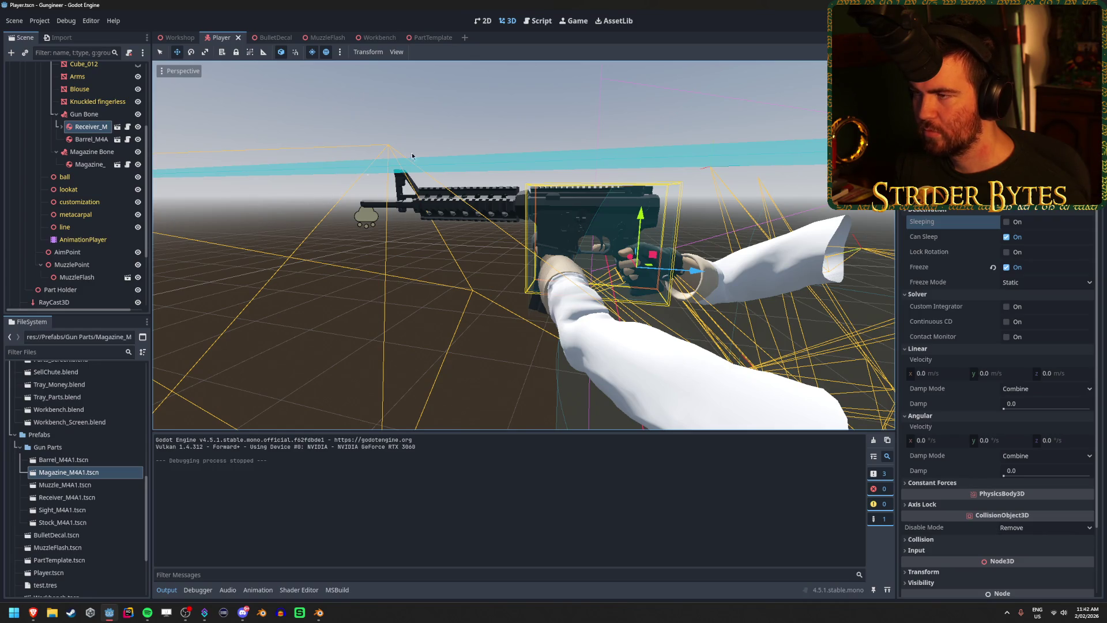
{"action": "left_click", "coordinate": [91, 140]}
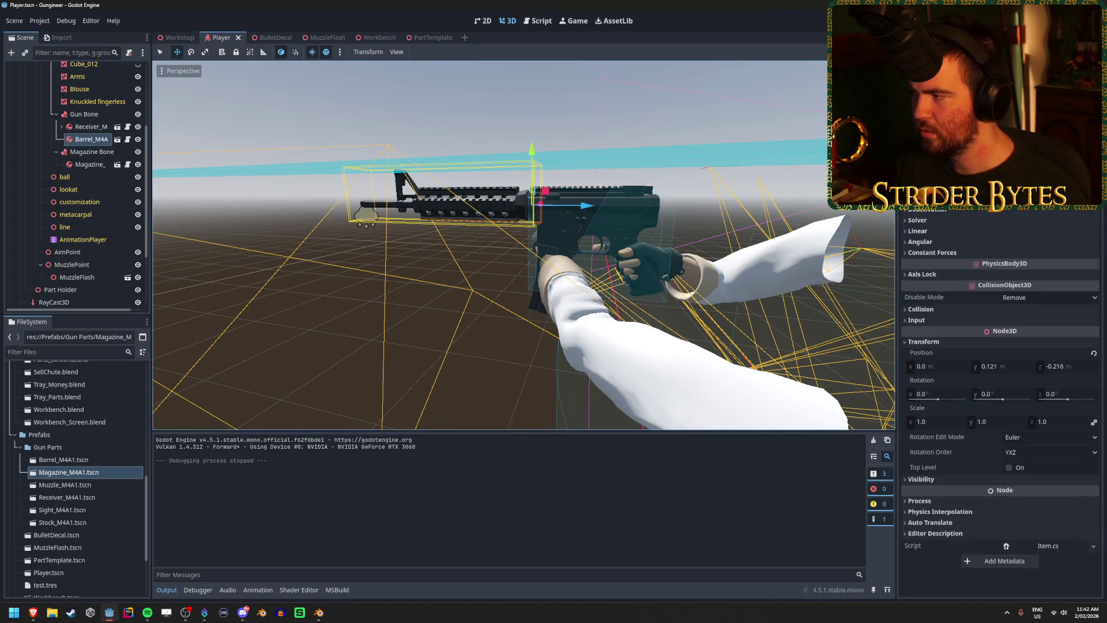
{"action": "scroll", "coordinate": [939, 212], "scroll_direction": "up", "scroll_amount": 3}
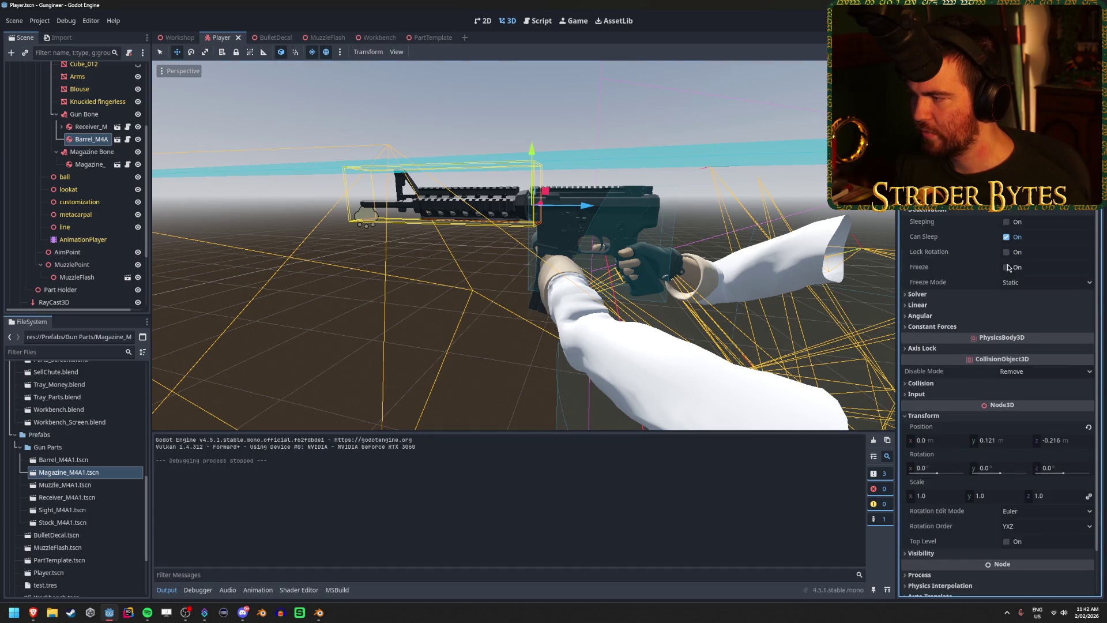
- Turn on Freeze for Barrel_M4A and the Magazine, then run the game
{"action": "left_click", "coordinate": [1006, 267]}
{"action": "left_click", "coordinate": [90, 164]}
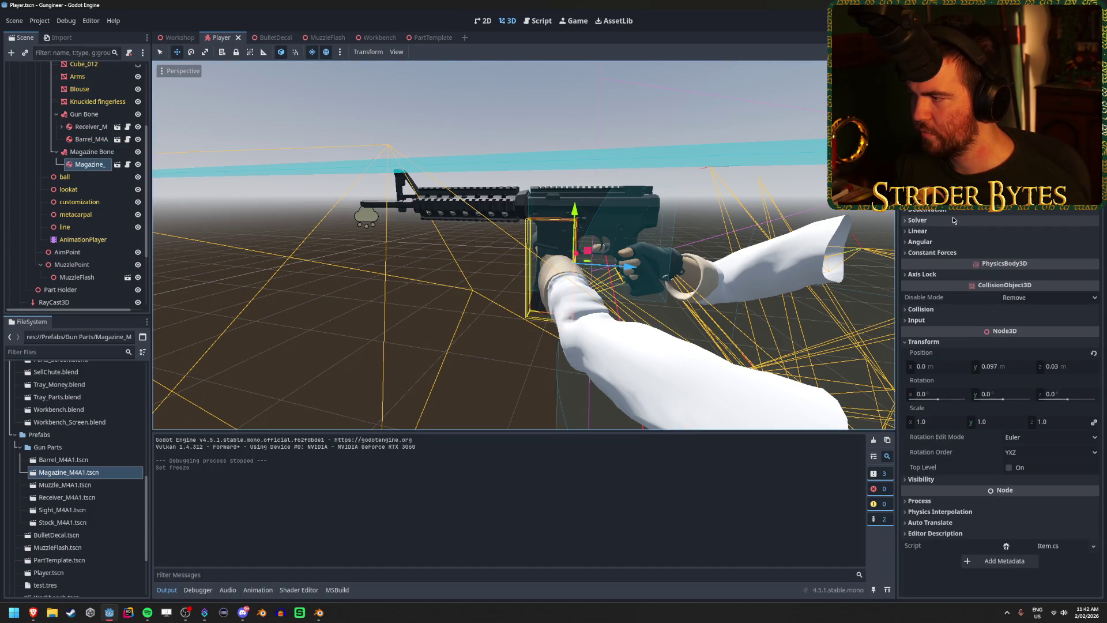
{"action": "scroll", "coordinate": [951, 219], "scroll_direction": "up", "scroll_amount": 3}
{"action": "left_click", "coordinate": [1006, 267]}
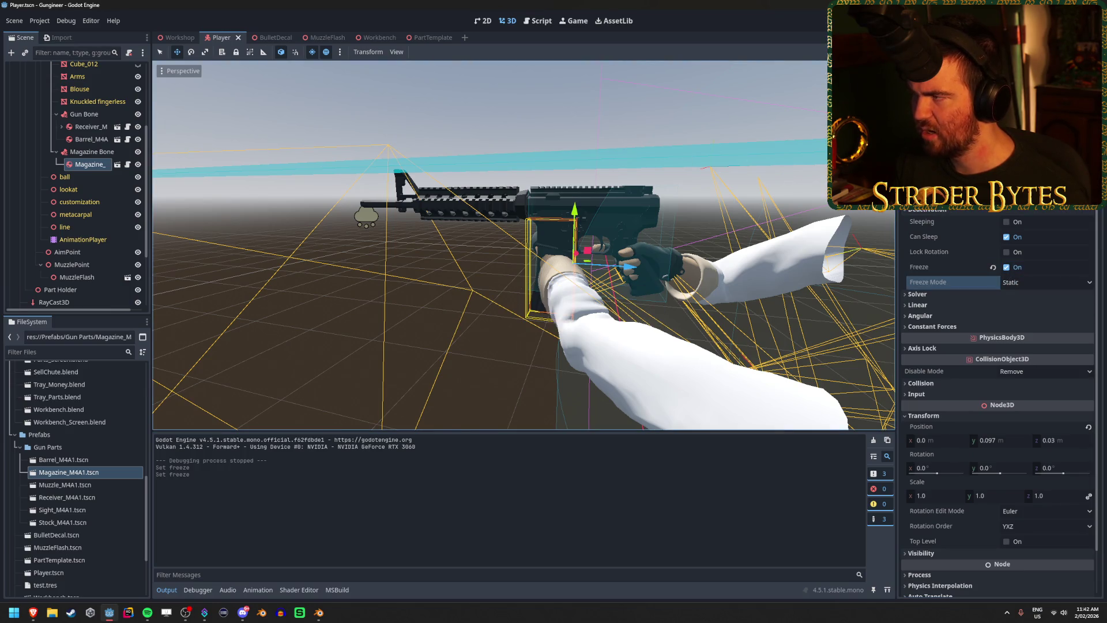
{"action": "key", "text": "F5"}
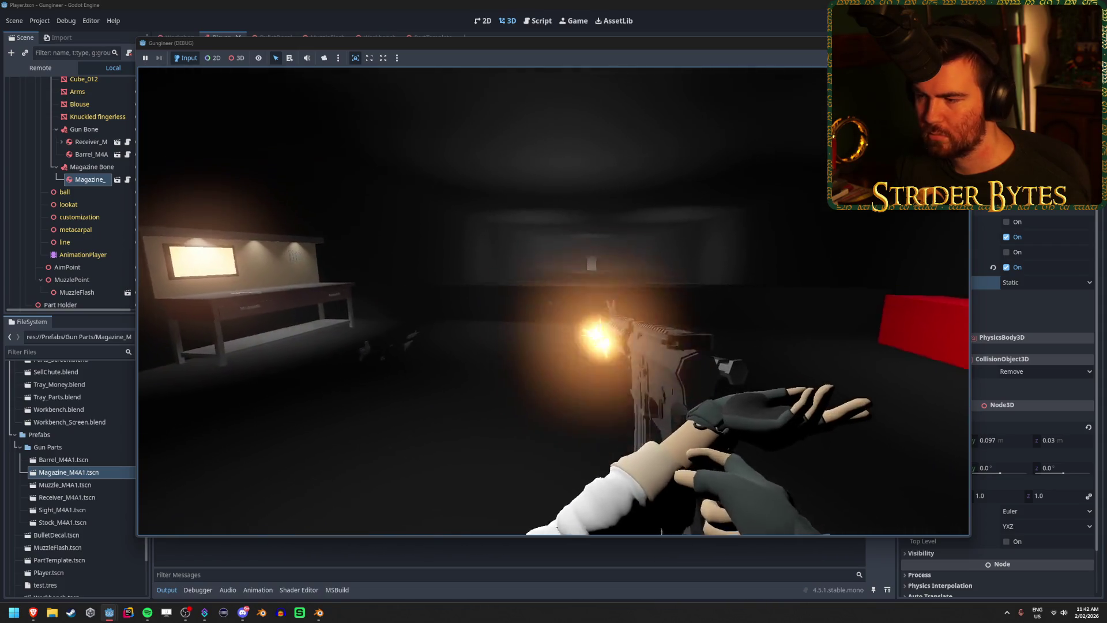
- Fire the rifle a few times in the running game, then stop the game
{"action": "left_click", "coordinate": [554, 300]}
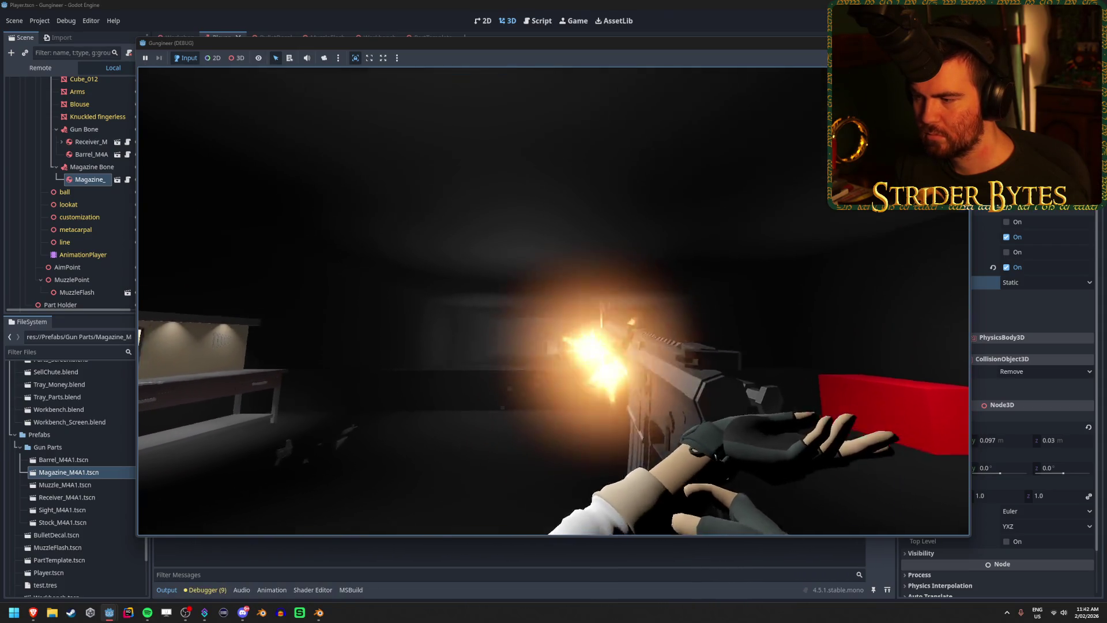
{"action": "left_click", "coordinate": [553, 301]}
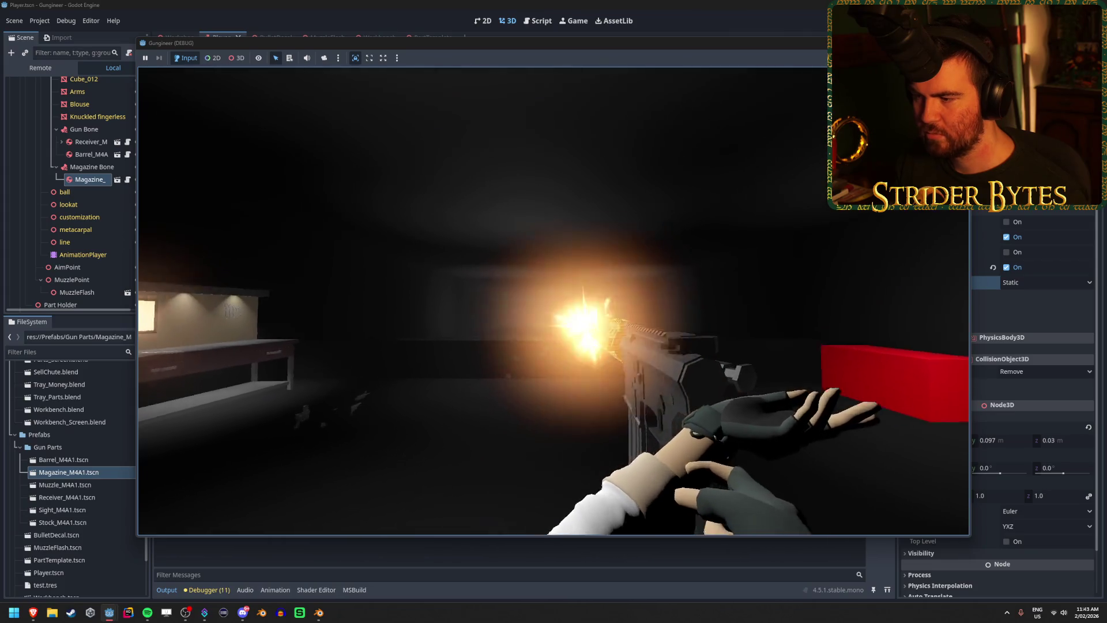
{"action": "left_click", "coordinate": [554, 301]}
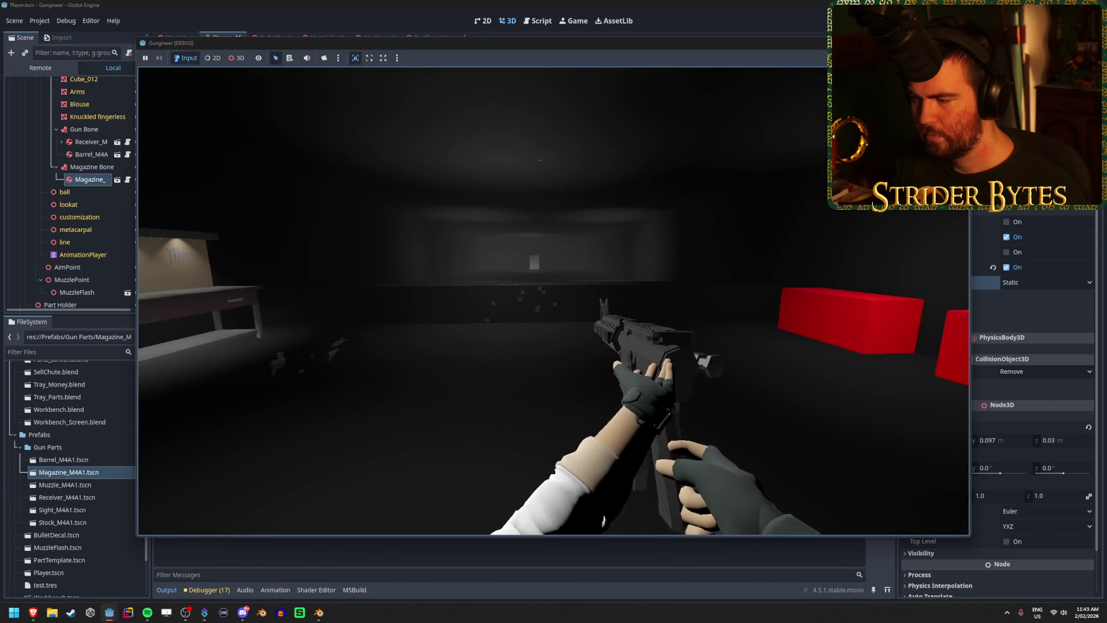
{"action": "key", "text": "F8"}
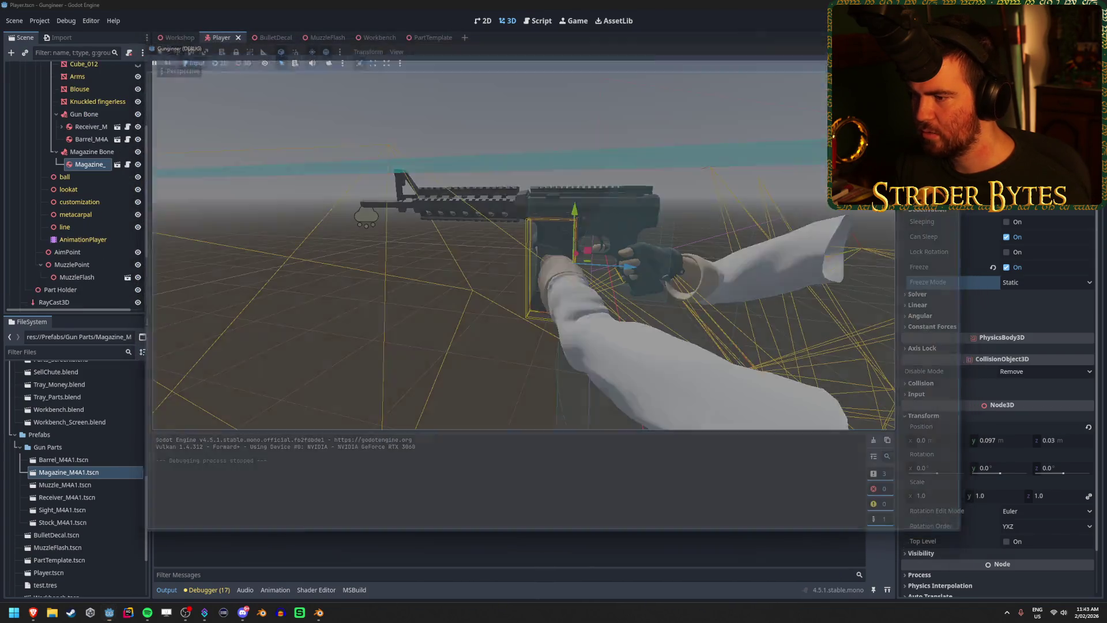
{"action": "mouse_move", "coordinate": [559, 154]}
{"action": "left_mouse_down"}
{"action": "mouse_move", "coordinate": [536, 144]}
{"action": "mouse_move", "coordinate": [495, 186]}
{"action": "left_mouse_up"}
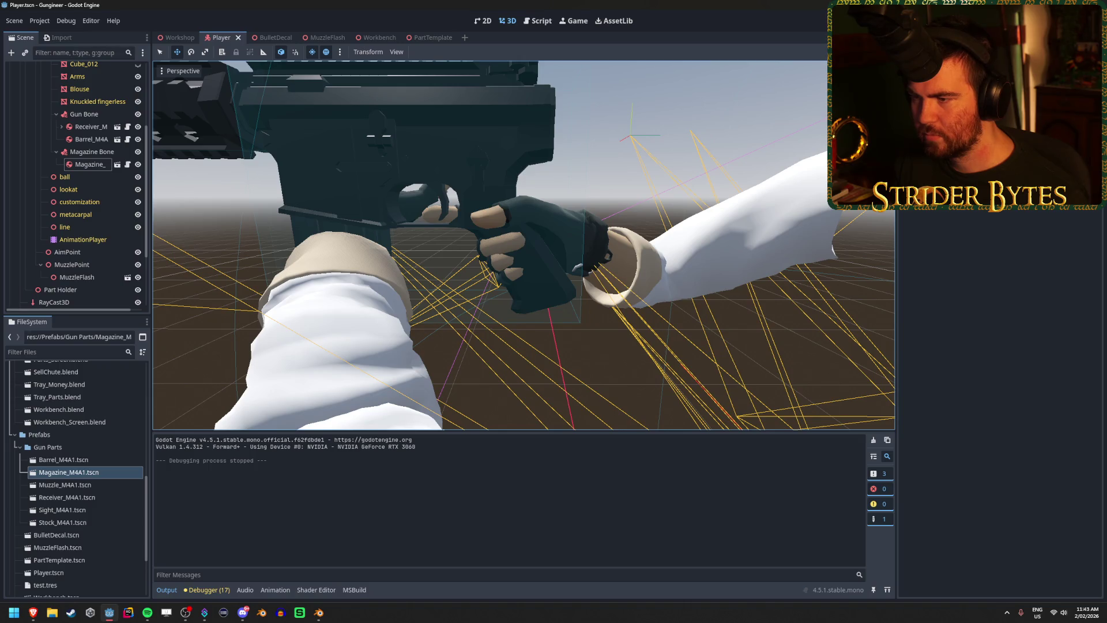
{"action": "left_click", "coordinate": [86, 128]}
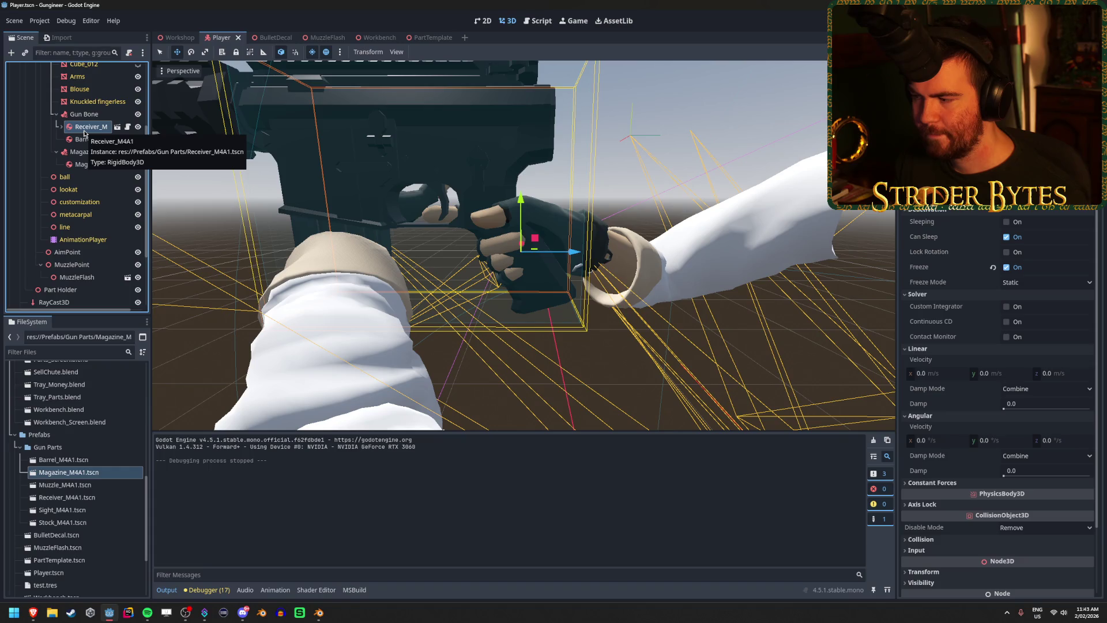
{"action": "left_click", "coordinate": [89, 115]}
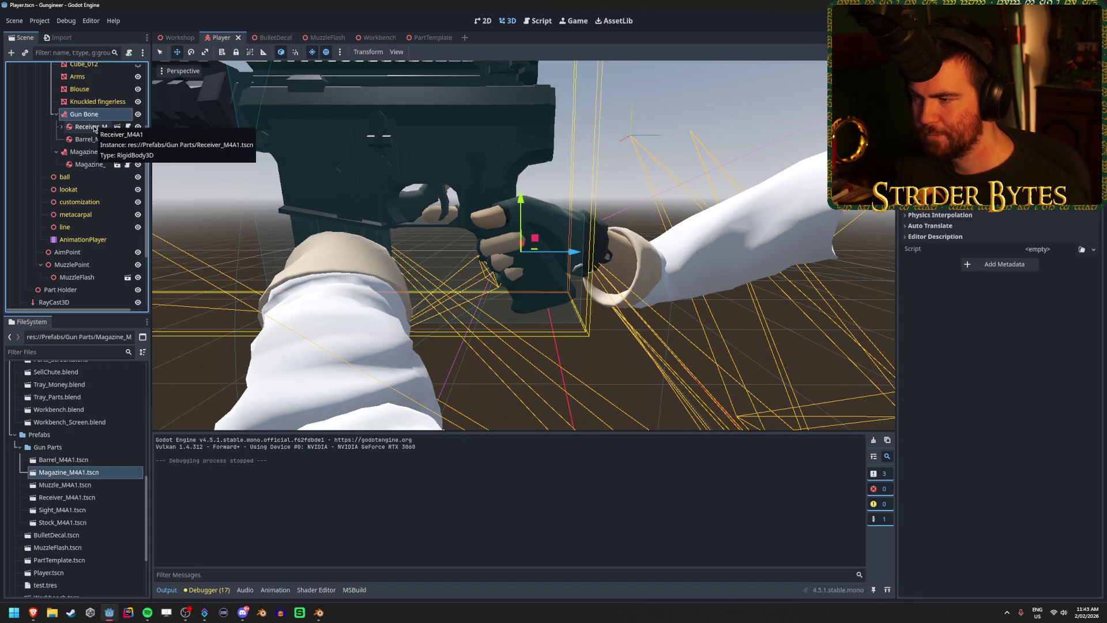
{"action": "left_click", "coordinate": [95, 128]}
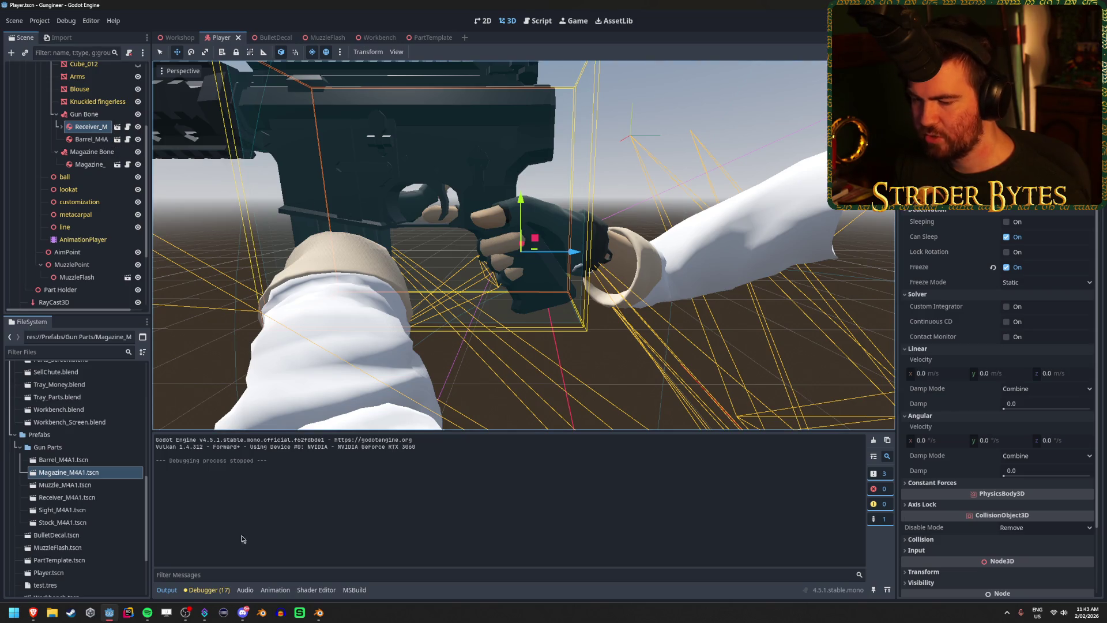
{"action": "key", "text": "alt+Tab"}
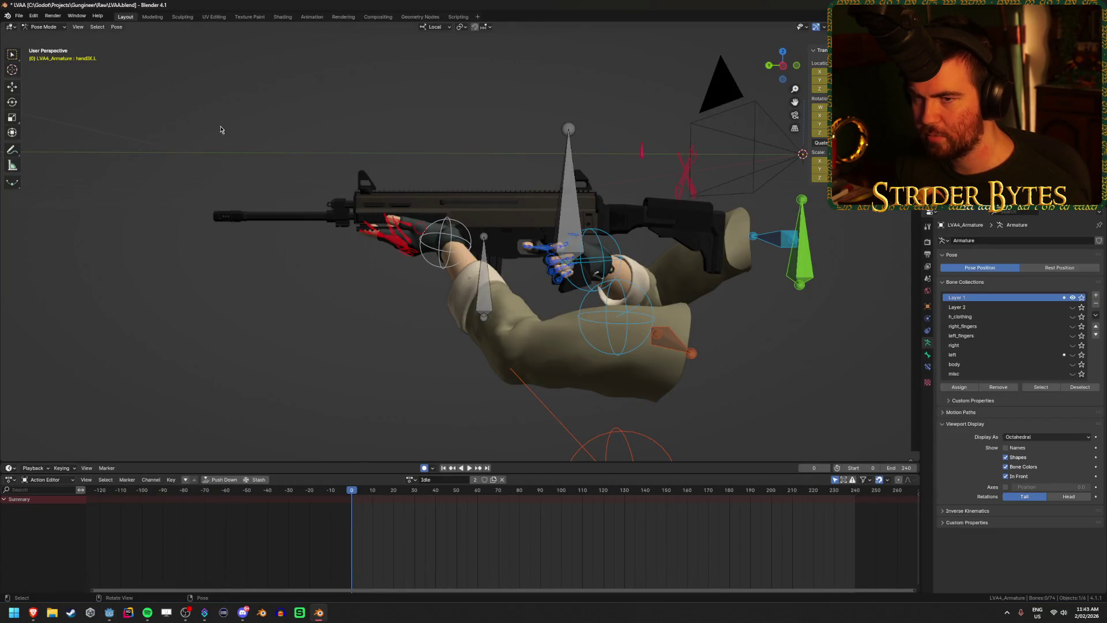
- Put the armature in Edit Mode, select the GunBase bone, and cycle through preset views
{"action": "left_click_drag", "start_coordinate": [312, 320], "coordinate": [409, 340]}
{"action": "key", "text": "Tab"}
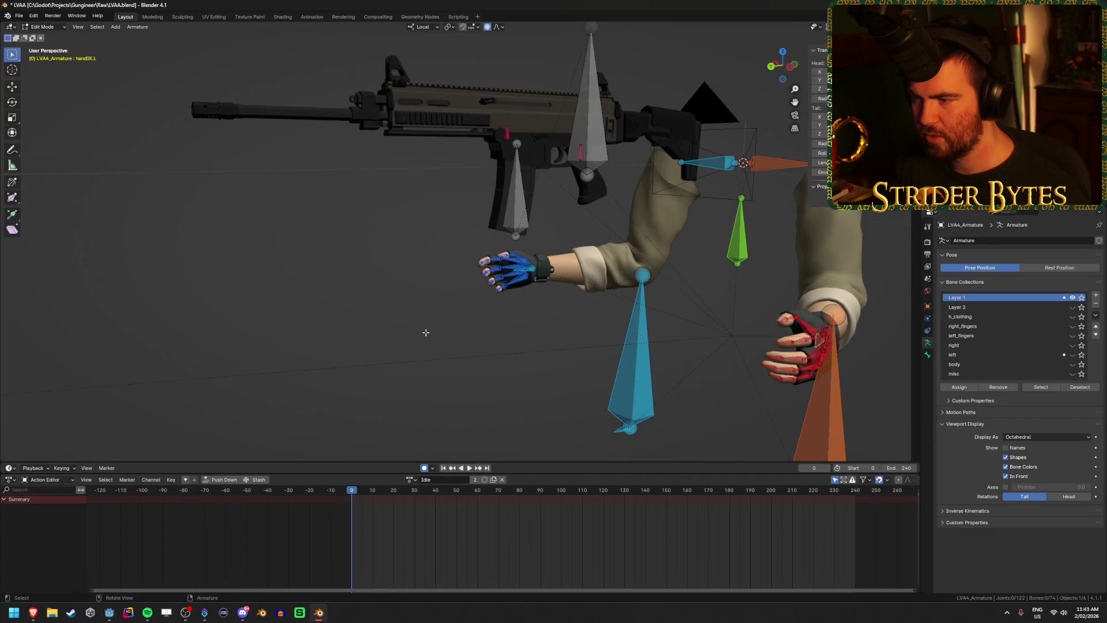
{"action": "left_click", "coordinate": [622, 126]}
{"action": "left_click_drag", "start_coordinate": [622, 127], "coordinate": [560, 275]}
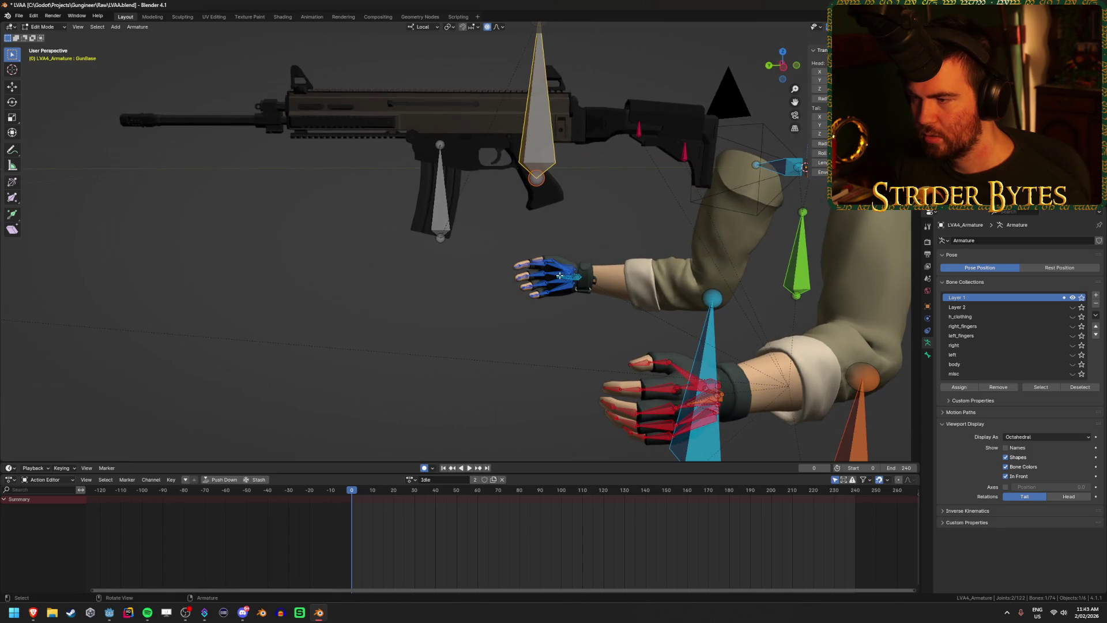
{"action": "key", "text": "KP_3"}
{"action": "key", "text": "KP_1"}
{"action": "key", "text": "KP_3"}
{"action": "key", "text": "shift+KP_4"}
- Inspect the gun and arm bones from the side, toggling viewport shading with Shift+Z
{"action": "key", "text": "KP_8"}
{"action": "key", "text": "KP_6"}
{"action": "key", "text": "KP_6"}
{"action": "key", "text": "KP_6"}
{"action": "key", "text": "KP_8"}
{"action": "key", "text": "KP_8"}
{"action": "key", "text": "KP_8"}
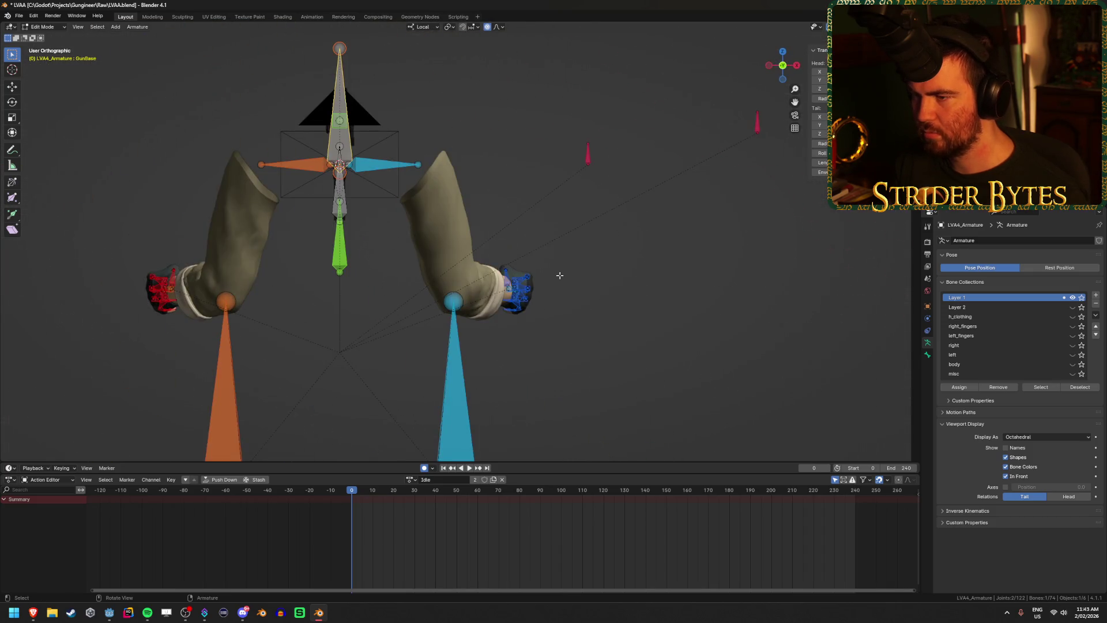
{"action": "key", "text": "KP_3"}
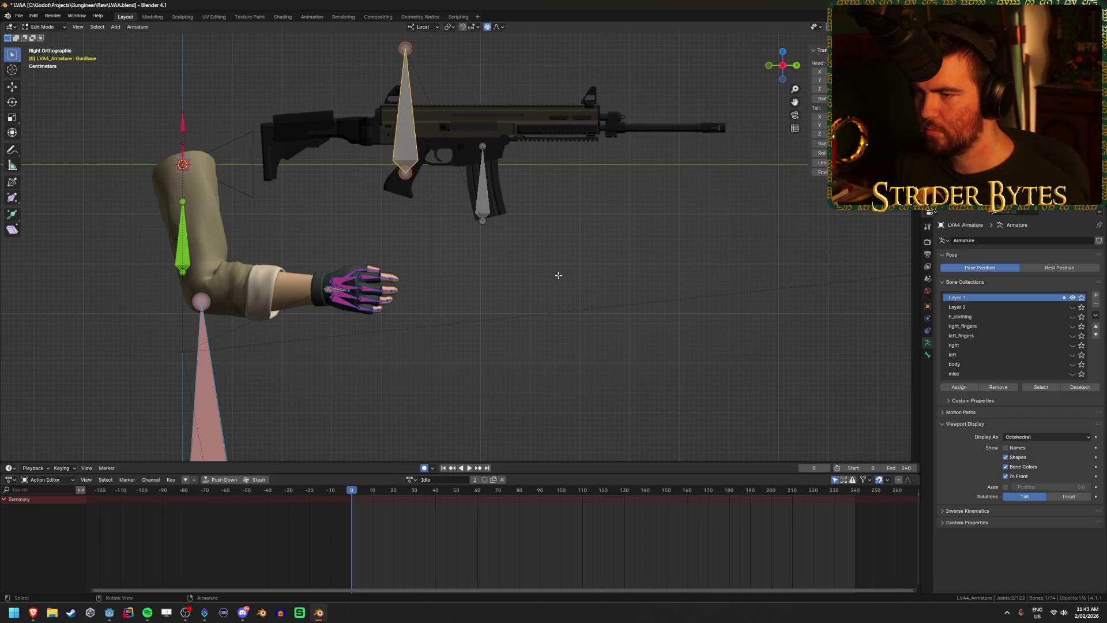
{"action": "scroll", "coordinate": [420, 150], "scroll_direction": "up", "scroll_amount": 2}
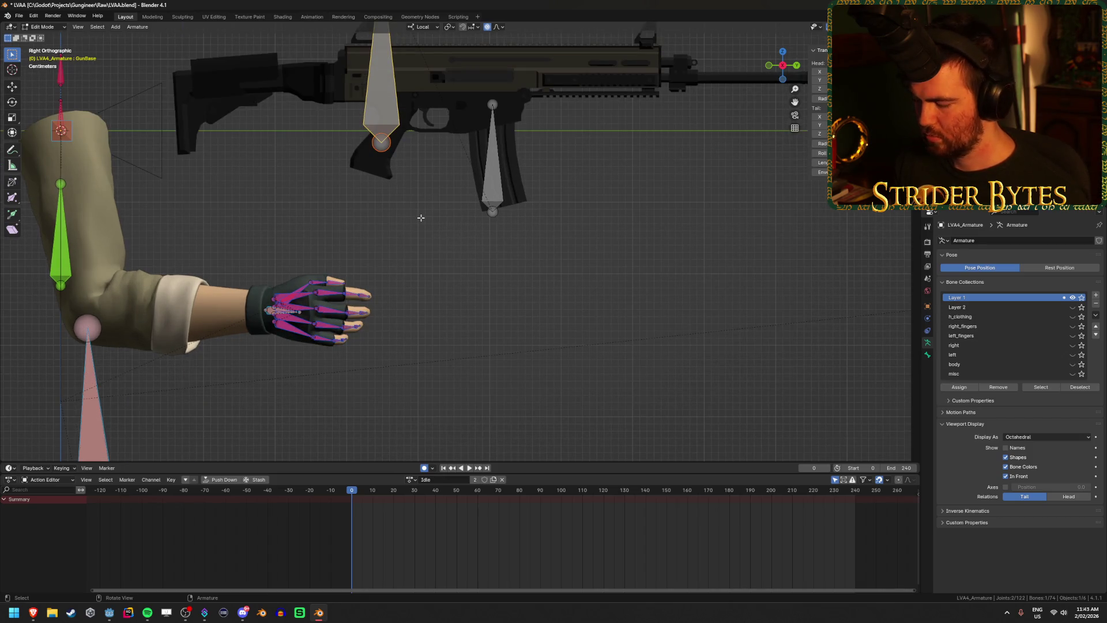
{"action": "mouse_move", "coordinate": [420, 218]}
{"action": "left_mouse_down"}
{"action": "mouse_move", "coordinate": [427, 240]}
{"action": "mouse_move", "coordinate": [575, 227]}
{"action": "mouse_move", "coordinate": [487, 229]}
{"action": "left_mouse_up"}
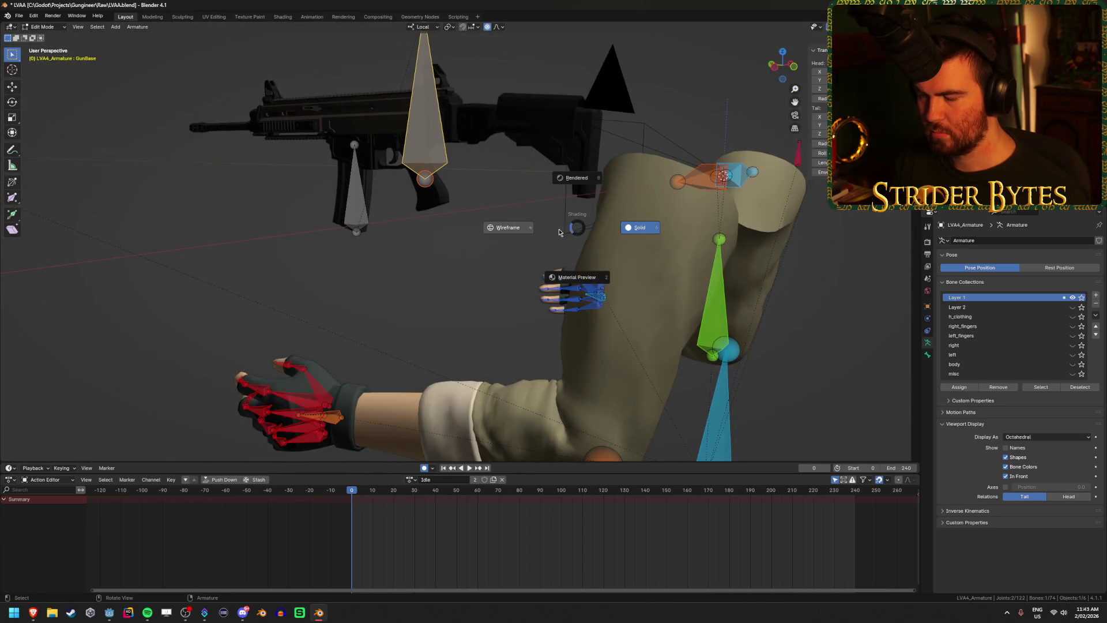
{"action": "key", "text": "shift+z"}
{"action": "key", "text": "shift+z"}
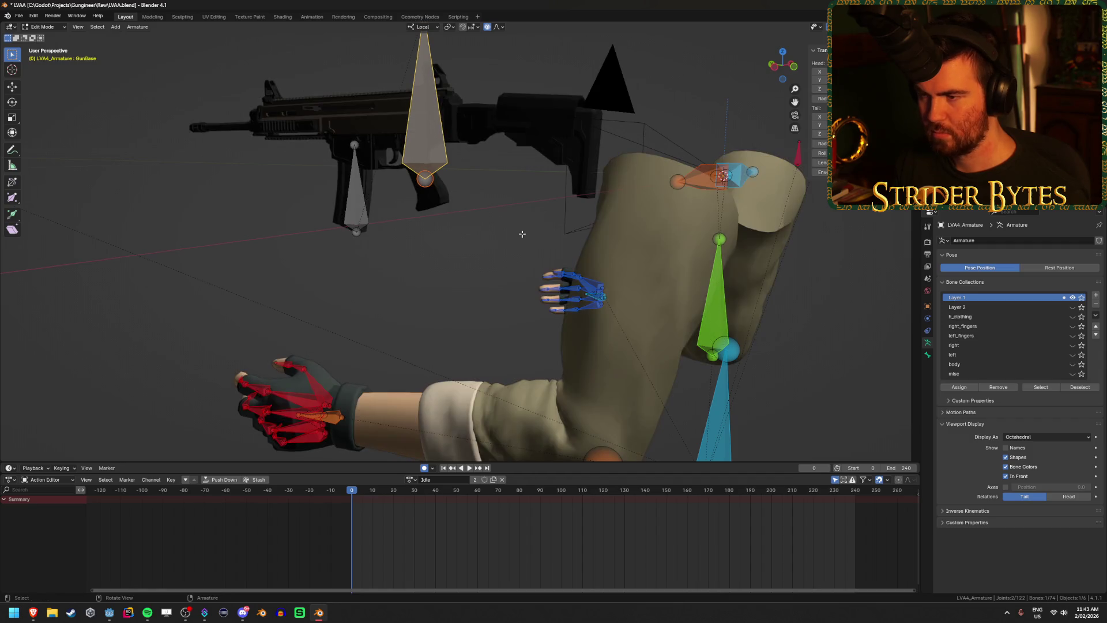
{"action": "left_click_drag", "start_coordinate": [408, 215], "coordinate": [479, 230]}
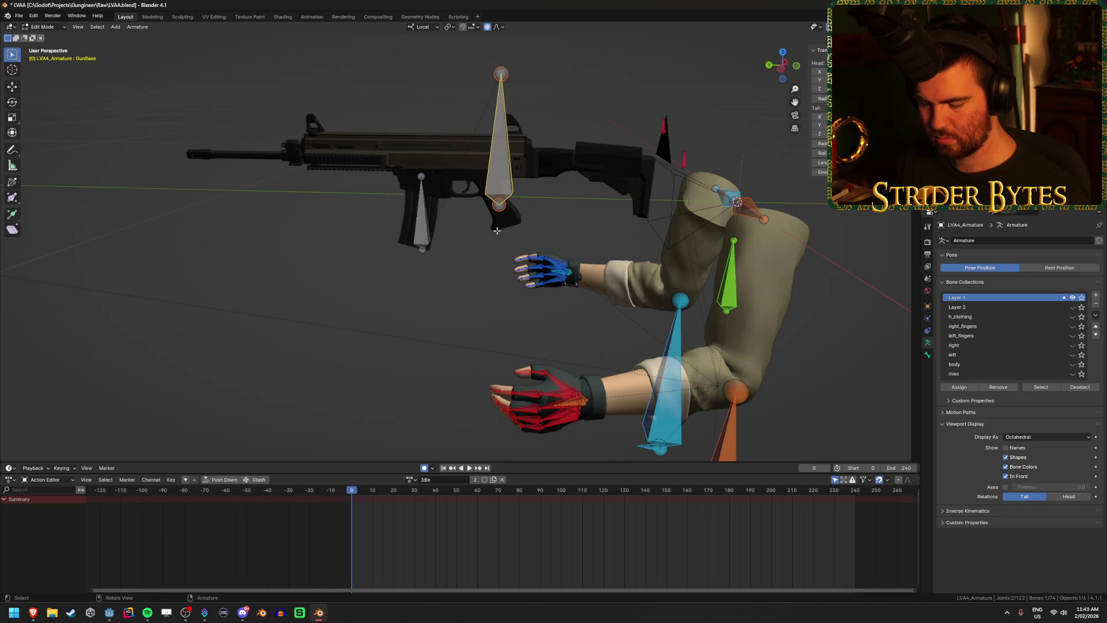
{"action": "key", "text": "shift+z"}
{"action": "key", "text": "shift+z"}
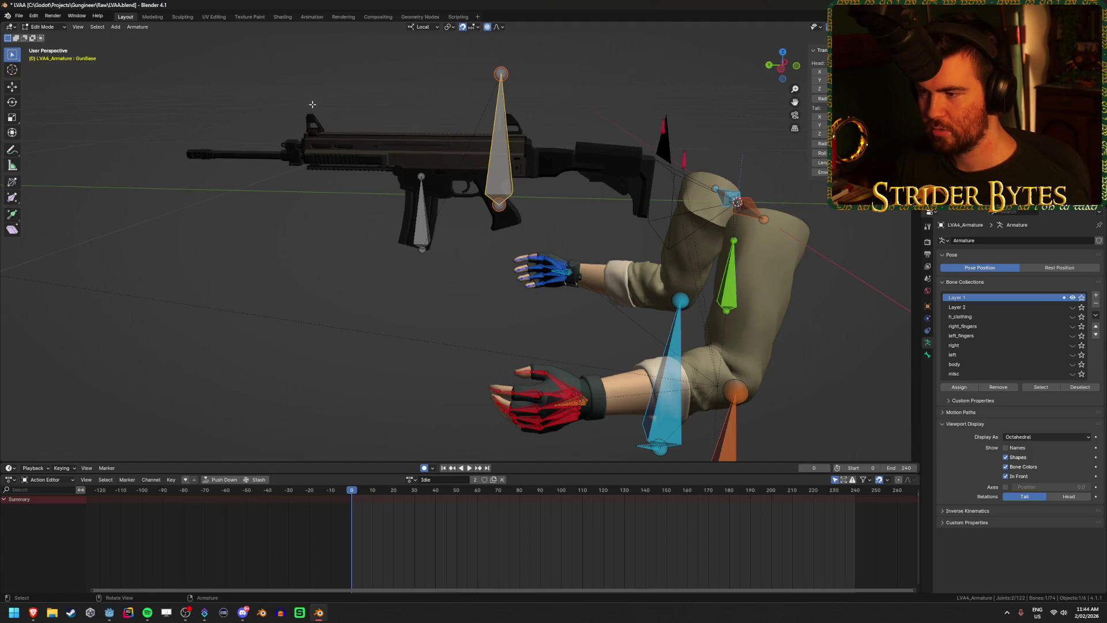
- Switch the armature to Pose Mode, deselect GunBase, check the hands, and return to Godot
{"action": "key", "text": "ctrl+Tab"}
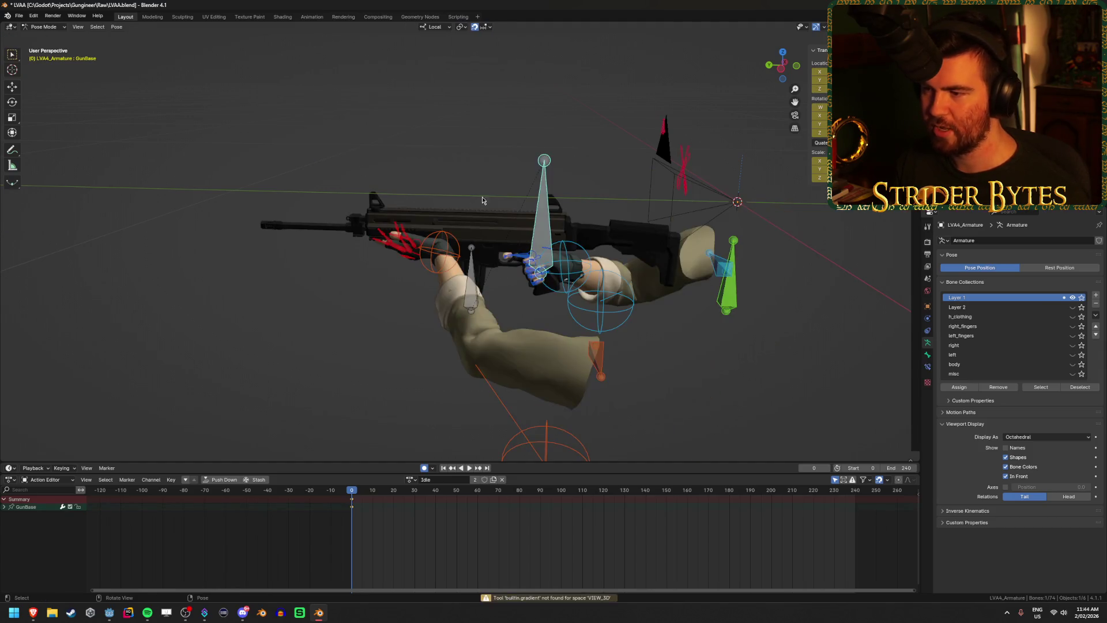
{"action": "left_click", "coordinate": [481, 137]}
{"action": "scroll", "coordinate": [506, 152], "scroll_direction": "up", "scroll_amount": 3}
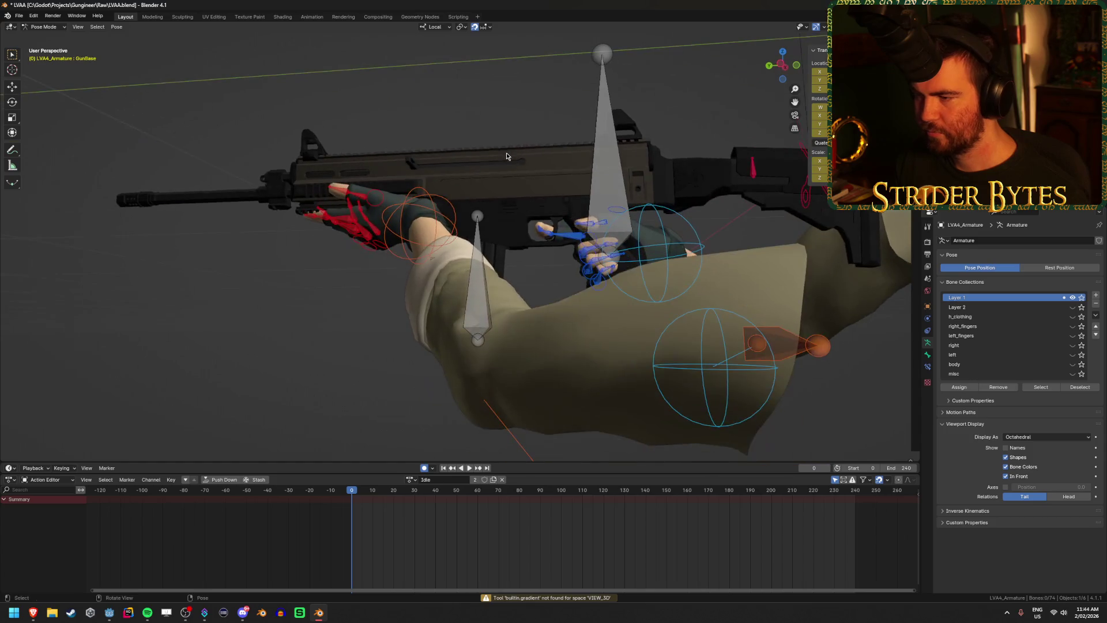
{"action": "scroll", "coordinate": [483, 174], "scroll_direction": "up", "scroll_amount": 8}
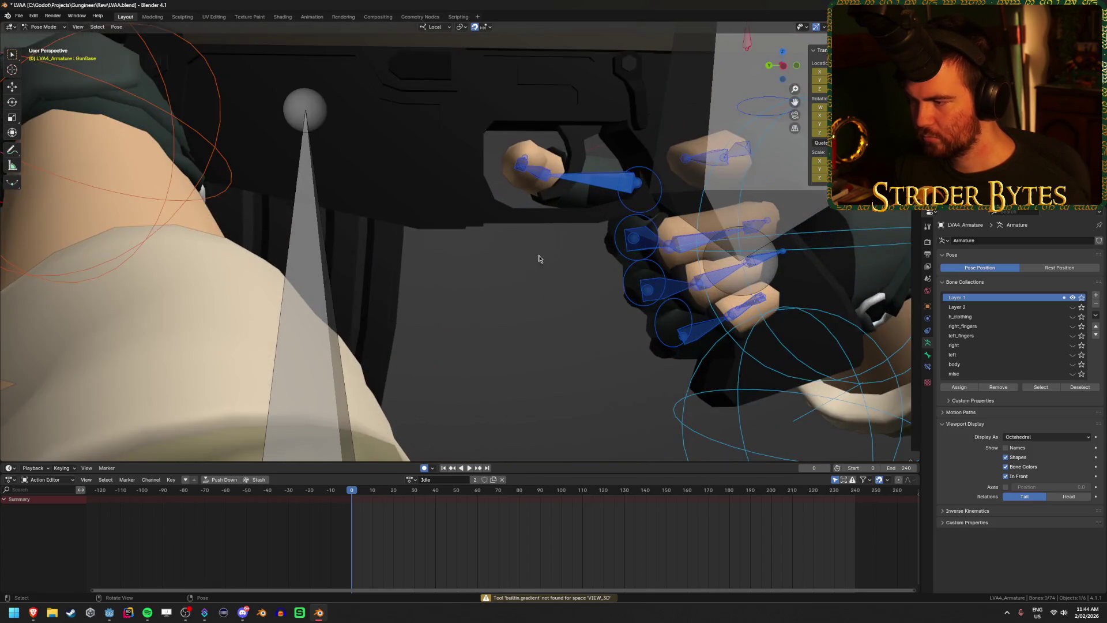
{"action": "scroll", "coordinate": [516, 282], "scroll_direction": "down", "scroll_amount": 10}
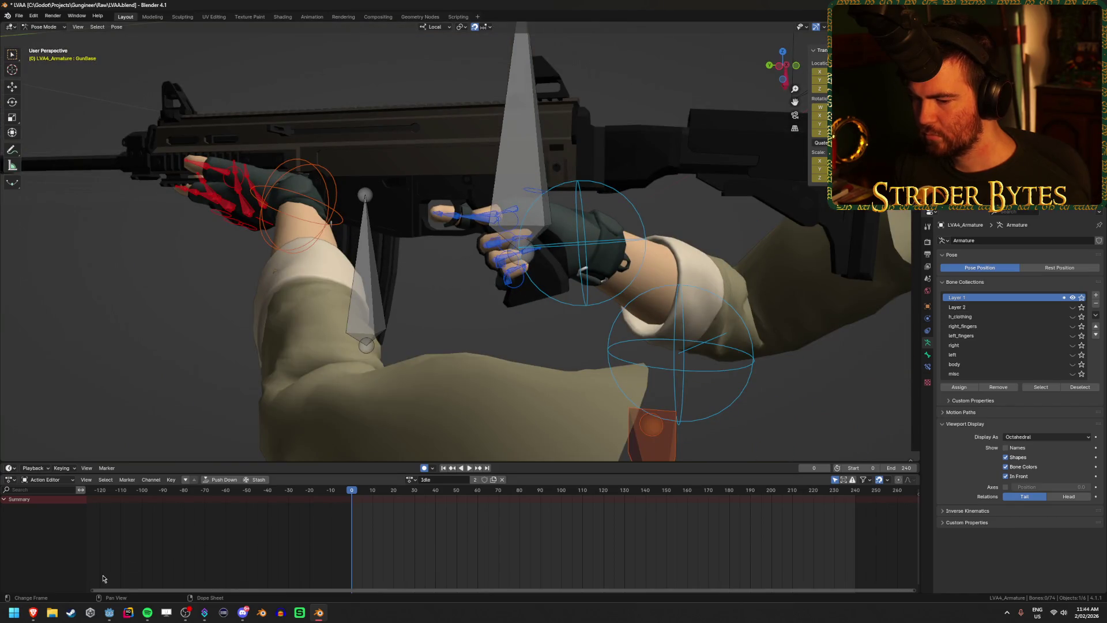
{"action": "left_click", "coordinate": [109, 616]}
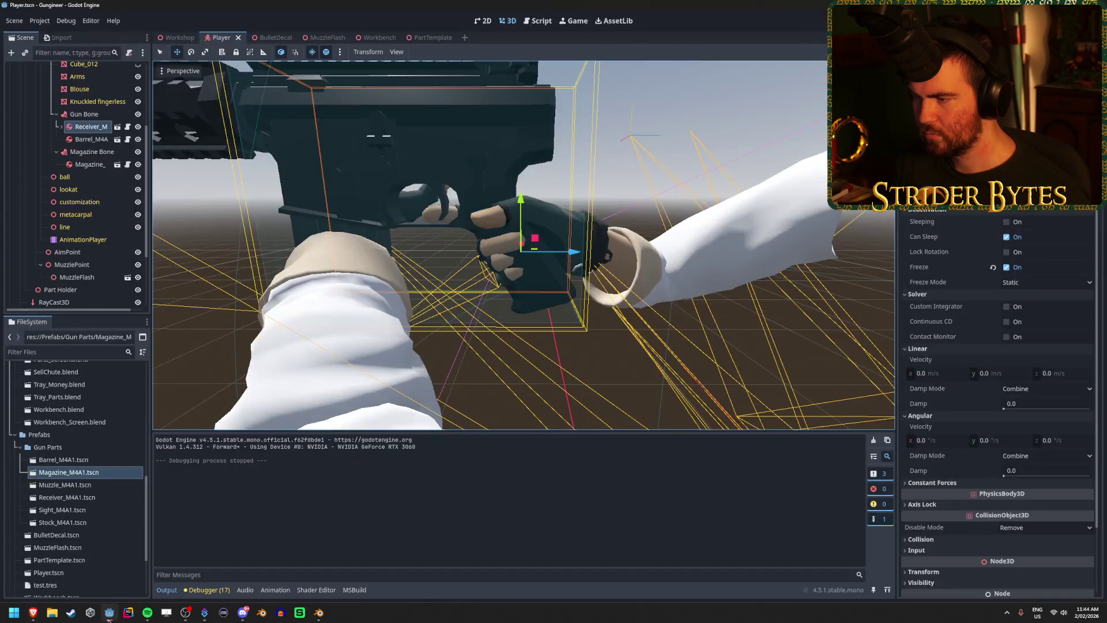
{"action": "left_click", "coordinate": [91, 139]}
{"action": "left_click", "coordinate": [92, 128]}
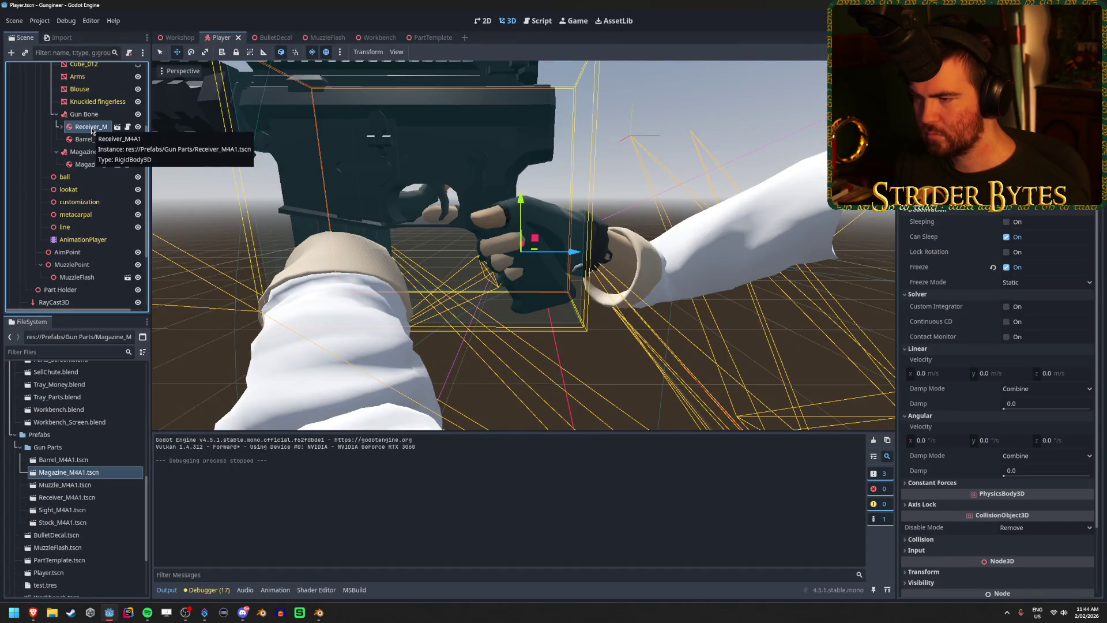
{"action": "scroll", "coordinate": [542, 353], "scroll_direction": "up", "scroll_amount": 6}
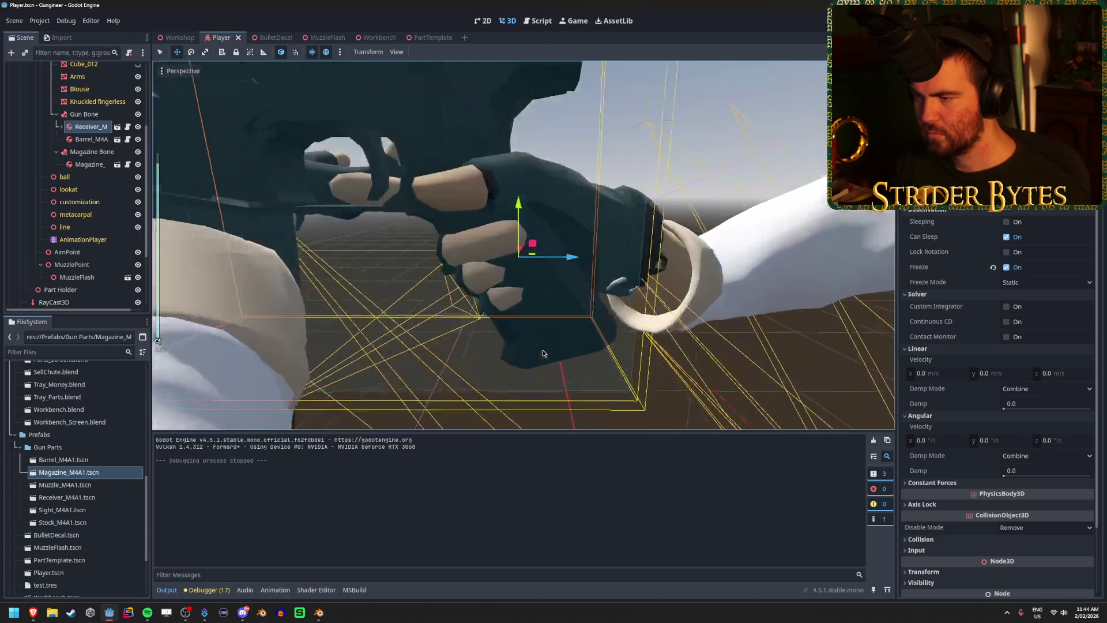
{"action": "scroll", "coordinate": [542, 354], "scroll_direction": "down", "scroll_amount": 5}
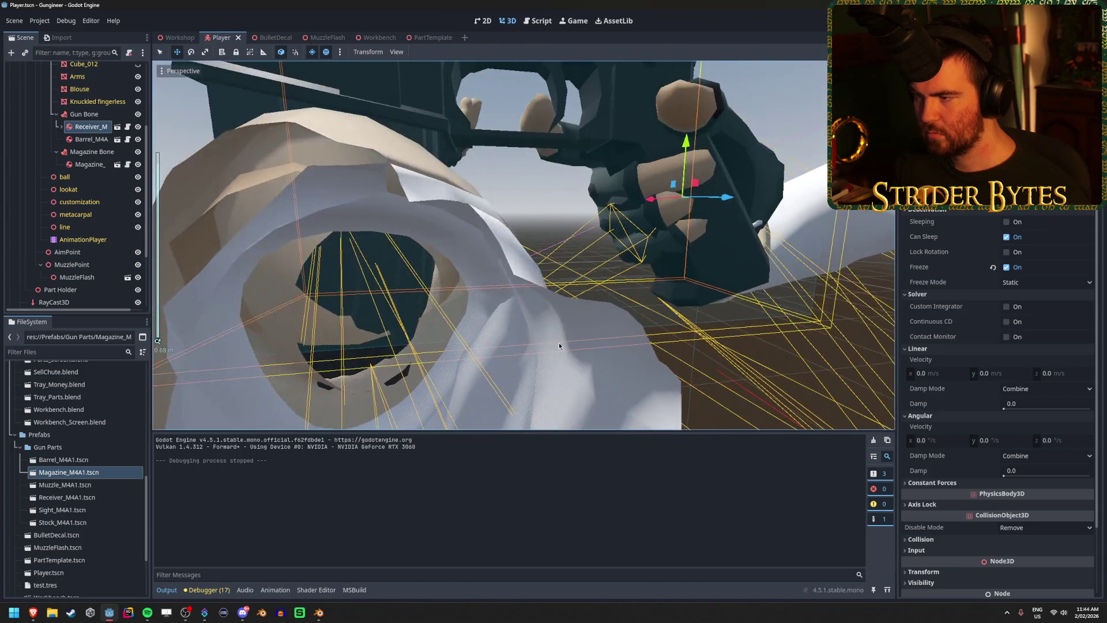
{"action": "scroll", "coordinate": [571, 339], "scroll_direction": "down", "scroll_amount": 2}
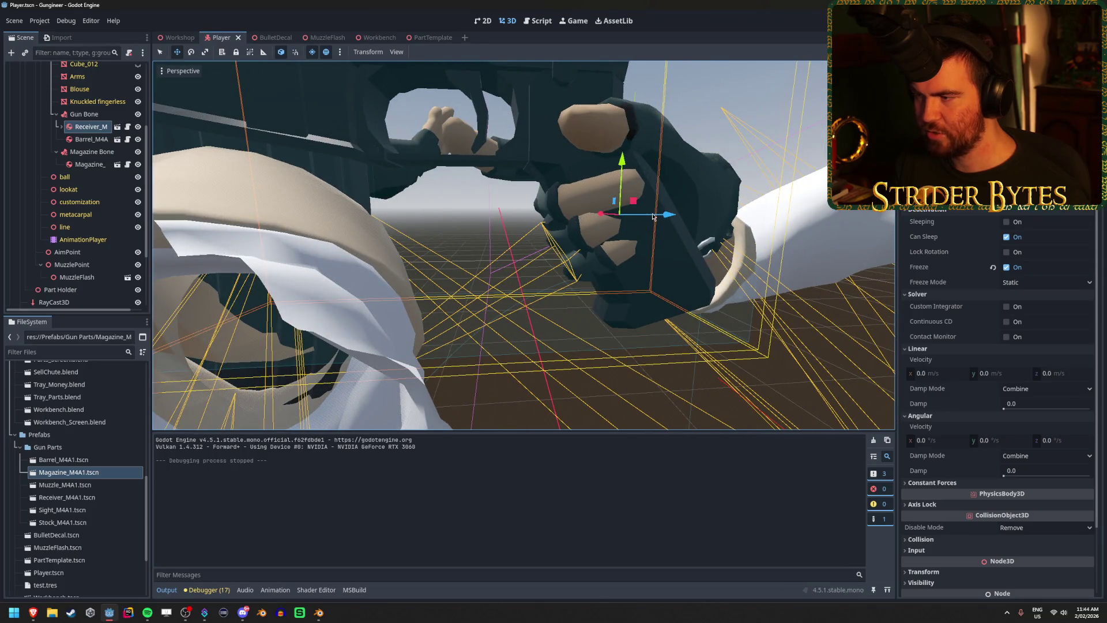
{"action": "left_click_drag", "start_coordinate": [653, 217], "coordinate": [695, 216]}
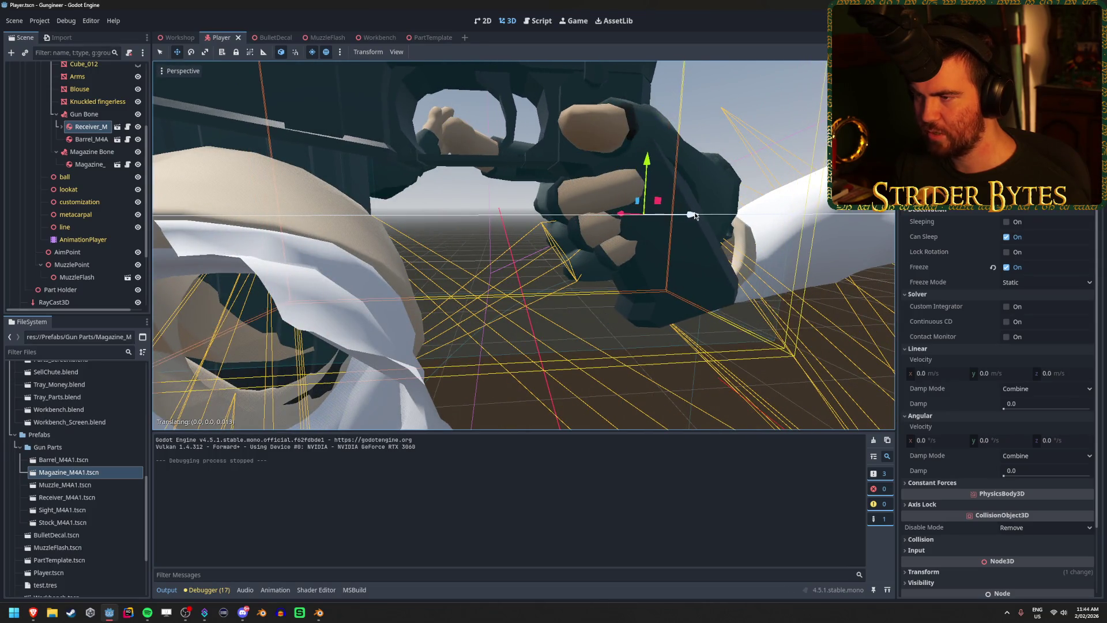
{"action": "left_click_drag", "start_coordinate": [647, 160], "coordinate": [646, 175]}
{"action": "scroll", "coordinate": [648, 306], "scroll_direction": "down", "scroll_amount": 5}
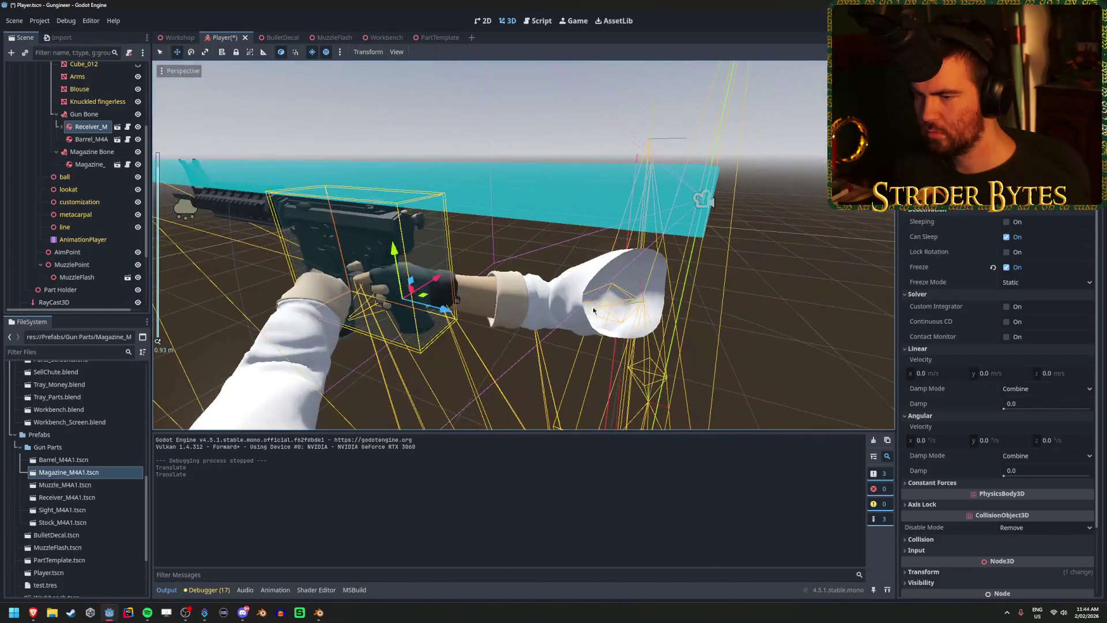
{"action": "key", "text": "ctrl+z"}
{"action": "key", "text": "ctrl+z"}
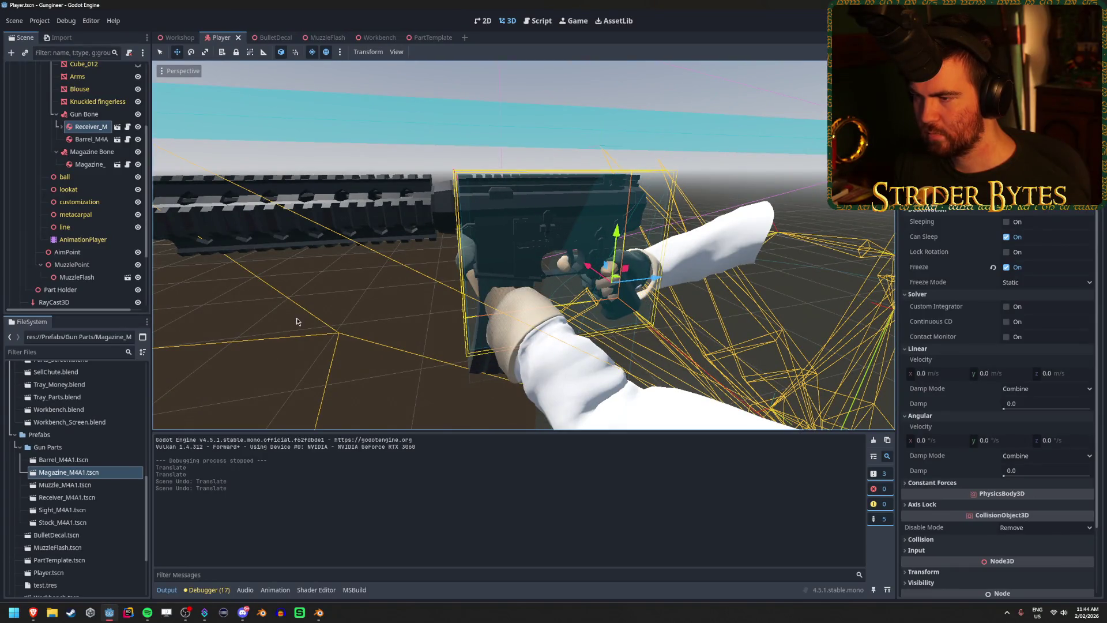
{"action": "left_click", "coordinate": [374, 303]}
{"action": "left_click", "coordinate": [87, 126]}
{"action": "left_click", "coordinate": [87, 114]}
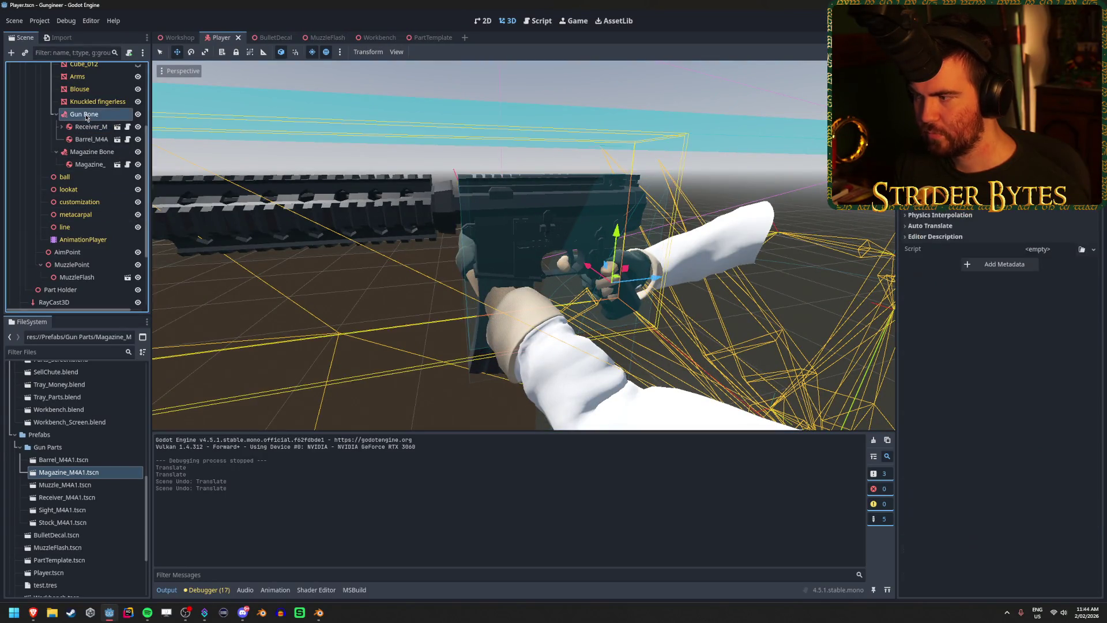
- Switch Gun Bone's Bone Name to a different bone, then set it back to the original
{"action": "left_click", "coordinate": [87, 126]}
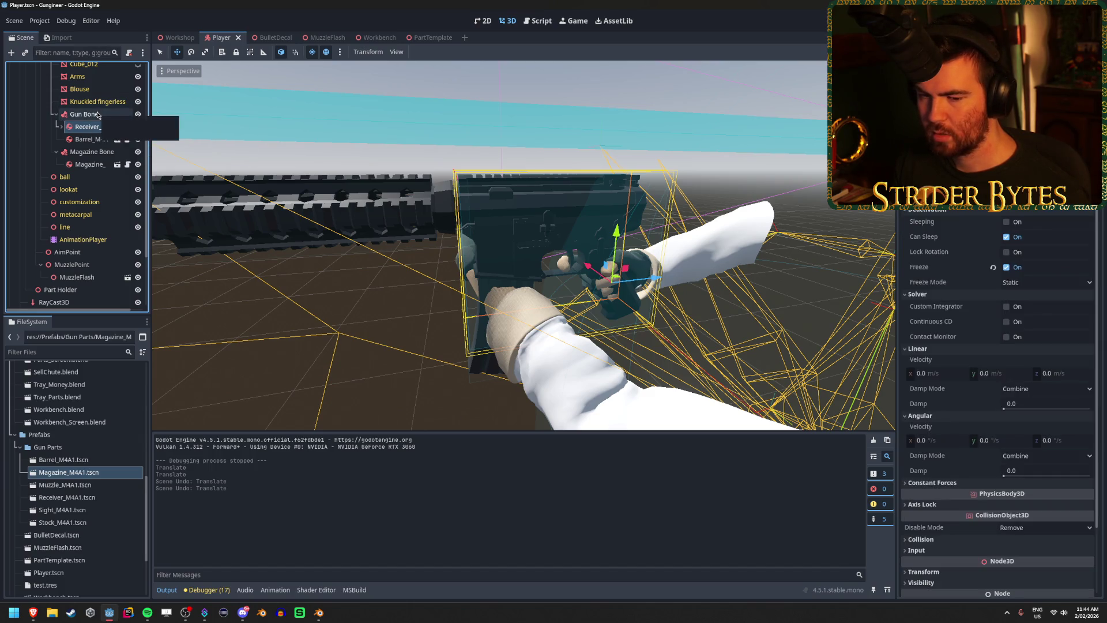
{"action": "left_click", "coordinate": [95, 114]}
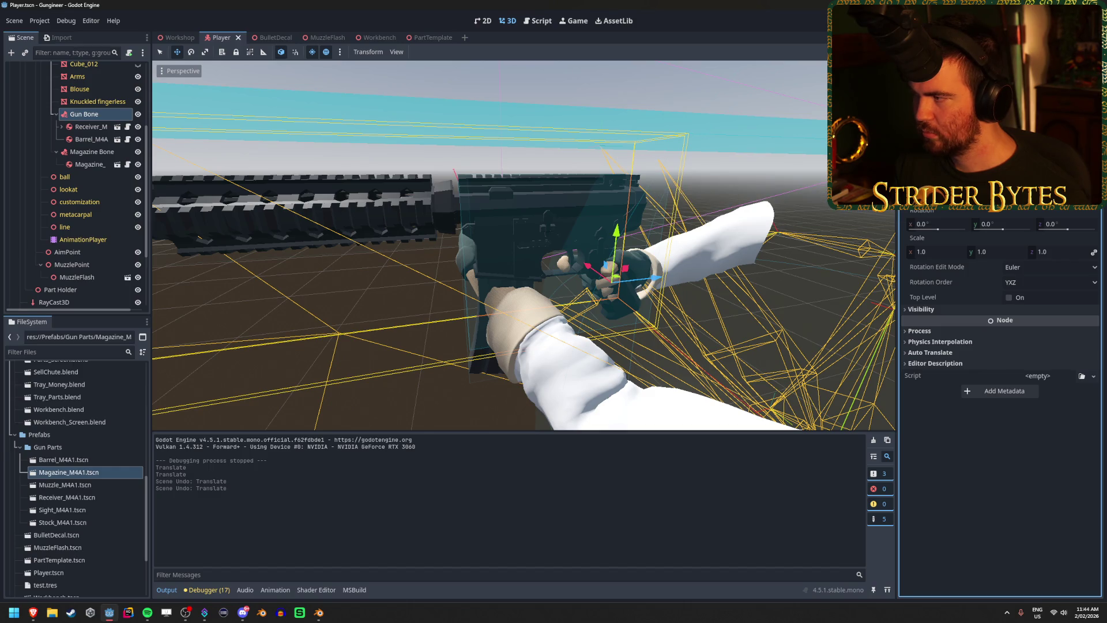
{"action": "left_click", "coordinate": [1049, 199]}
{"action": "left_click", "coordinate": [1047, 444]}
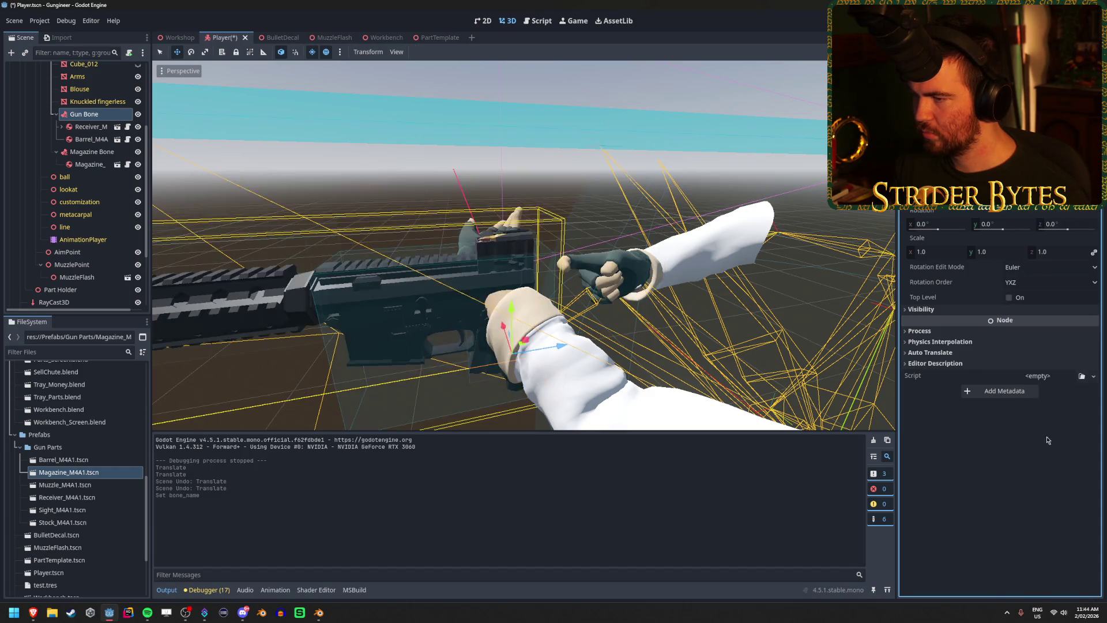
{"action": "left_click", "coordinate": [1049, 199]}
{"action": "left_click", "coordinate": [1035, 573]}
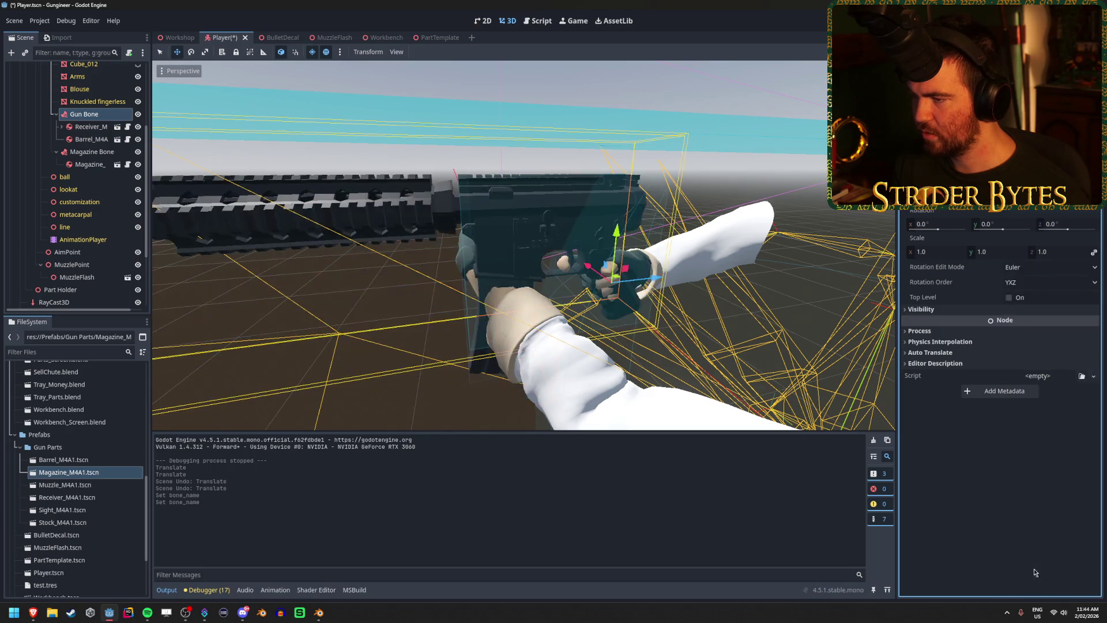
- Save the Player scene and move the camera closer to the hand and gun
{"action": "key", "text": "ctrl+s"}
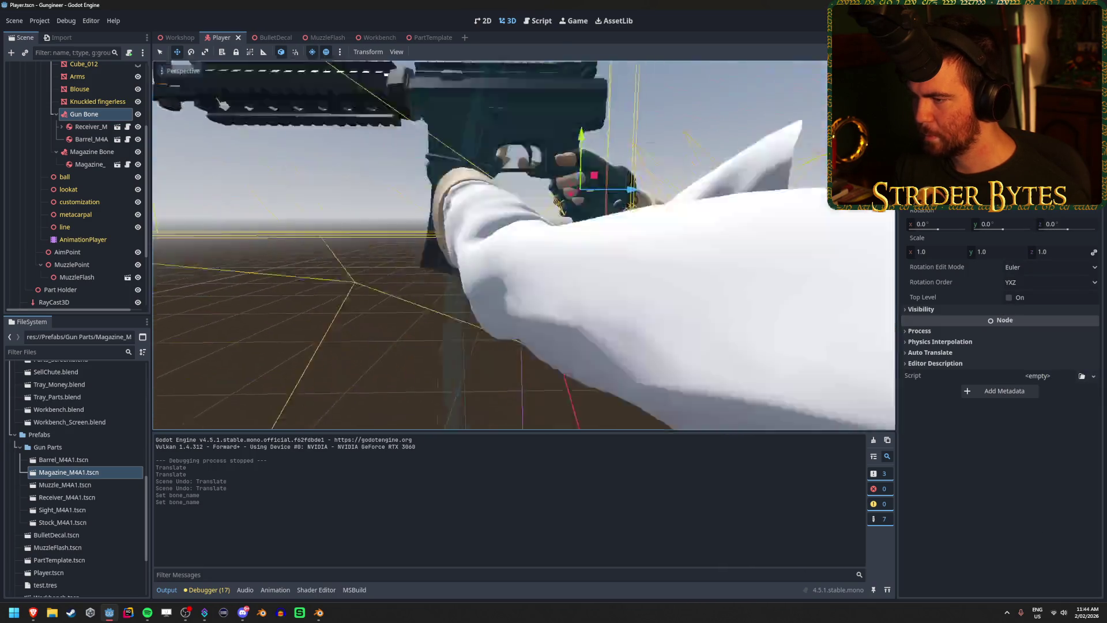
{"action": "key", "text": "w"}
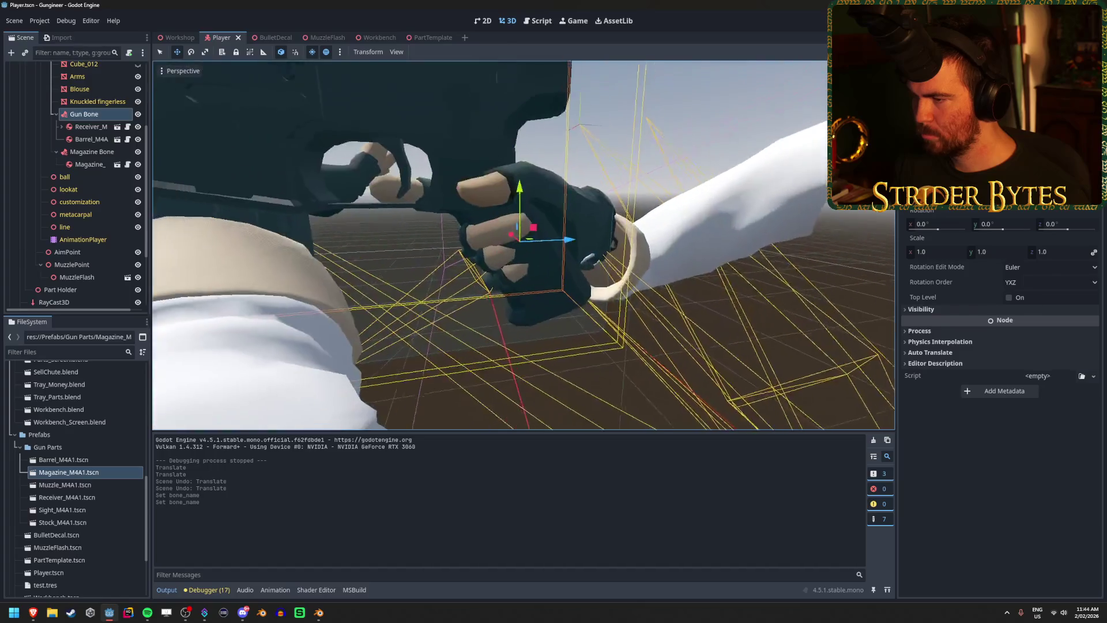
{"action": "scroll", "coordinate": [673, 324], "scroll_direction": "down", "scroll_amount": 3}
{"action": "scroll", "coordinate": [673, 324], "scroll_direction": "up", "scroll_amount": 3}
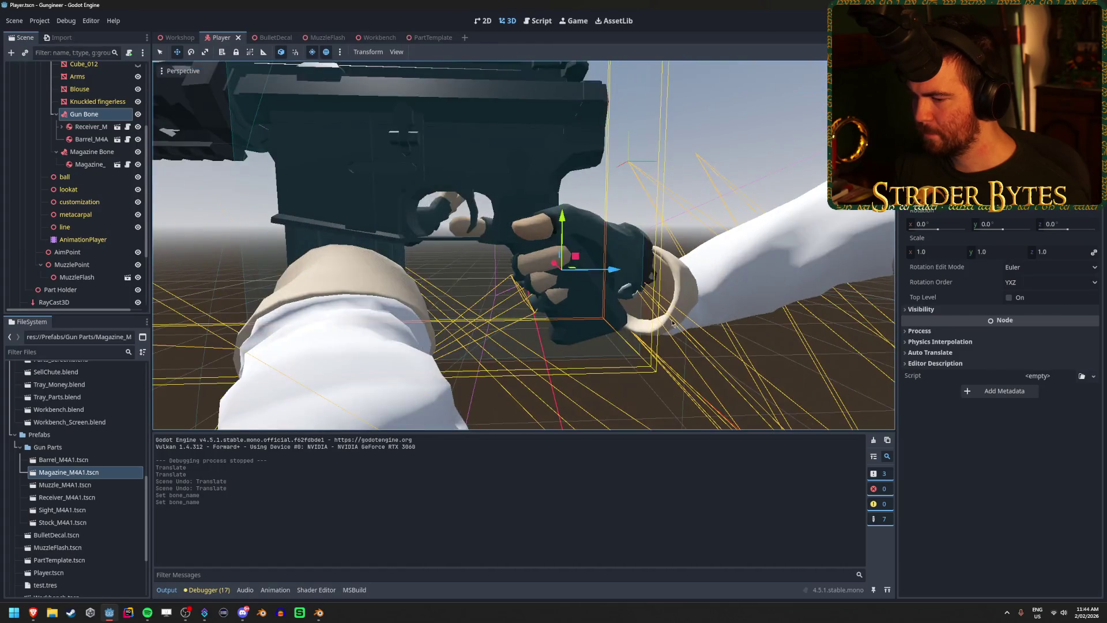
{"action": "scroll", "coordinate": [523, 246], "scroll_direction": "down", "scroll_amount": 3}
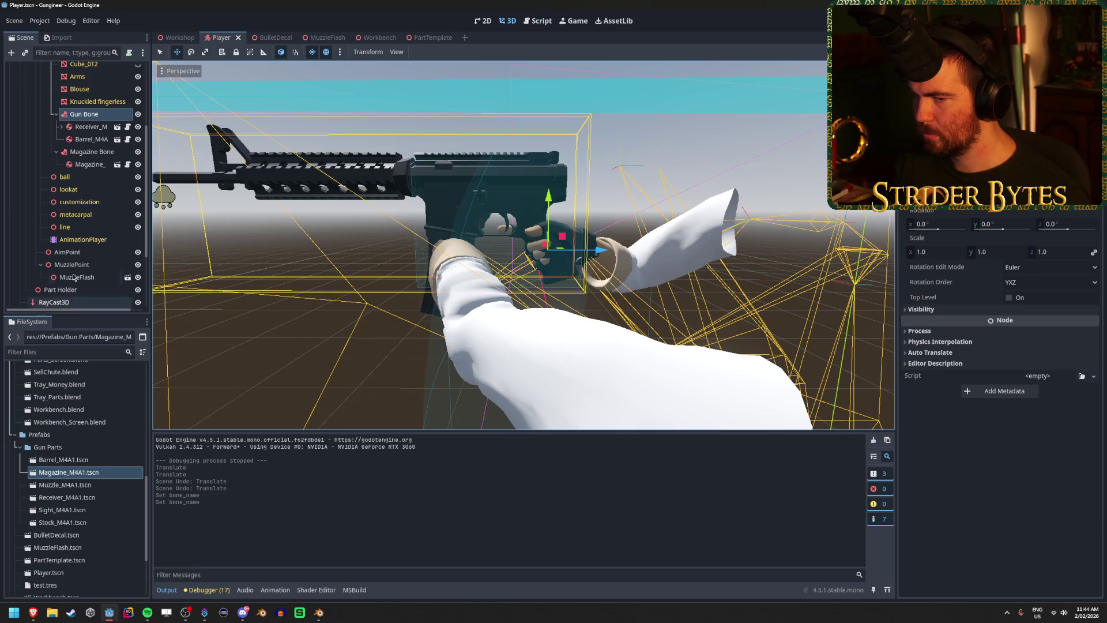
- Play the BlouseAction animation on the AnimationPlayer
{"action": "left_click", "coordinate": [83, 239]}
{"action": "left_click", "coordinate": [311, 443]}
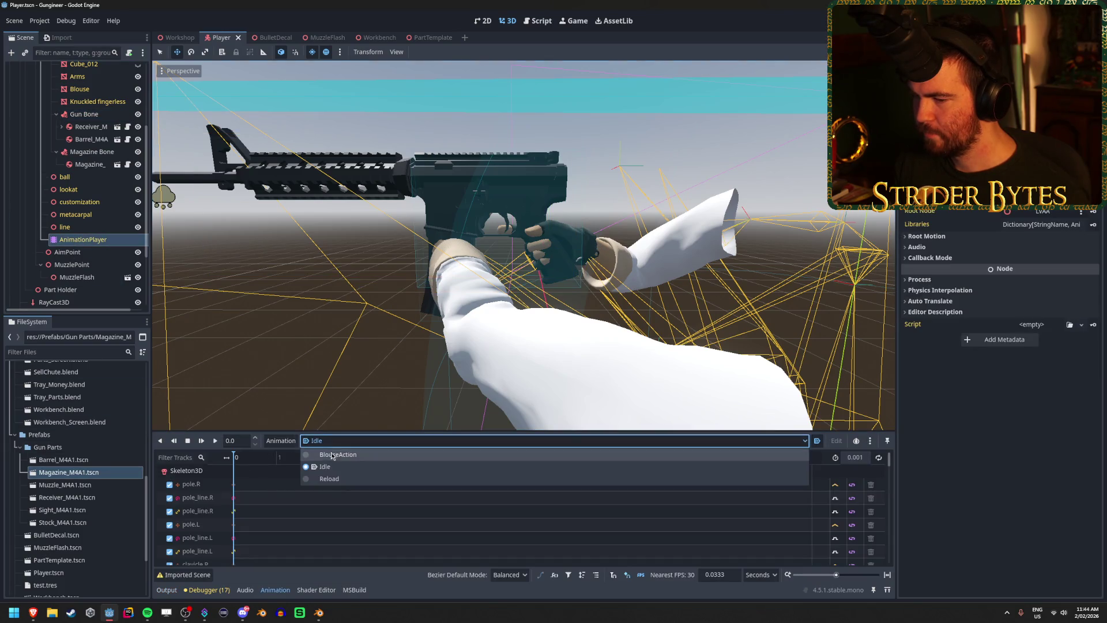
{"action": "left_click", "coordinate": [323, 453]}
{"action": "scroll", "coordinate": [523, 246], "scroll_direction": "up", "scroll_amount": 3}
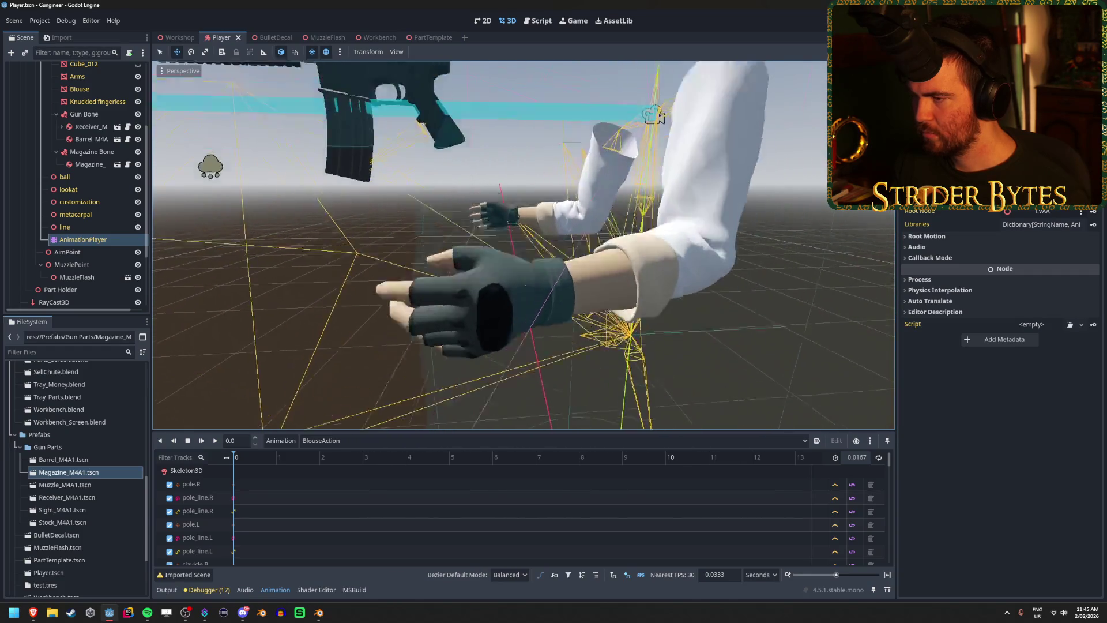
- Set the AnimationPlayer back to Idle and switch to Blender's File menu
{"action": "left_click", "coordinate": [349, 439]}
{"action": "left_click", "coordinate": [340, 466]}
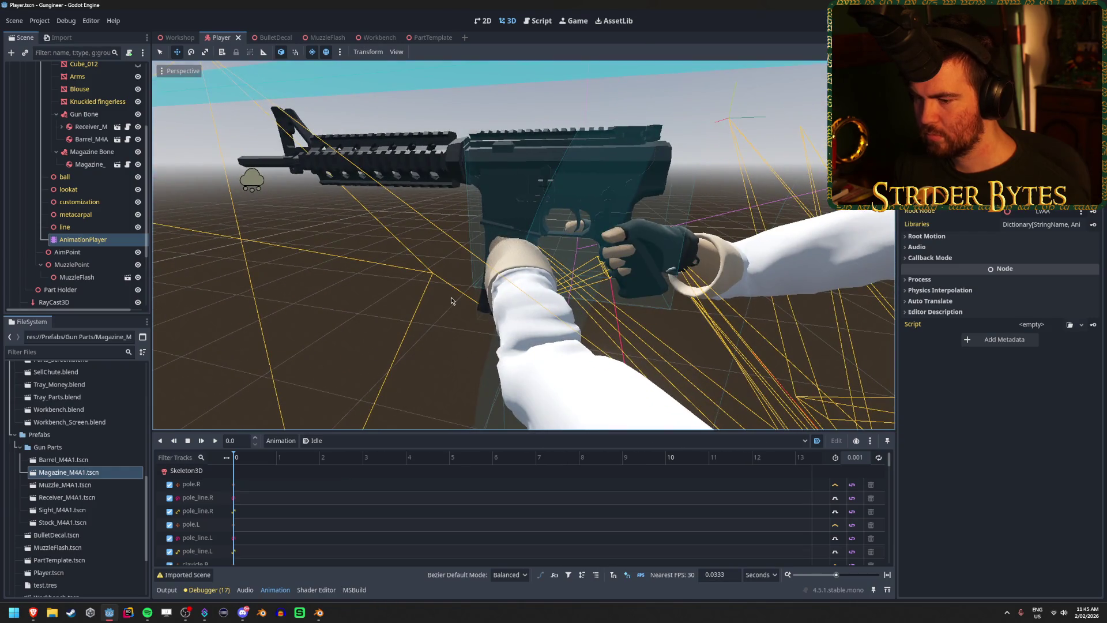
{"action": "left_click", "coordinate": [319, 612]}
{"action": "left_click", "coordinate": [19, 16]}
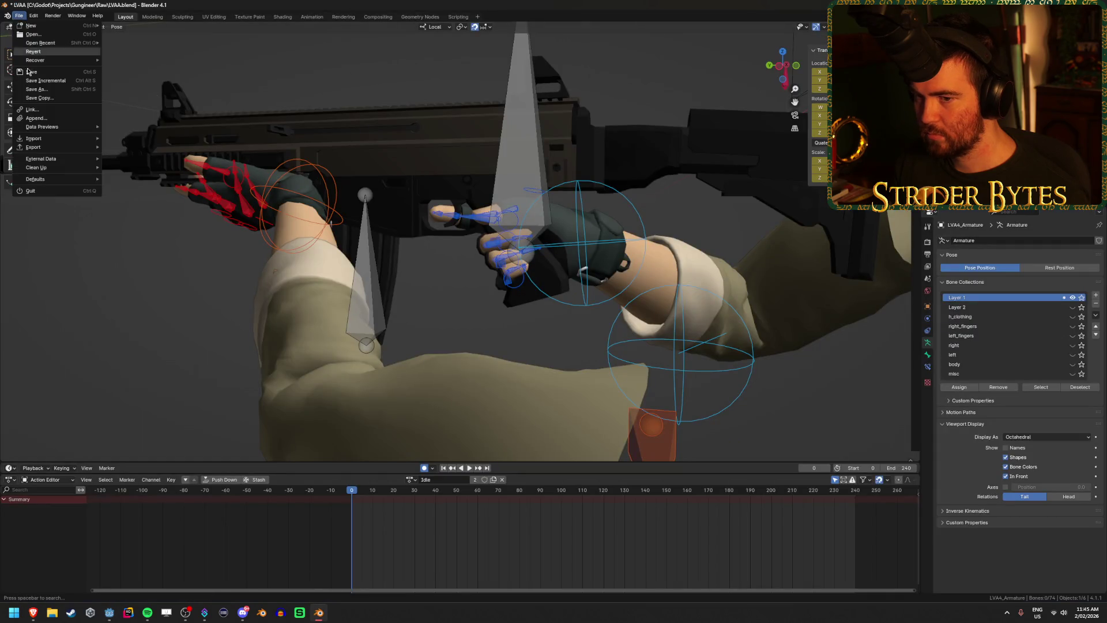
- Export the rig with animations as glTF 2.0 over Meshes/LVAA.glb, then return to Object Mode and Godot
{"action": "mouse_move", "coordinate": [35, 147]}
{"action": "left_click", "coordinate": [154, 242]}
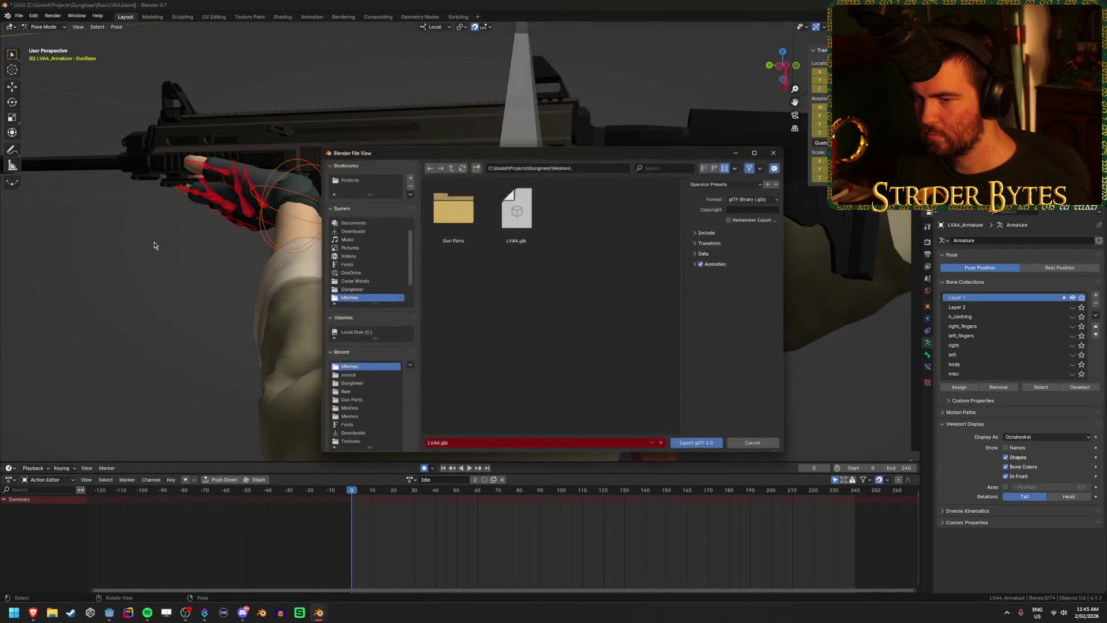
{"action": "left_click", "coordinate": [516, 209]}
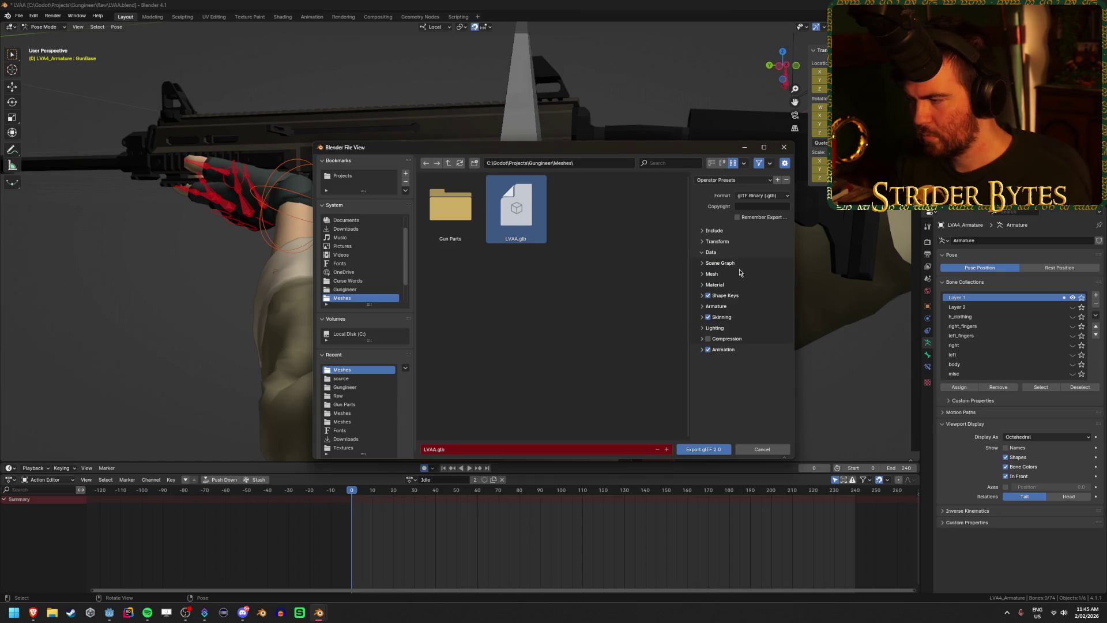
{"action": "left_click", "coordinate": [714, 253]}
{"action": "left_click", "coordinate": [731, 263]}
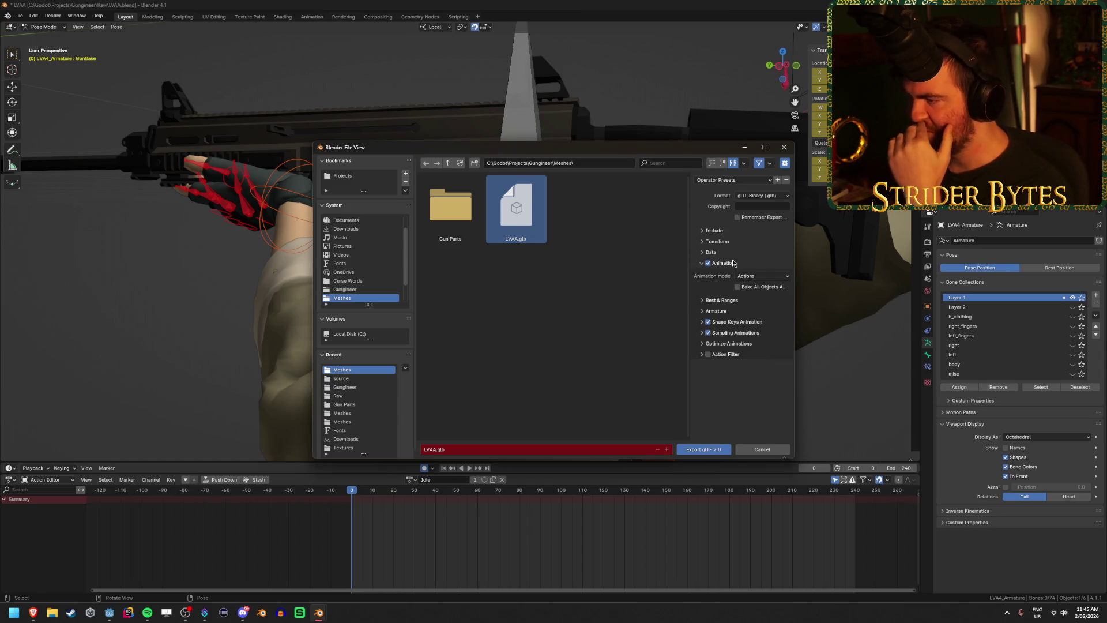
{"action": "mouse_move", "coordinate": [761, 291]}
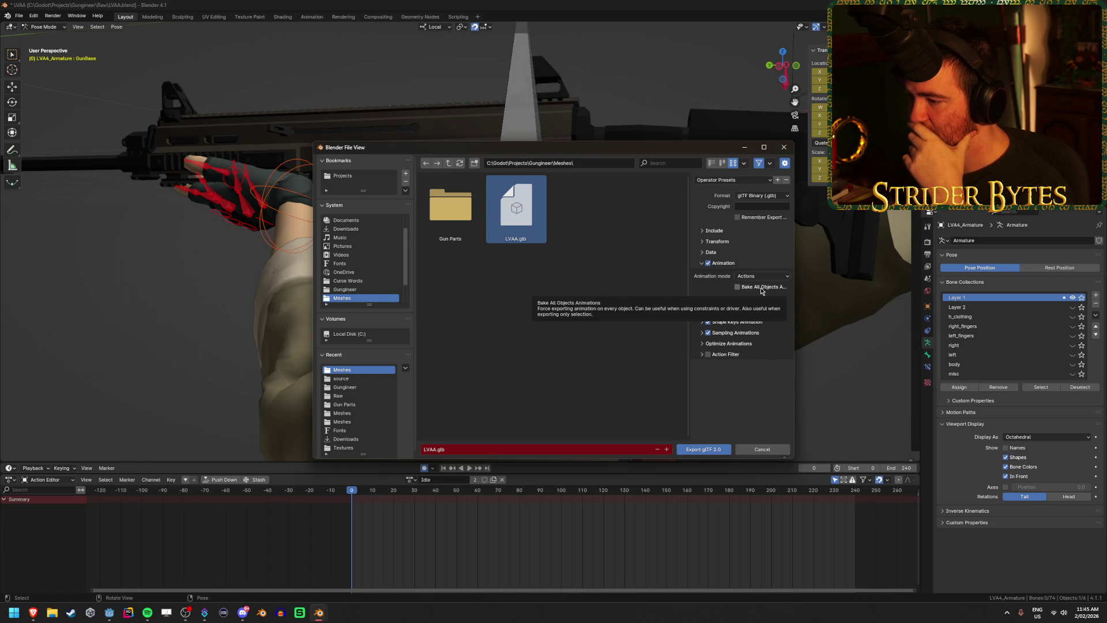
{"action": "left_click", "coordinate": [706, 451]}
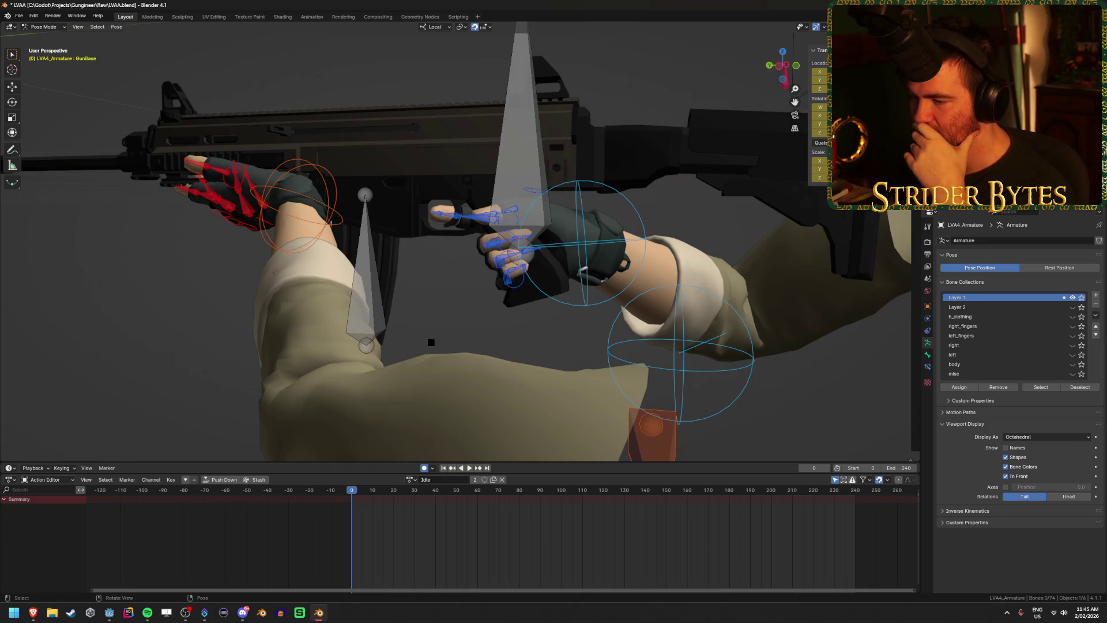
{"action": "key", "text": "ctrl+Tab"}
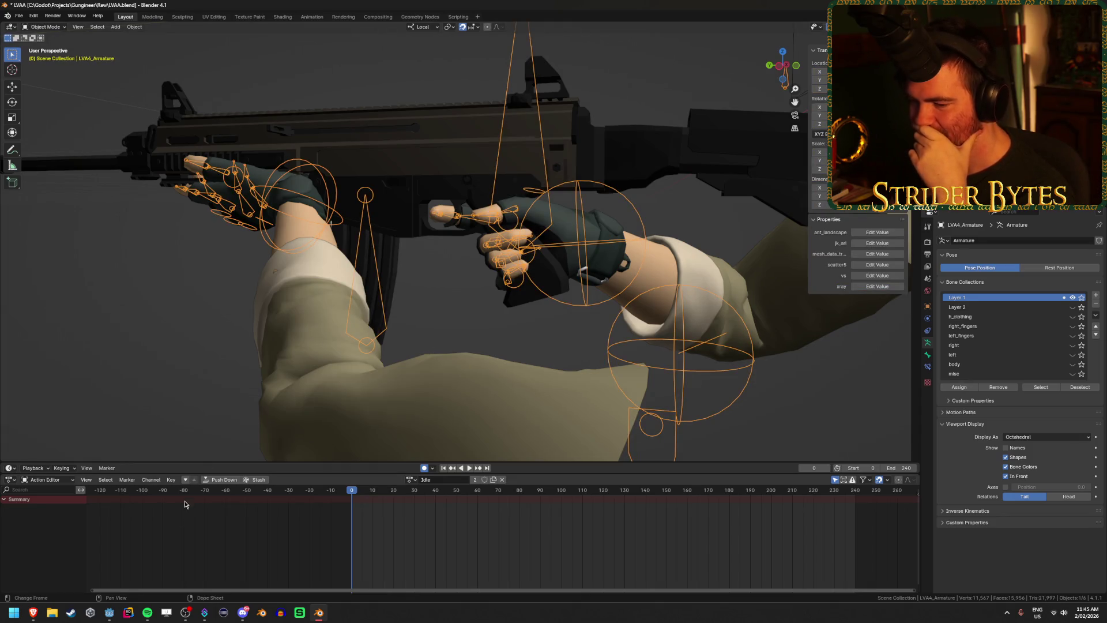
{"action": "left_click", "coordinate": [109, 612]}
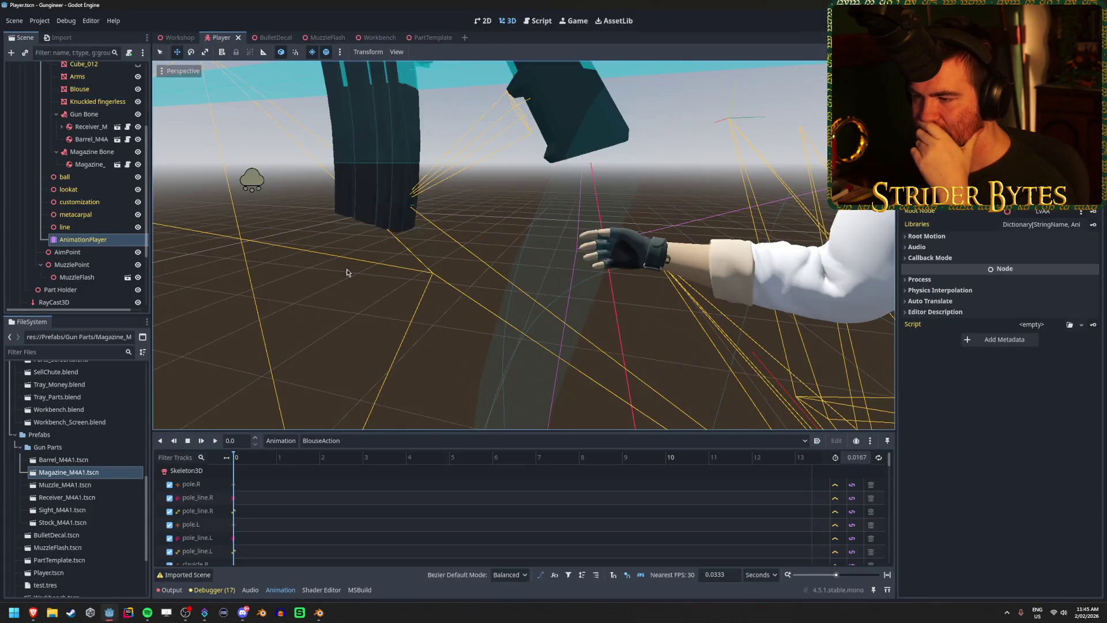
- Preview the Idle, Reload and then Idle animations in the AnimationPlayer dropdown
{"action": "left_click", "coordinate": [340, 441]}
{"action": "left_click", "coordinate": [340, 468]}
{"action": "left_click", "coordinate": [338, 440]}
{"action": "left_click", "coordinate": [340, 482]}
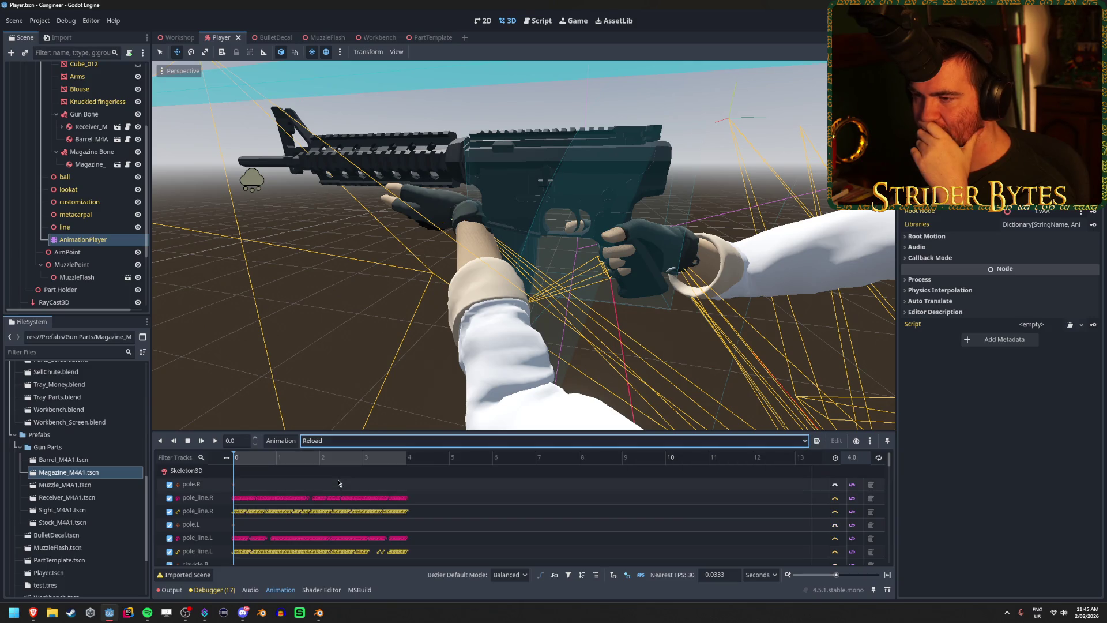
{"action": "left_click", "coordinate": [337, 440]}
{"action": "left_click", "coordinate": [340, 468]}
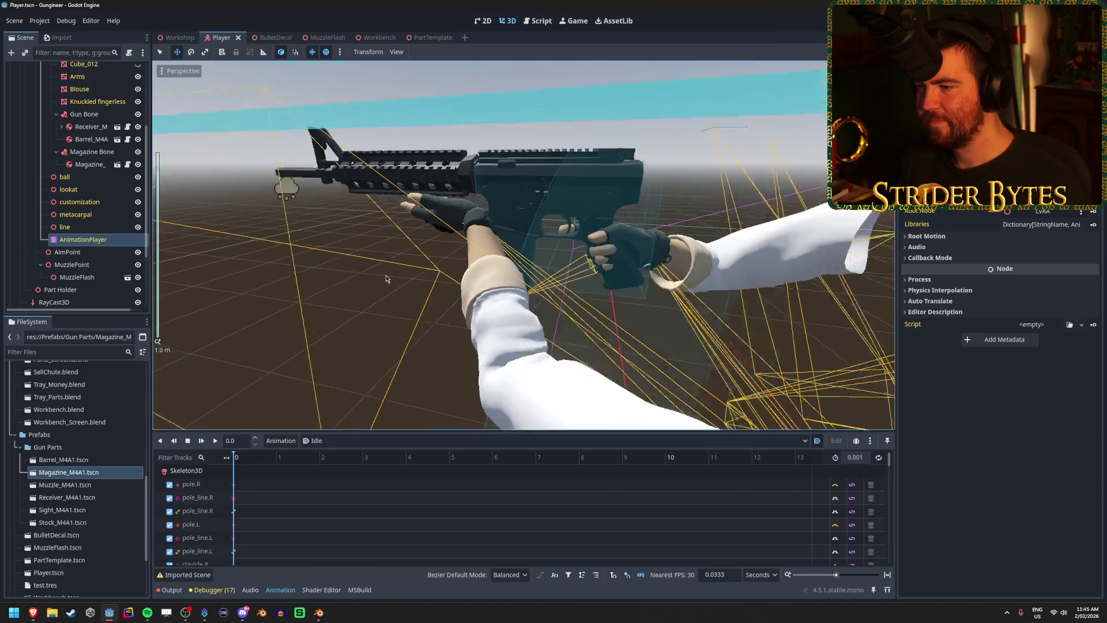
{"action": "scroll", "coordinate": [431, 286], "scroll_direction": "down", "scroll_amount": 4}
{"action": "scroll", "coordinate": [431, 285], "scroll_direction": "up", "scroll_amount": 5}
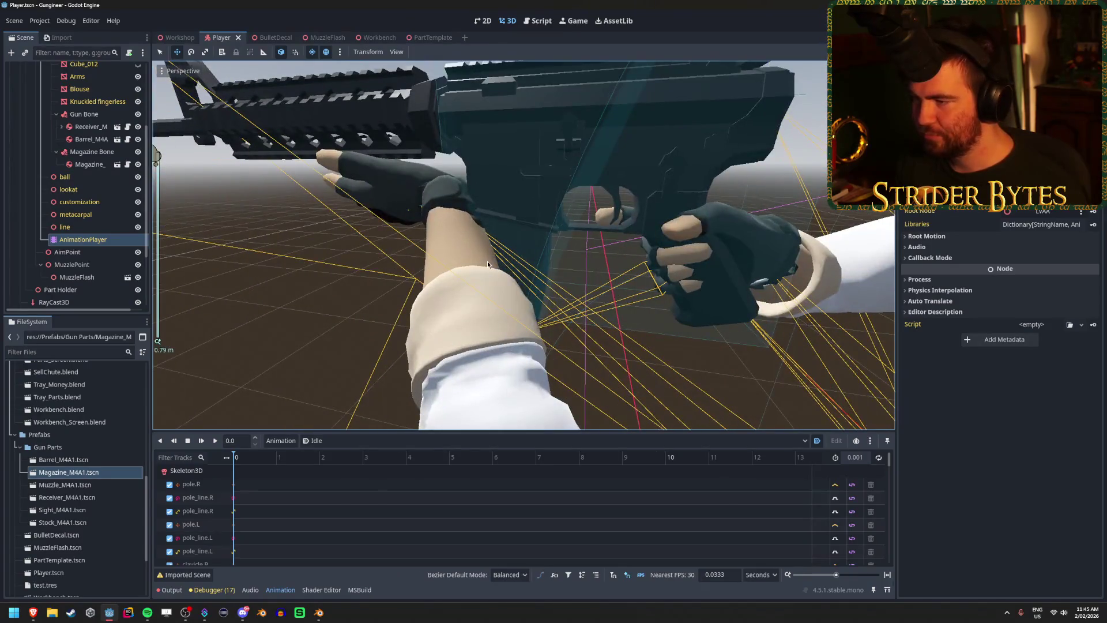
{"action": "scroll", "coordinate": [550, 260], "scroll_direction": "down", "scroll_amount": 5}
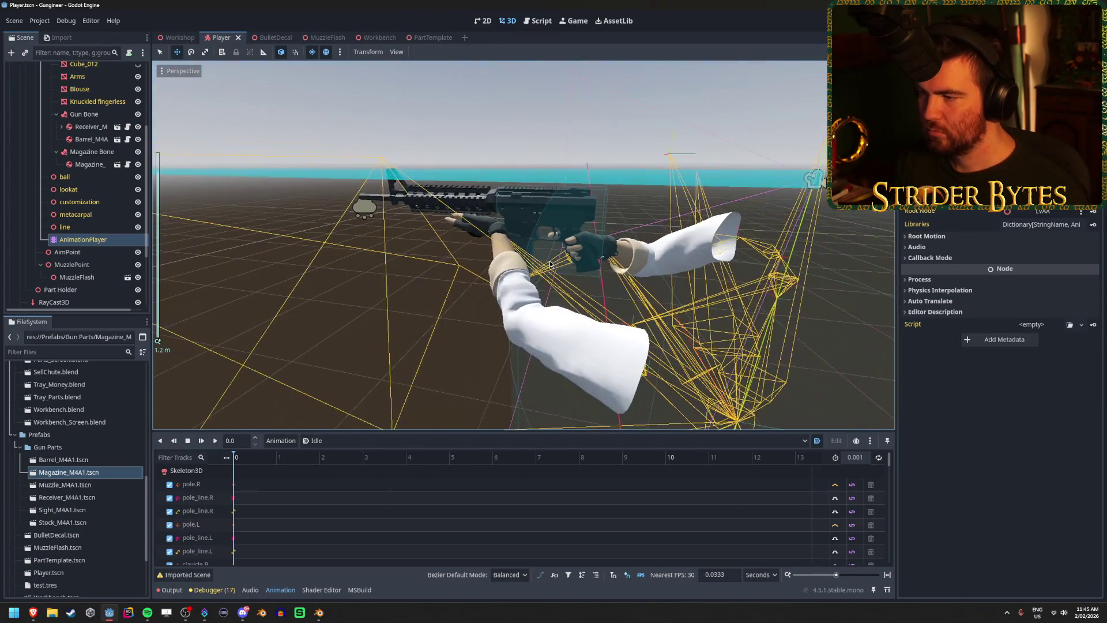
- Run the game, fire the rifle twice, stop it, and inspect the Gun Camera settings
{"action": "key", "text": "F5"}
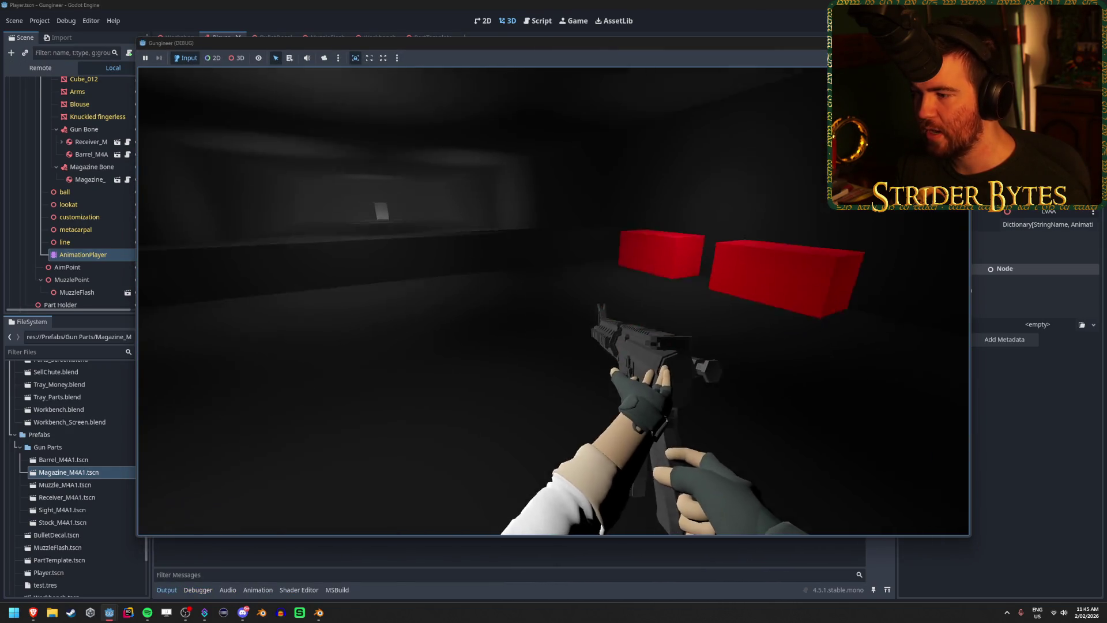
{"action": "left_click", "coordinate": [553, 301]}
{"action": "left_click", "coordinate": [554, 301]}
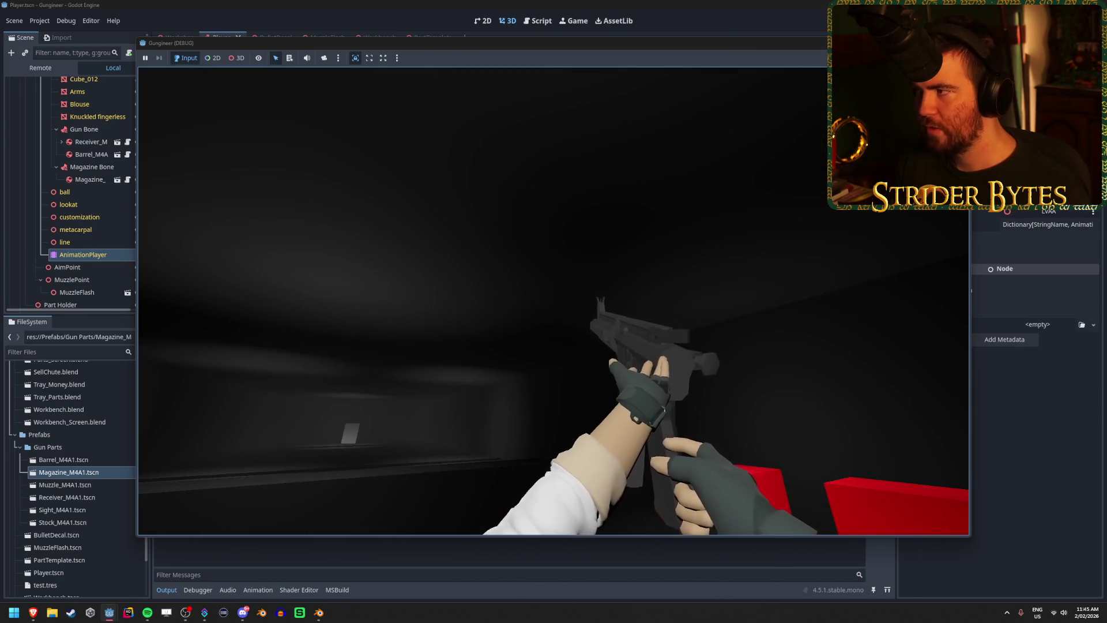
{"action": "key", "text": "F8"}
{"action": "scroll", "coordinate": [69, 230], "scroll_direction": "down", "scroll_amount": 4}
{"action": "left_click", "coordinate": [69, 298]}
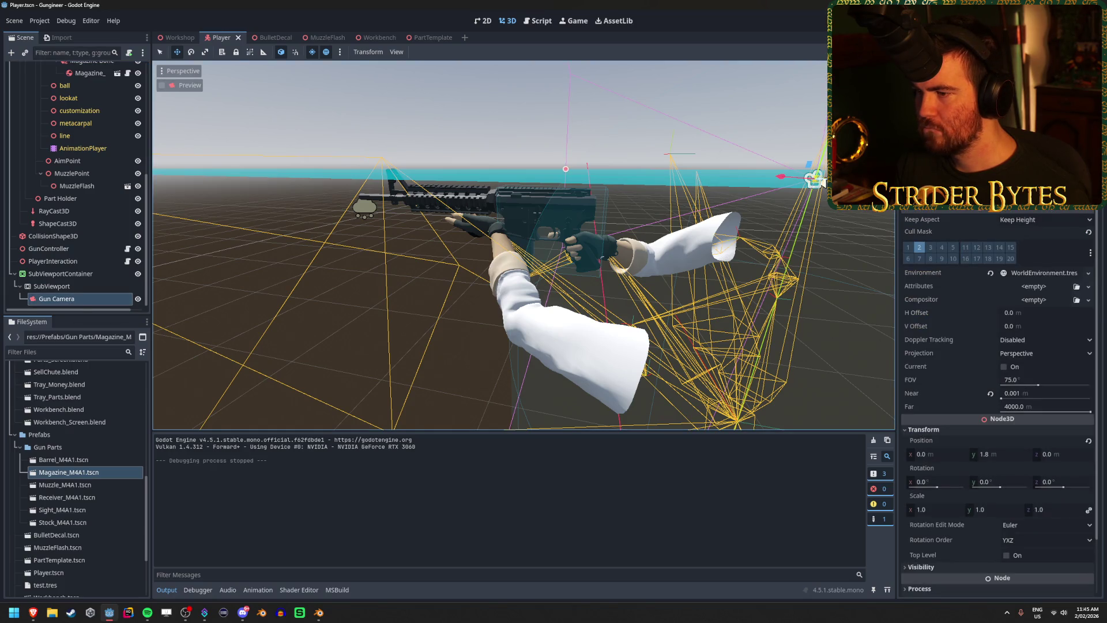
- Put the M4_Receiver mesh on visual layer 2 and save the Player scene
{"action": "scroll", "coordinate": [87, 173], "scroll_direction": "up", "scroll_amount": 5}
{"action": "left_click", "coordinate": [92, 186]}
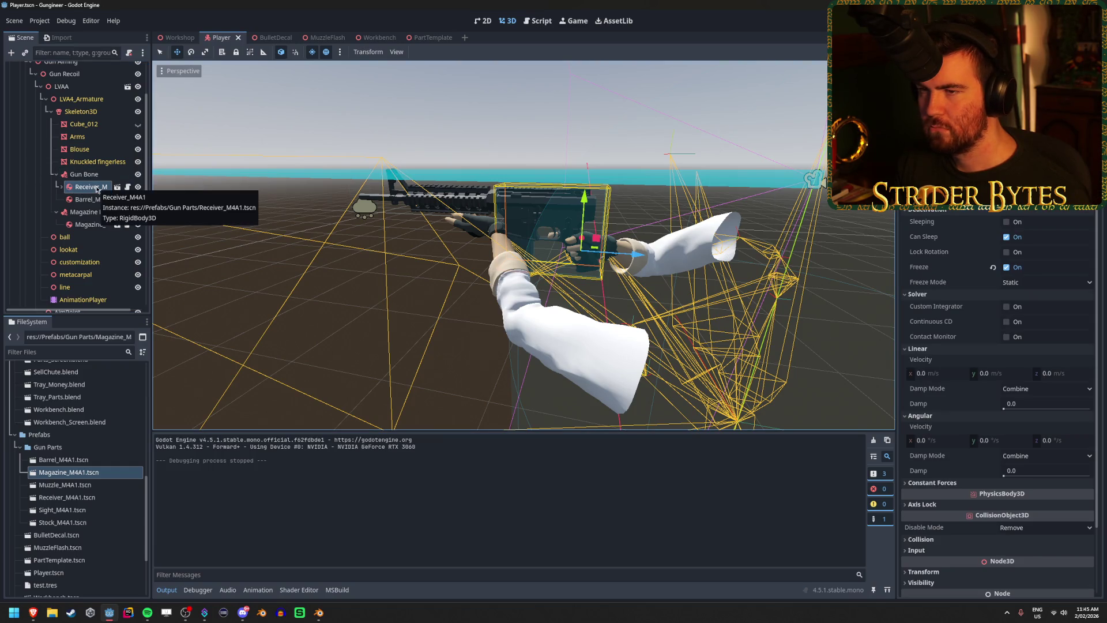
{"action": "left_click", "coordinate": [62, 188]}
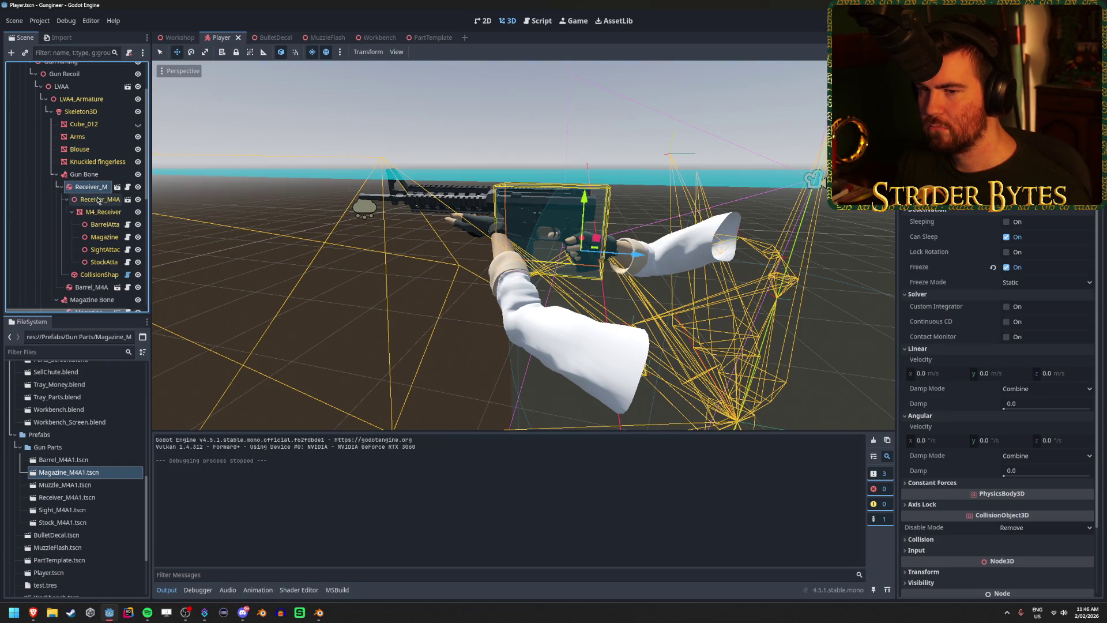
{"action": "left_click", "coordinate": [98, 200]}
{"action": "left_click", "coordinate": [87, 186]}
{"action": "left_click", "coordinate": [60, 187]}
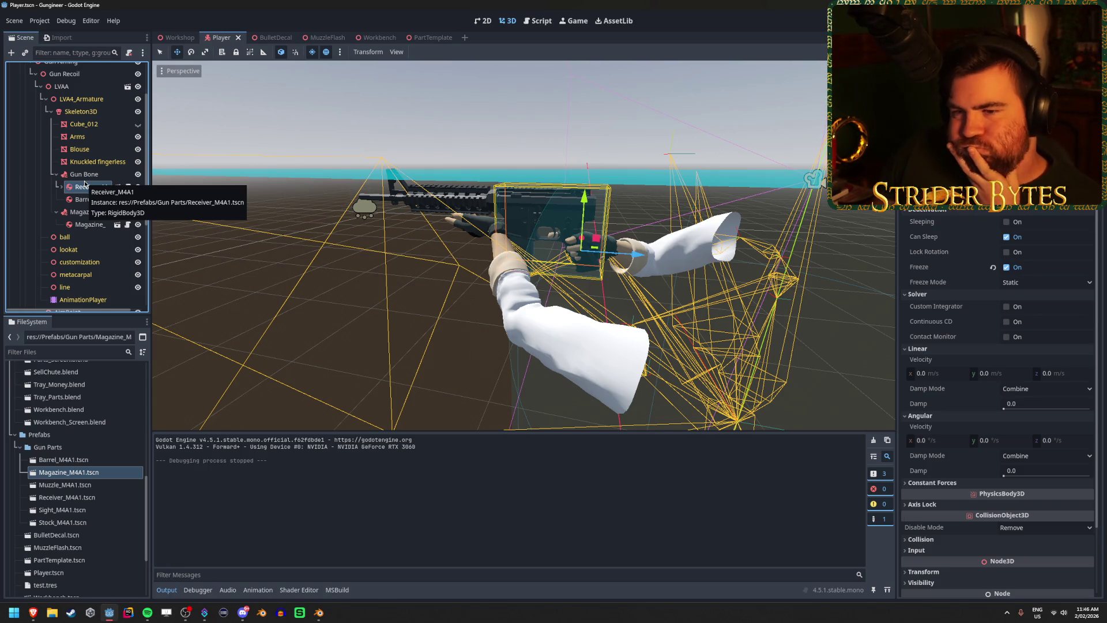
{"action": "left_click", "coordinate": [84, 184]}
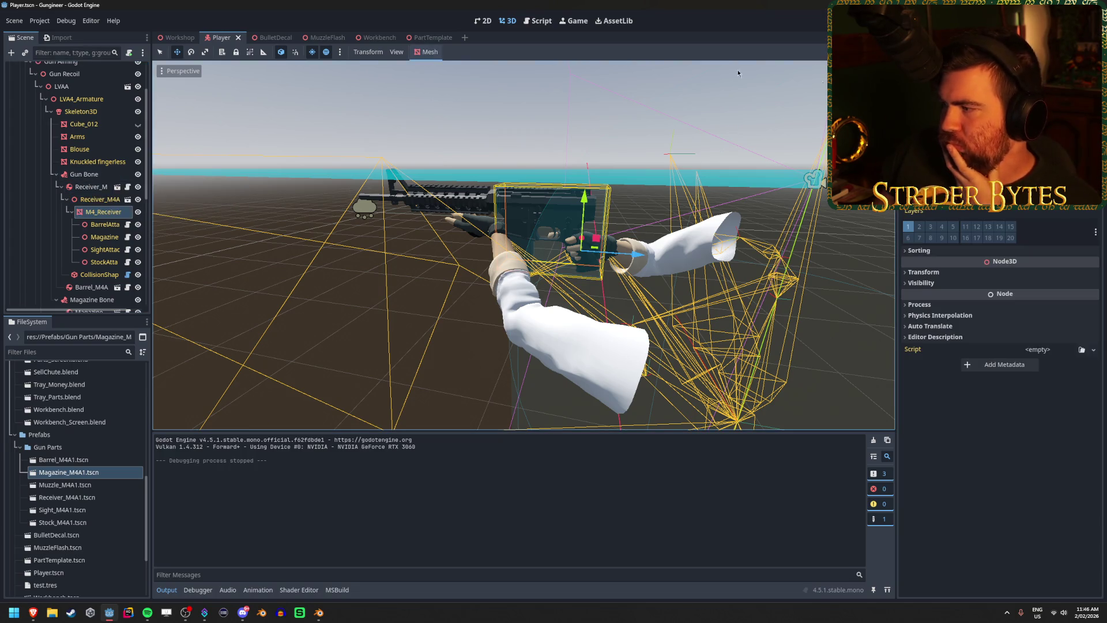
{"action": "left_click", "coordinate": [918, 227]}
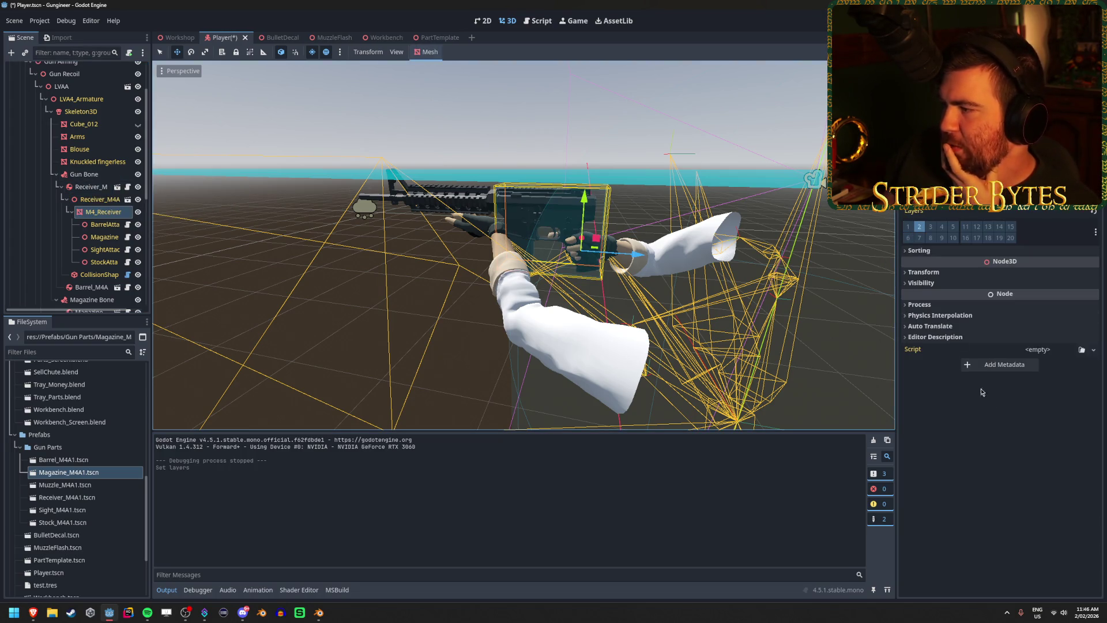
{"action": "key", "text": "ctrl+s"}
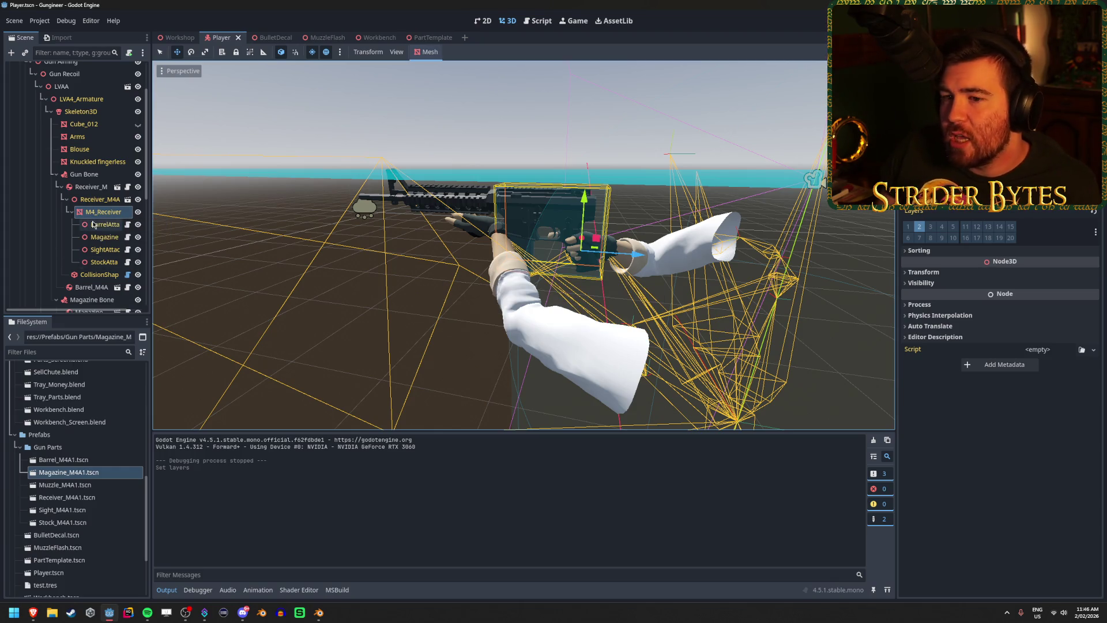
- Make the Barrel_M4A part's children editable, select its M4_Barrel mesh, and save
{"action": "left_click", "coordinate": [72, 212]}
{"action": "left_click", "coordinate": [91, 225]}
{"action": "left_click", "coordinate": [72, 239]}
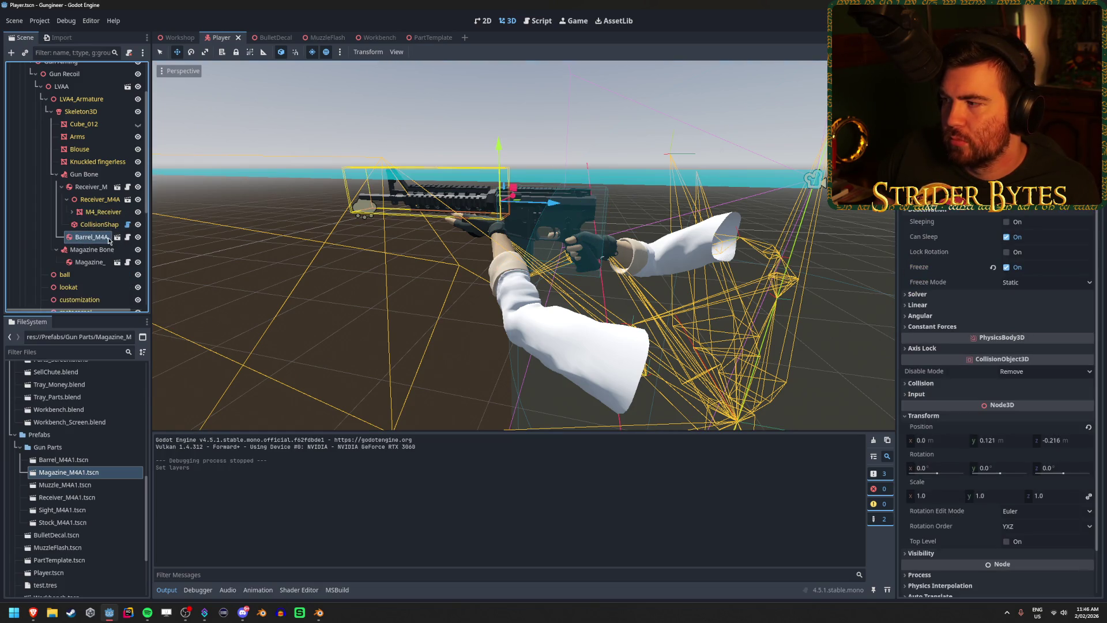
{"action": "double_click", "coordinate": [92, 238]}
{"action": "key", "text": "Return"}
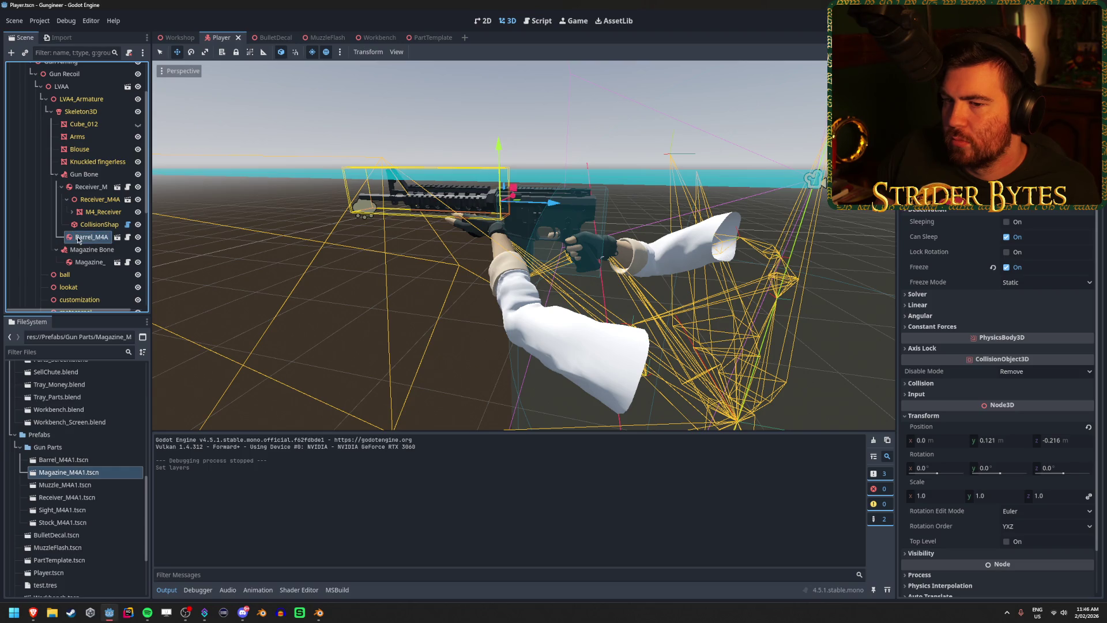
{"action": "right_click", "coordinate": [76, 237]}
{"action": "left_click", "coordinate": [98, 512]}
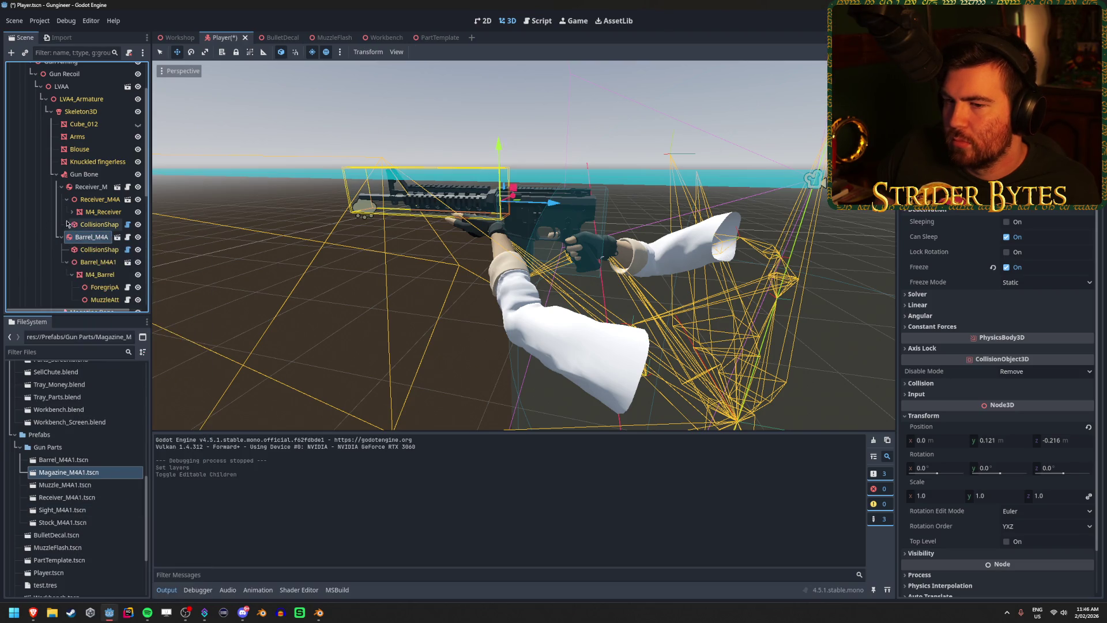
{"action": "left_click", "coordinate": [99, 249]}
{"action": "scroll", "coordinate": [101, 249], "scroll_direction": "down", "scroll_amount": 1}
{"action": "left_click", "coordinate": [102, 245]}
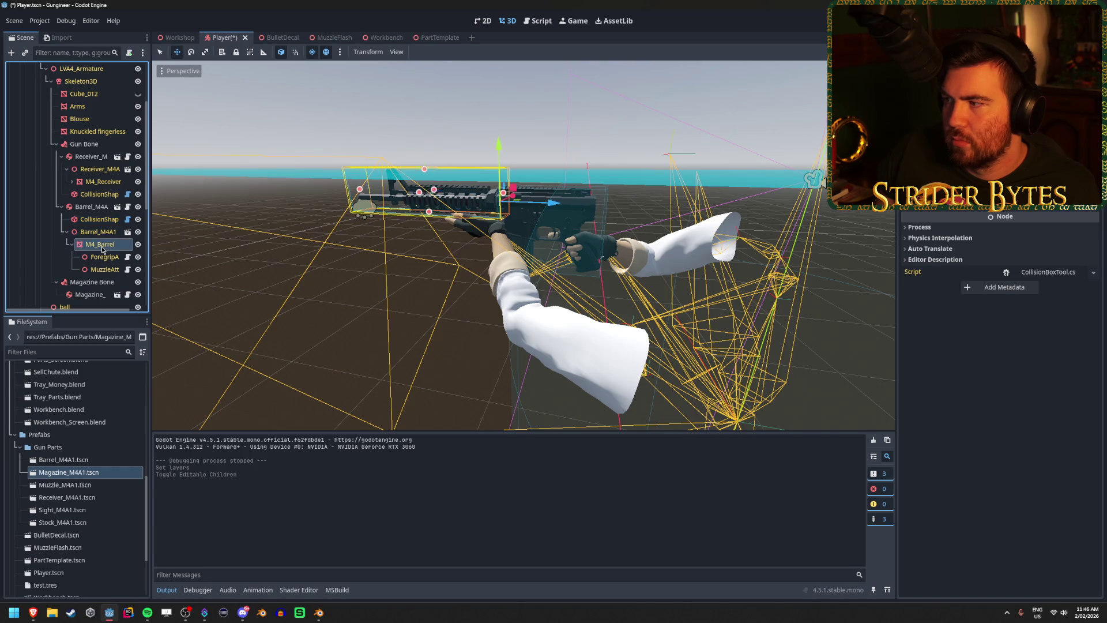
{"action": "key", "text": "ctrl+s"}
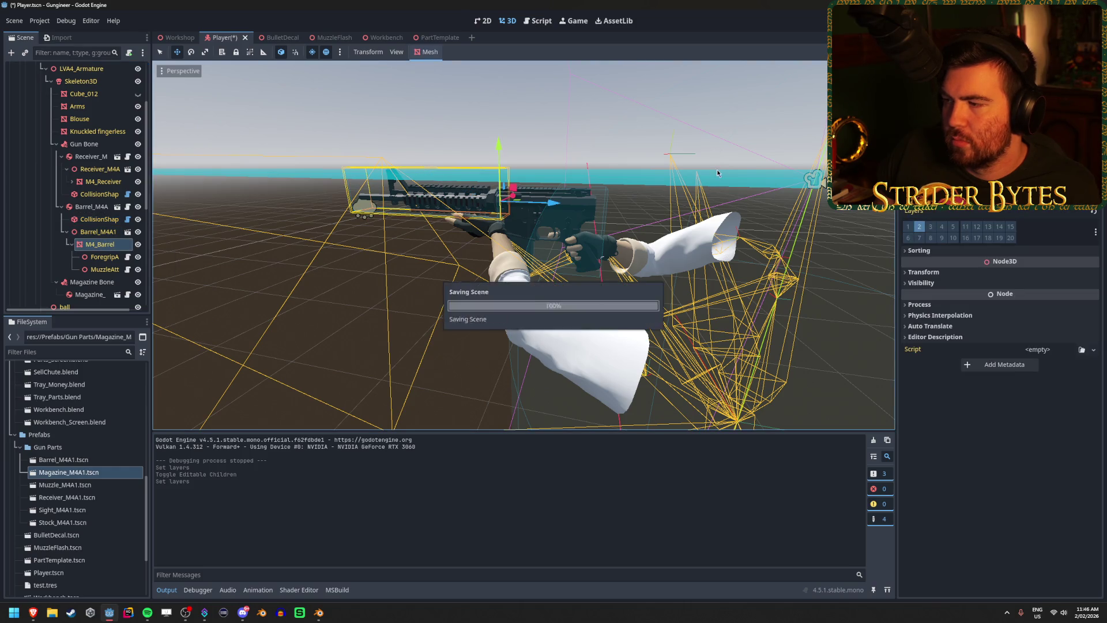
- Select the magazine part node and bring up its options menu
{"action": "scroll", "coordinate": [99, 221], "scroll_direction": "down", "scroll_amount": 2}
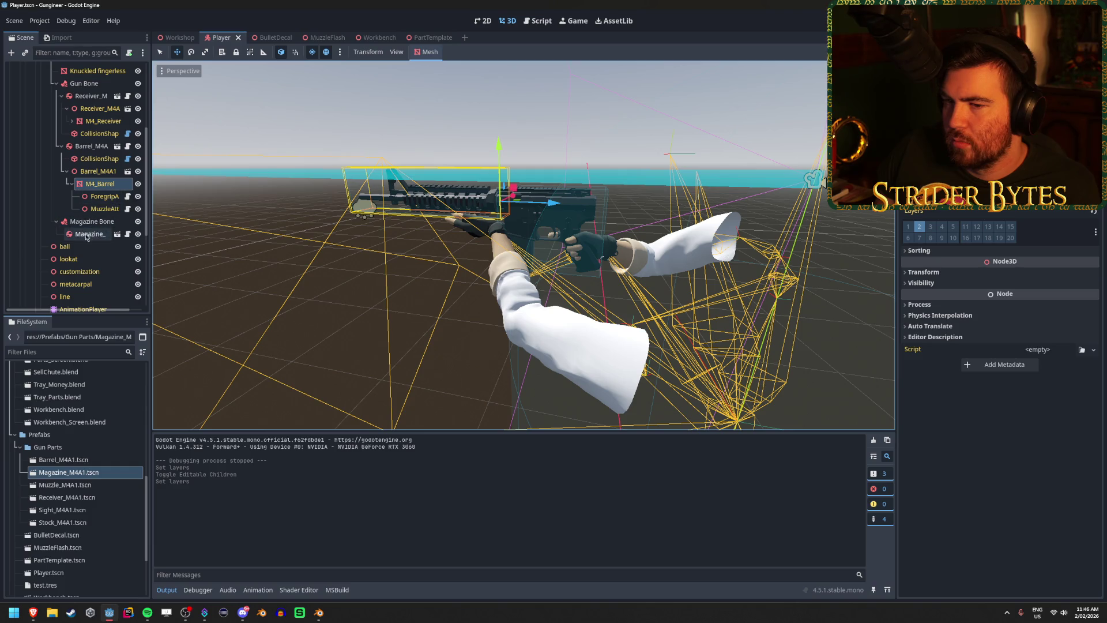
{"action": "left_click", "coordinate": [86, 234]}
{"action": "right_click", "coordinate": [86, 235]}
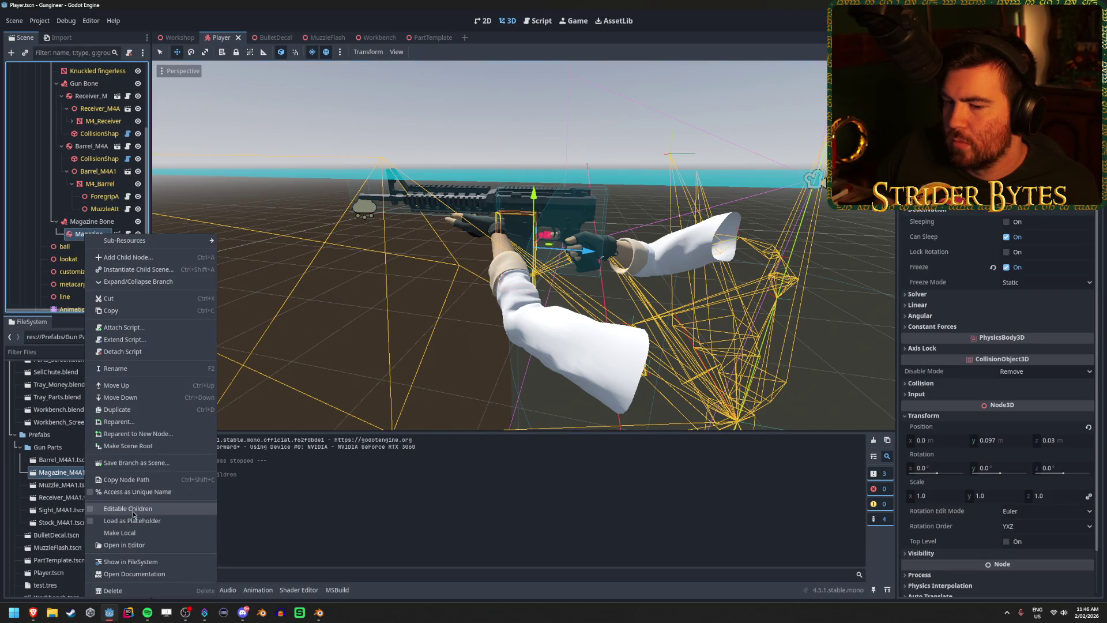
- Make the magazine's children editable, put M4_Magazine on layer 2, and save
{"action": "left_click", "coordinate": [127, 508]}
{"action": "left_click", "coordinate": [105, 271]}
{"action": "left_click", "coordinate": [919, 226]}
{"action": "key", "text": "ctrl+s"}
- Run the game, inspect the gun up close with F, then stop it
{"action": "key", "text": "F5"}
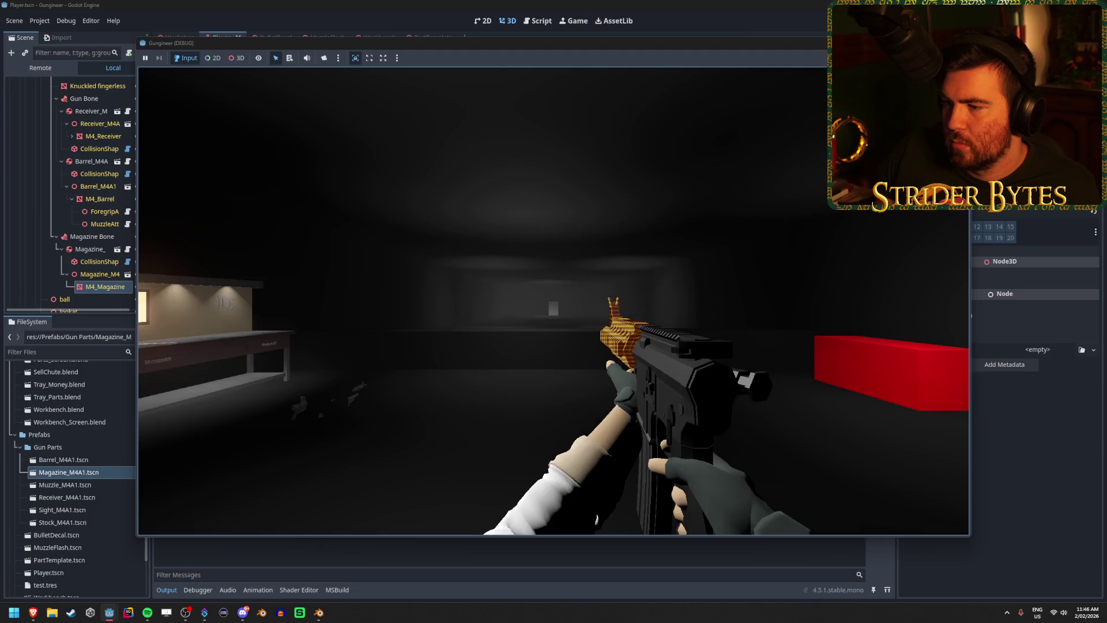
{"action": "key", "text": "f"}
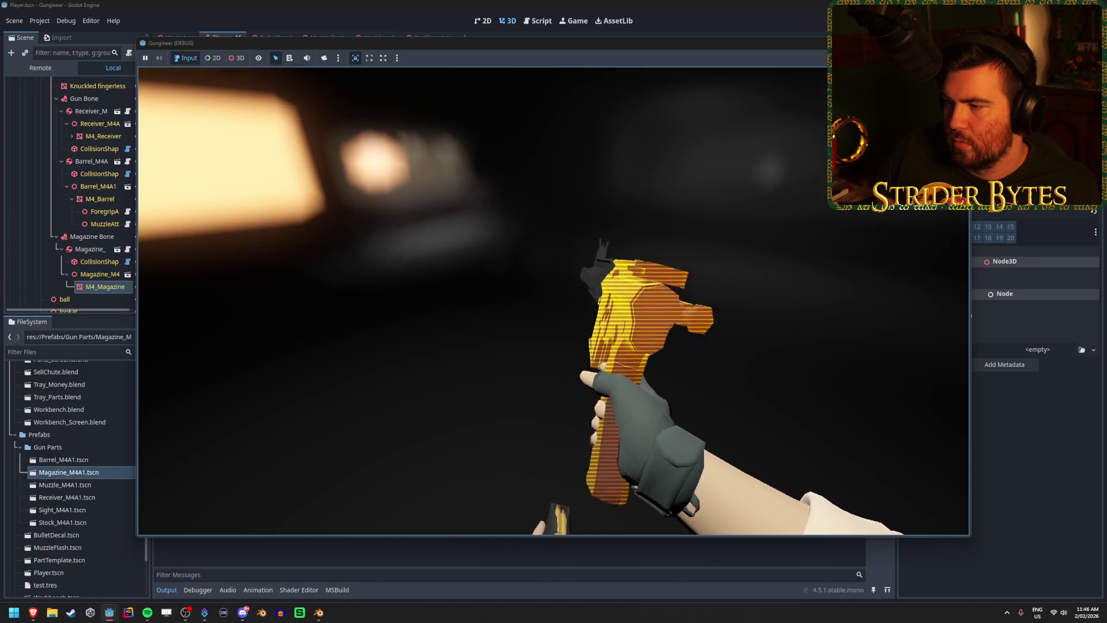
{"action": "key", "text": "f"}
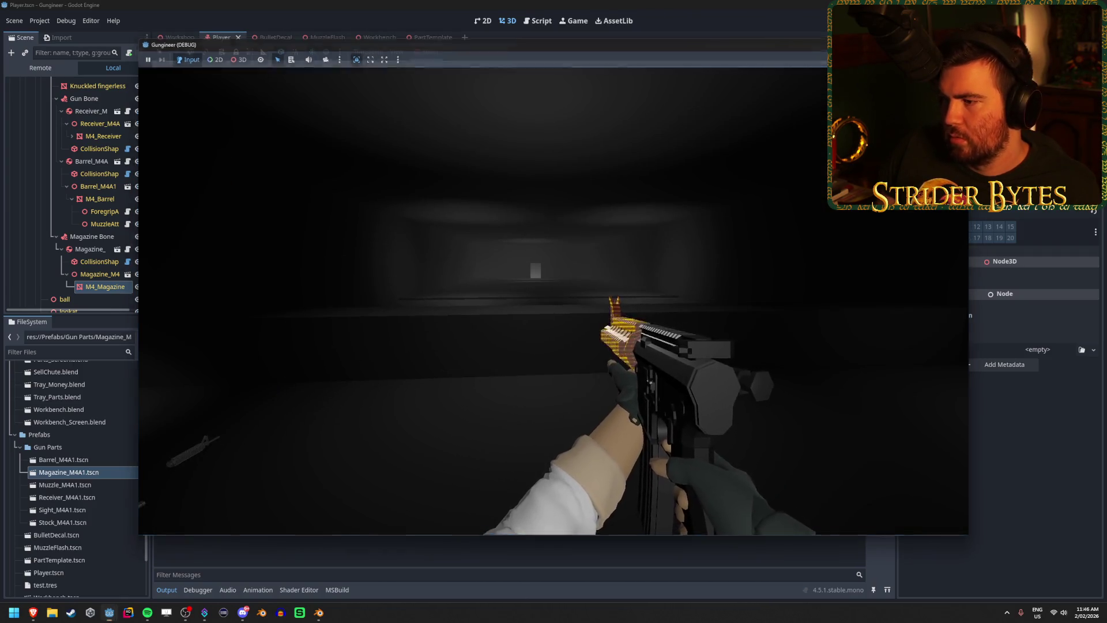
{"action": "key", "text": "F8"}
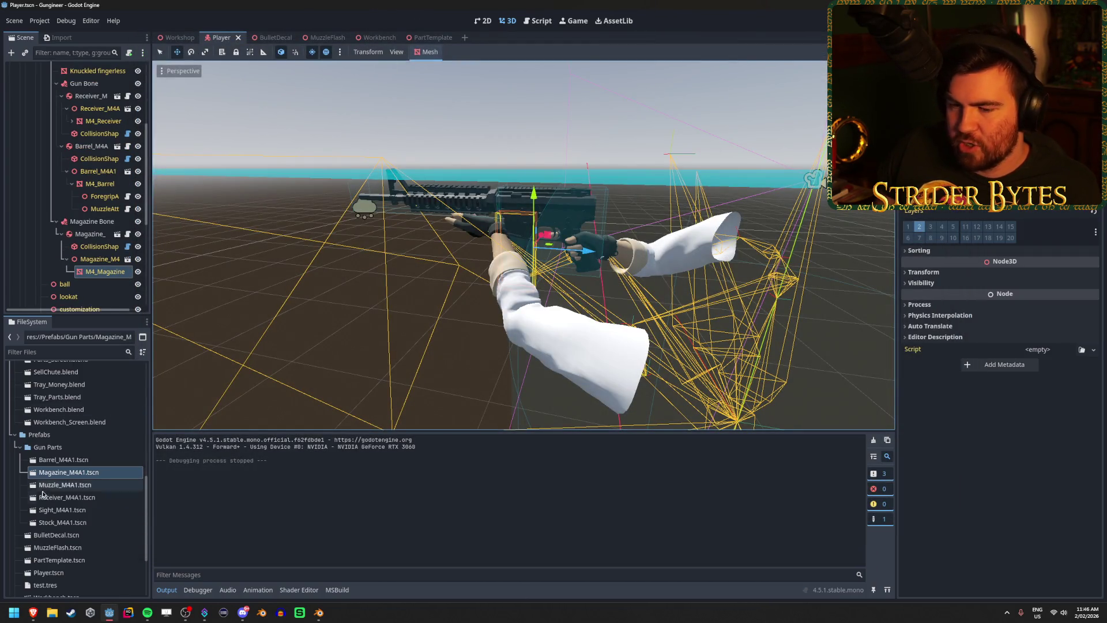
- Open Receiver_M4A1.tscn and add render layer 2 to its M4_Receiver mesh
{"action": "left_click", "coordinate": [86, 497]}
{"action": "double_click", "coordinate": [87, 497]}
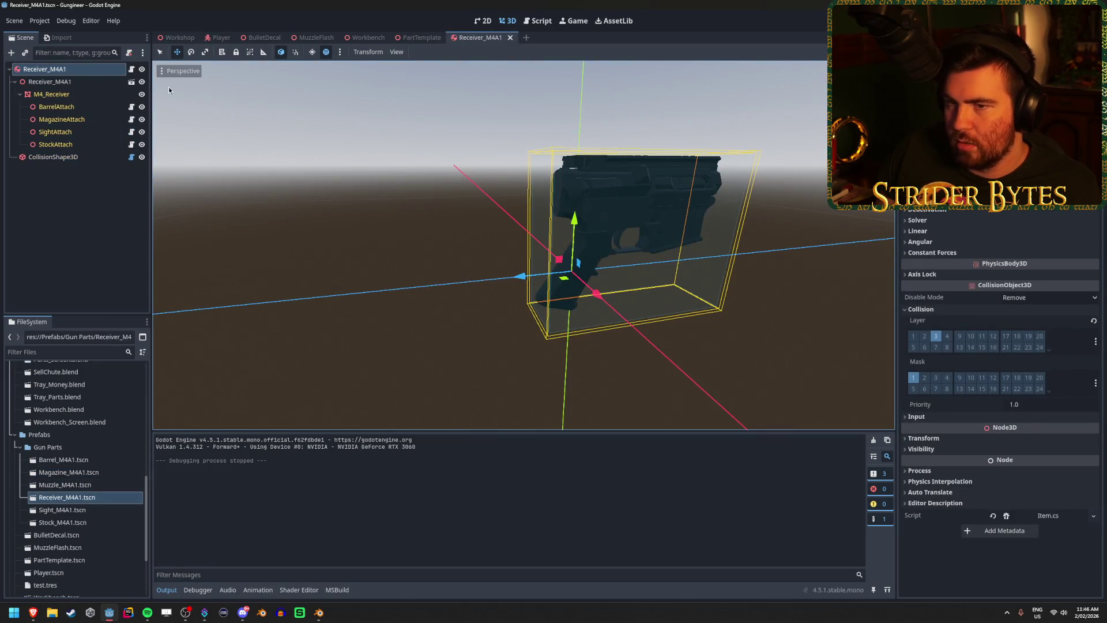
{"action": "left_click", "coordinate": [52, 94]}
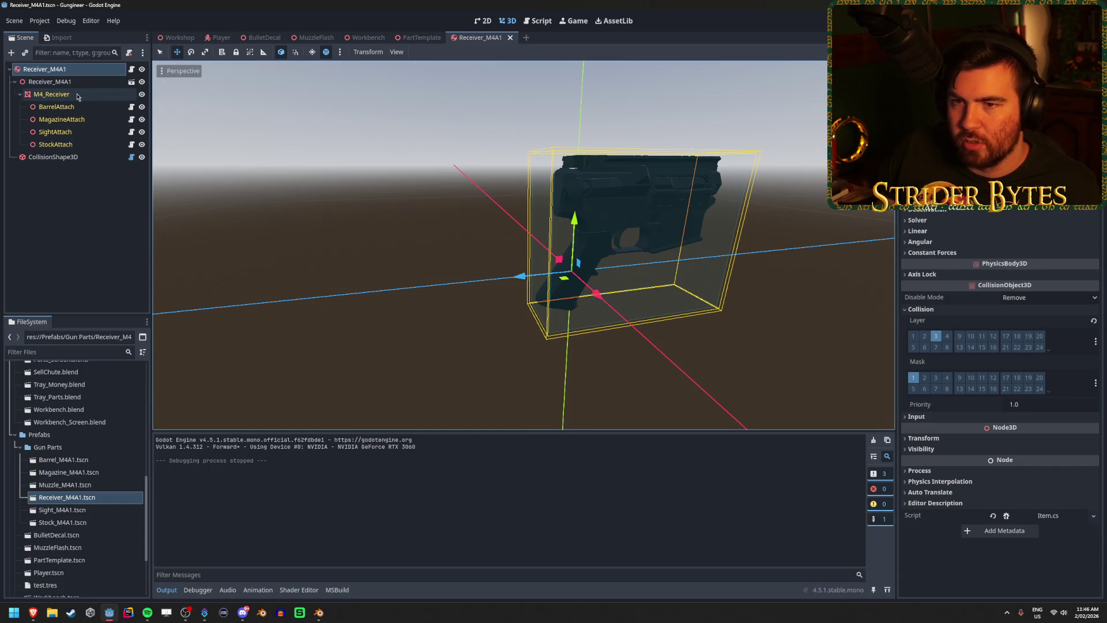
{"action": "left_click", "coordinate": [916, 226]}
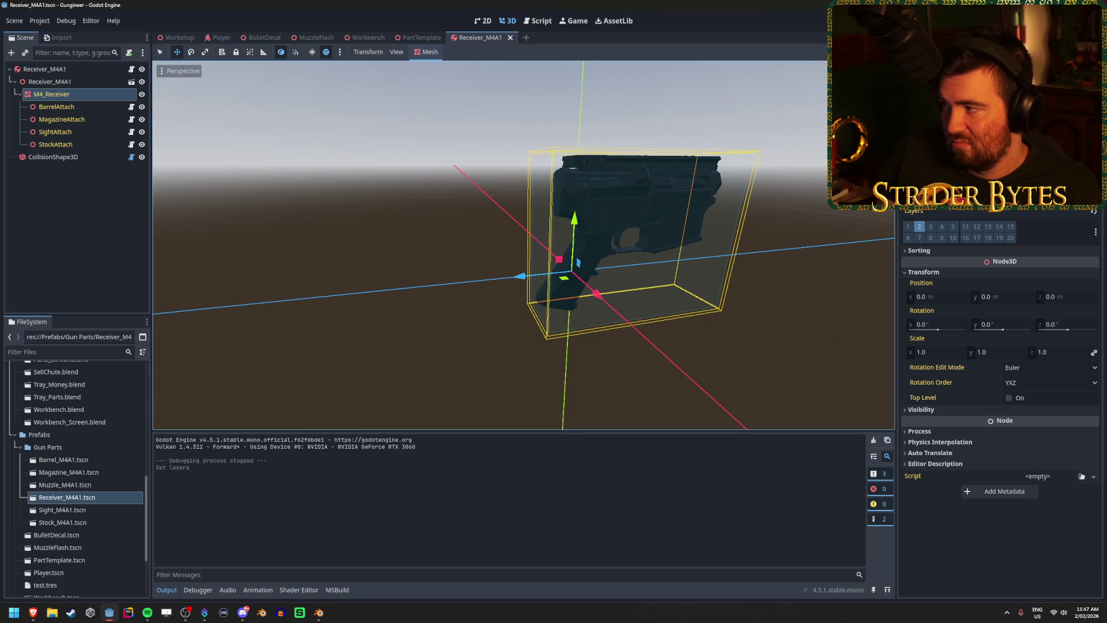
- Play-test by firing the gun repeatedly and interacting with E, then return to the Player scene
{"action": "key", "text": "F5"}
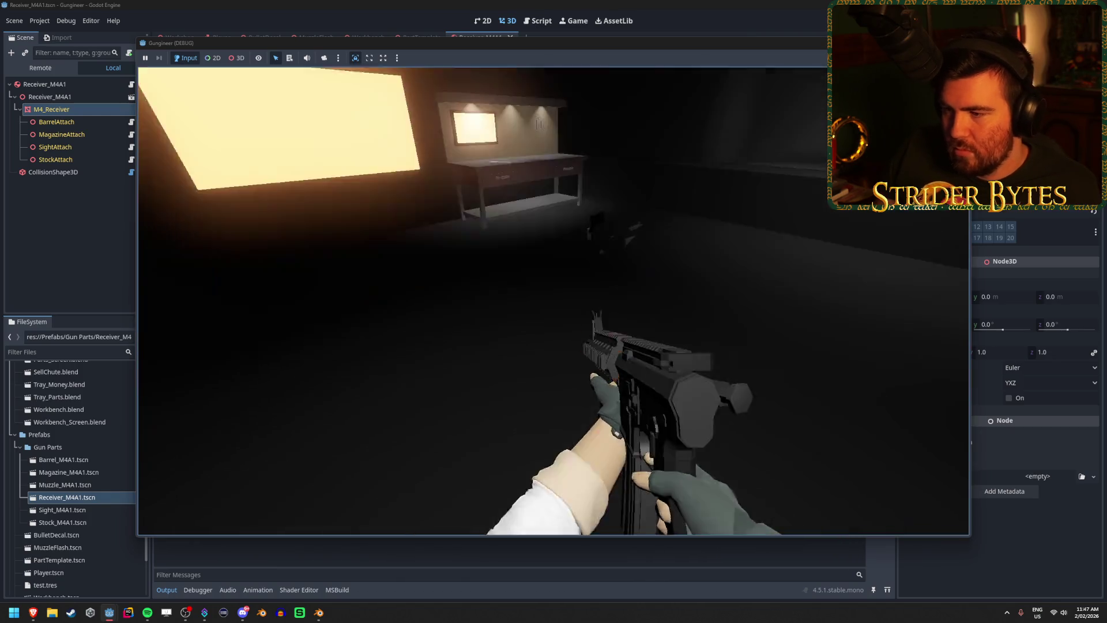
{"action": "left_click", "coordinate": [554, 301]}
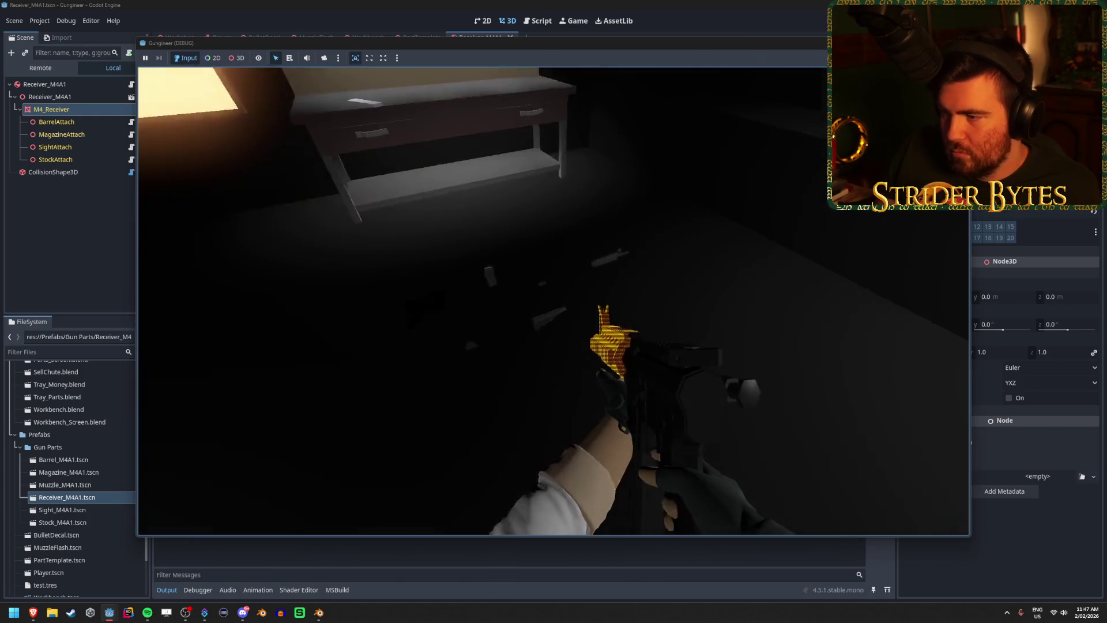
{"action": "left_click", "coordinate": [554, 300]}
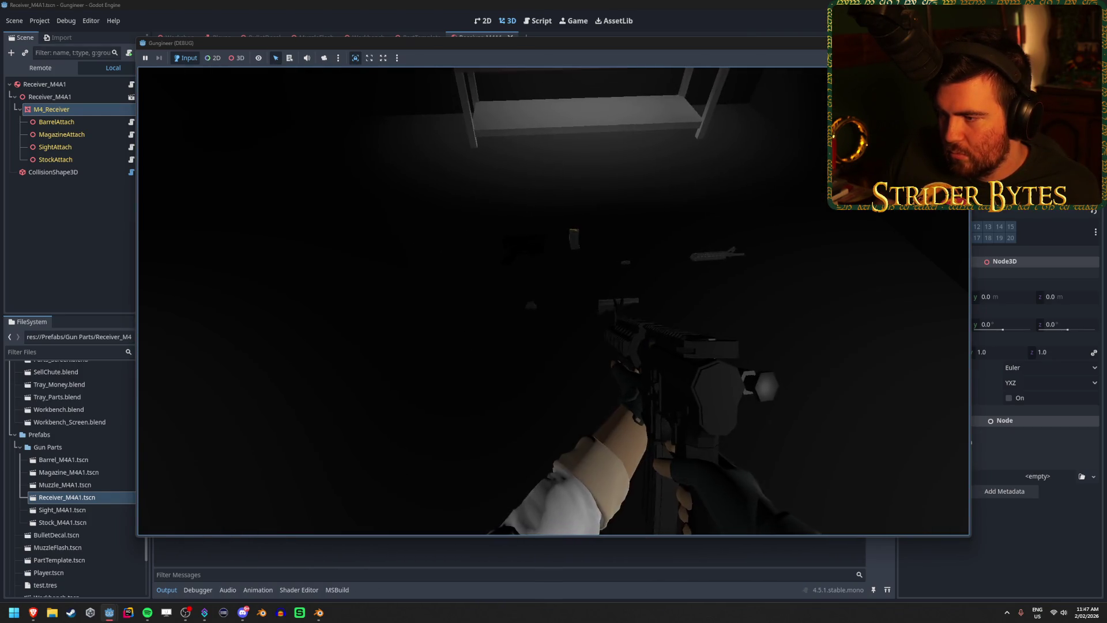
{"action": "left_click", "coordinate": [554, 300]}
{"action": "left_click", "coordinate": [554, 300]}
{"action": "left_click", "coordinate": [553, 301]}
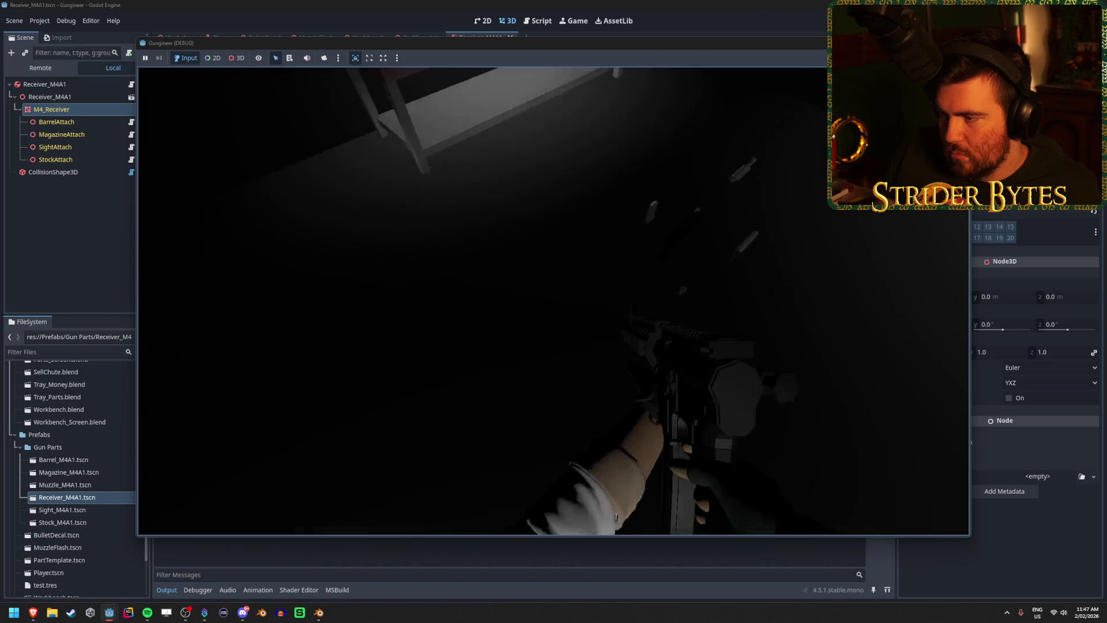
{"action": "left_click", "coordinate": [554, 300]}
{"action": "left_click", "coordinate": [553, 300]}
{"action": "left_click", "coordinate": [553, 300]}
{"action": "left_click", "coordinate": [554, 300]}
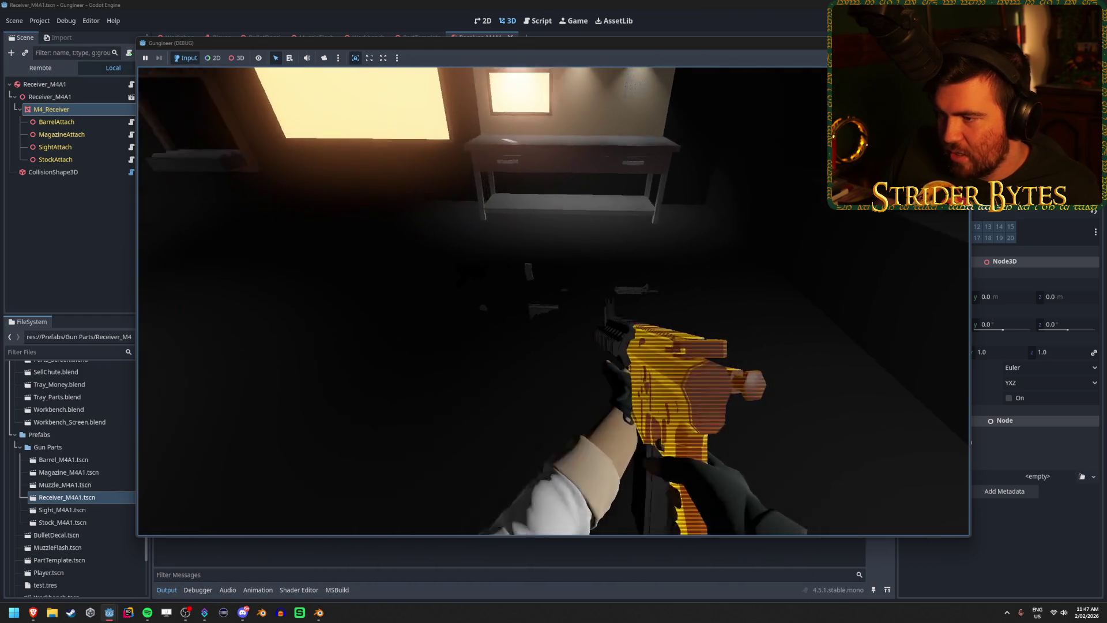
{"action": "left_click", "coordinate": [553, 300]}
{"action": "left_click", "coordinate": [553, 301]}
{"action": "left_click", "coordinate": [553, 300]}
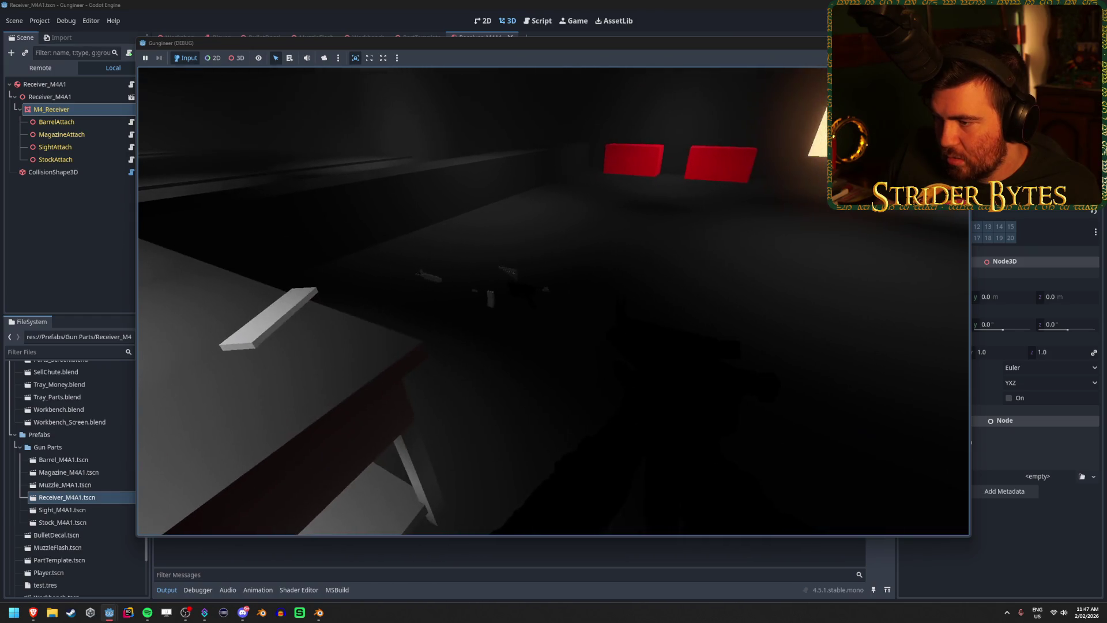
{"action": "key", "text": "e"}
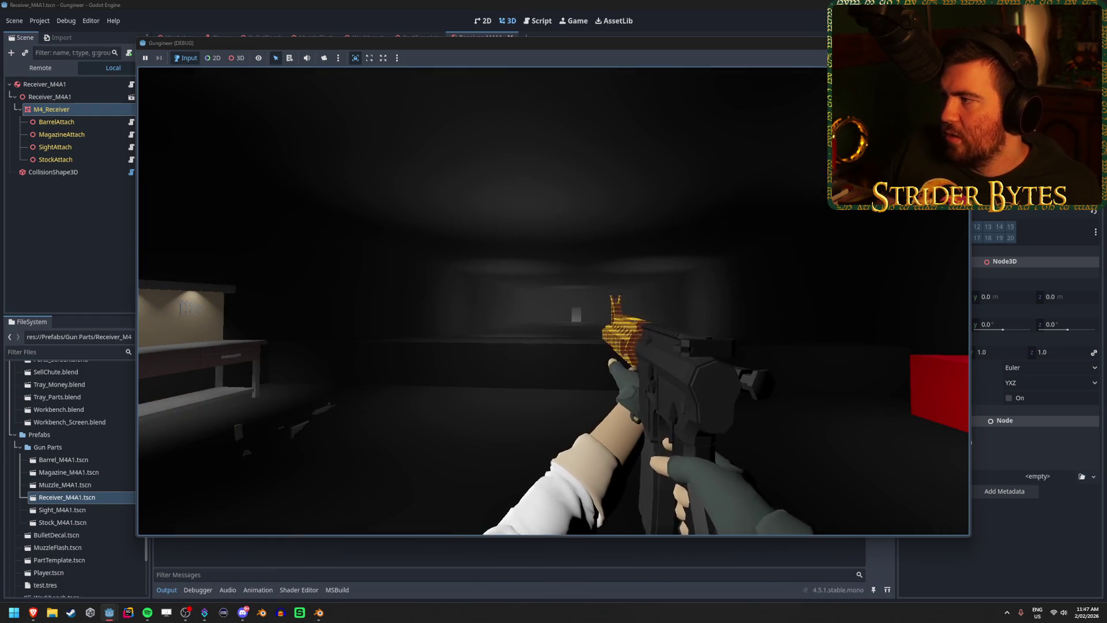
{"action": "key", "text": "F8"}
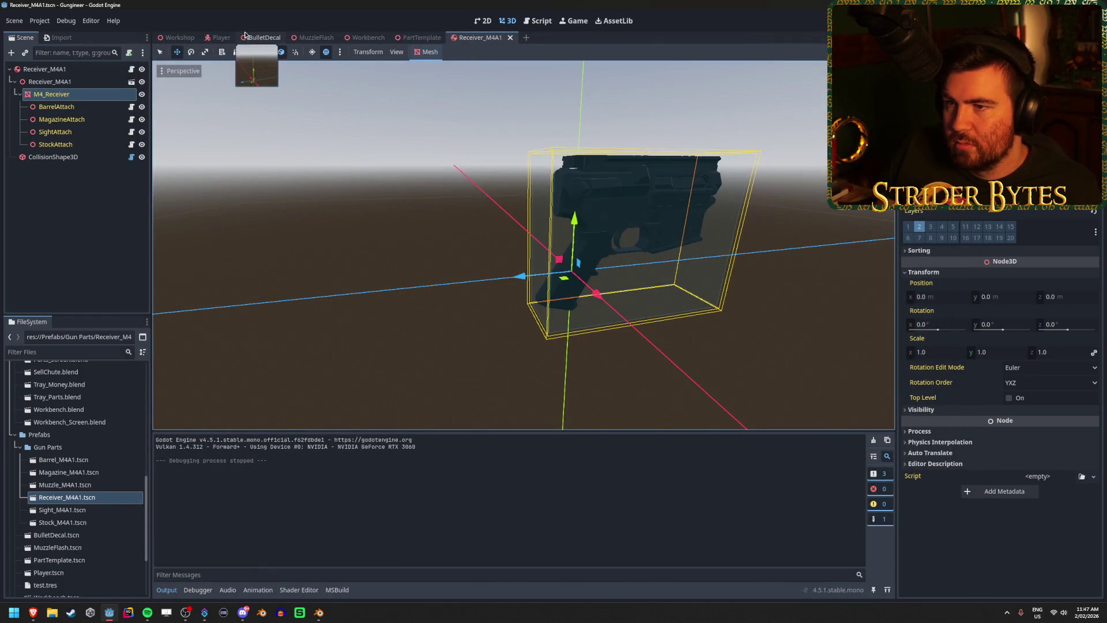
{"action": "left_click", "coordinate": [220, 38]}
- Hide the magazine, barrel and receiver collision shapes and save the Player scene
{"action": "scroll", "coordinate": [104, 173], "scroll_direction": "down", "scroll_amount": 4}
{"action": "left_click", "coordinate": [99, 184]}
{"action": "left_click", "coordinate": [138, 184]}
{"action": "scroll", "coordinate": [140, 186], "scroll_direction": "up", "scroll_amount": 4}
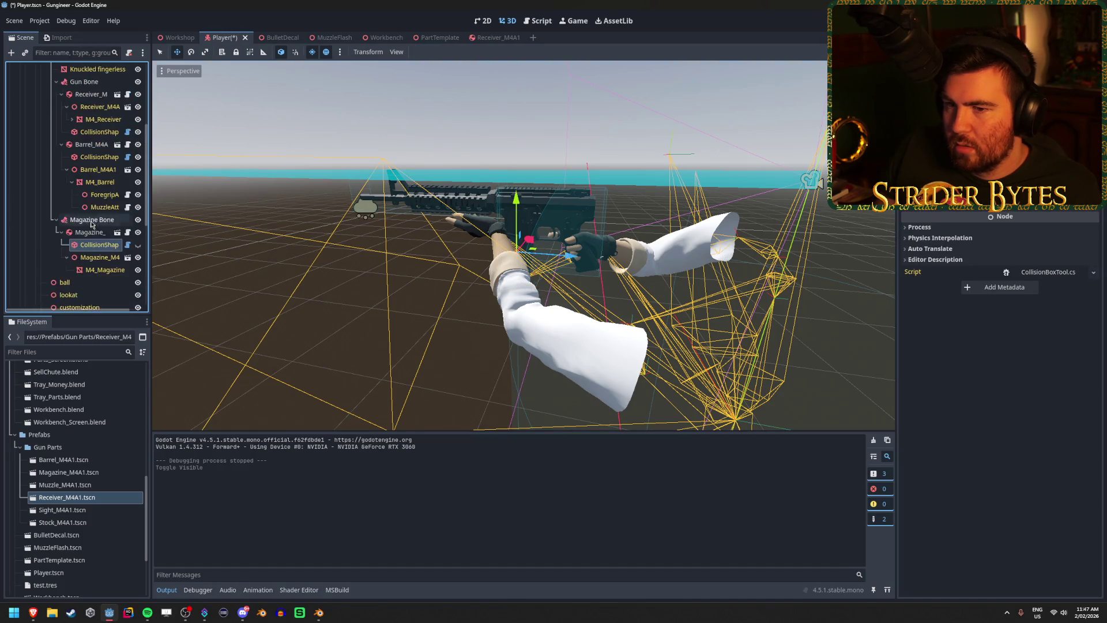
{"action": "left_click", "coordinate": [137, 187]}
{"action": "left_click", "coordinate": [138, 162]}
{"action": "key", "text": "ctrl+s"}
- Test-run the game, then show the barrel and receiver collision shapes again and save
{"action": "key", "text": "F5"}
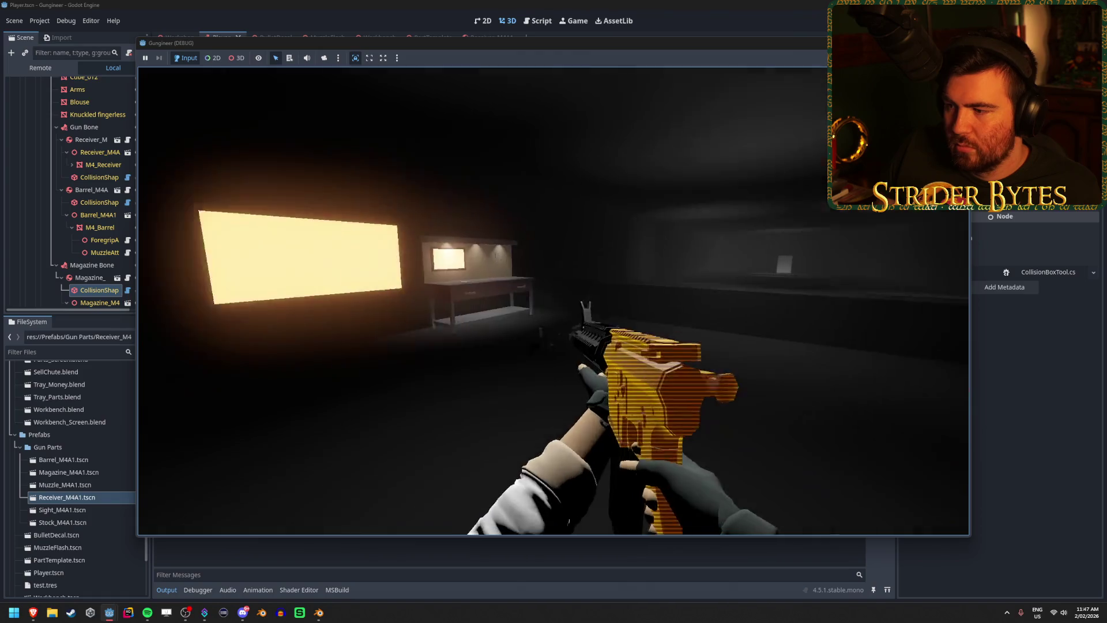
{"action": "key", "text": "F8"}
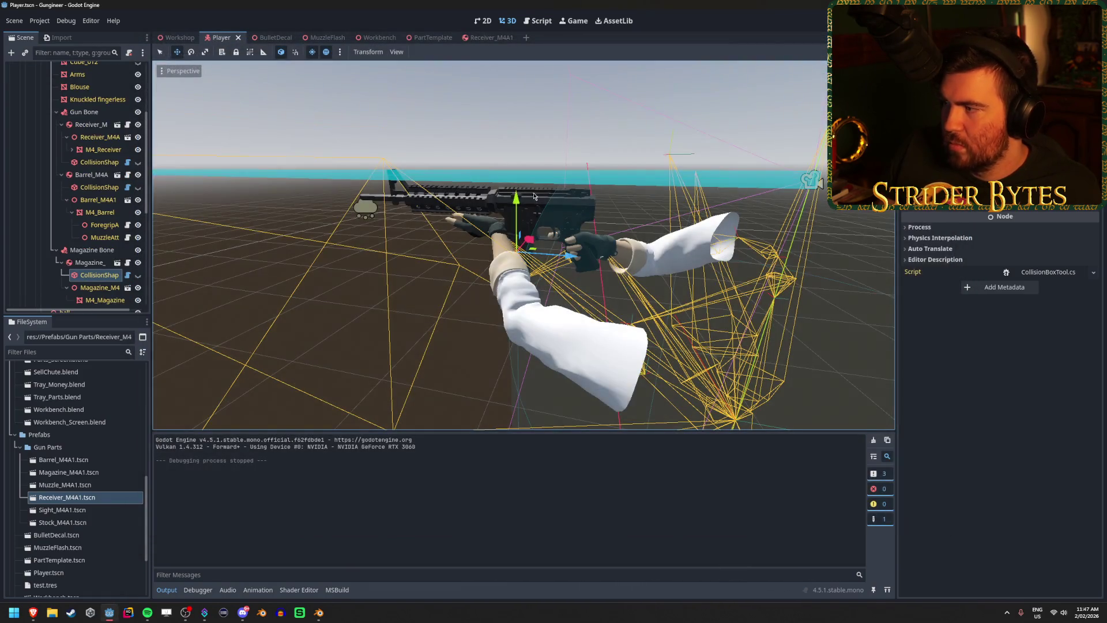
{"action": "left_click", "coordinate": [100, 187]}
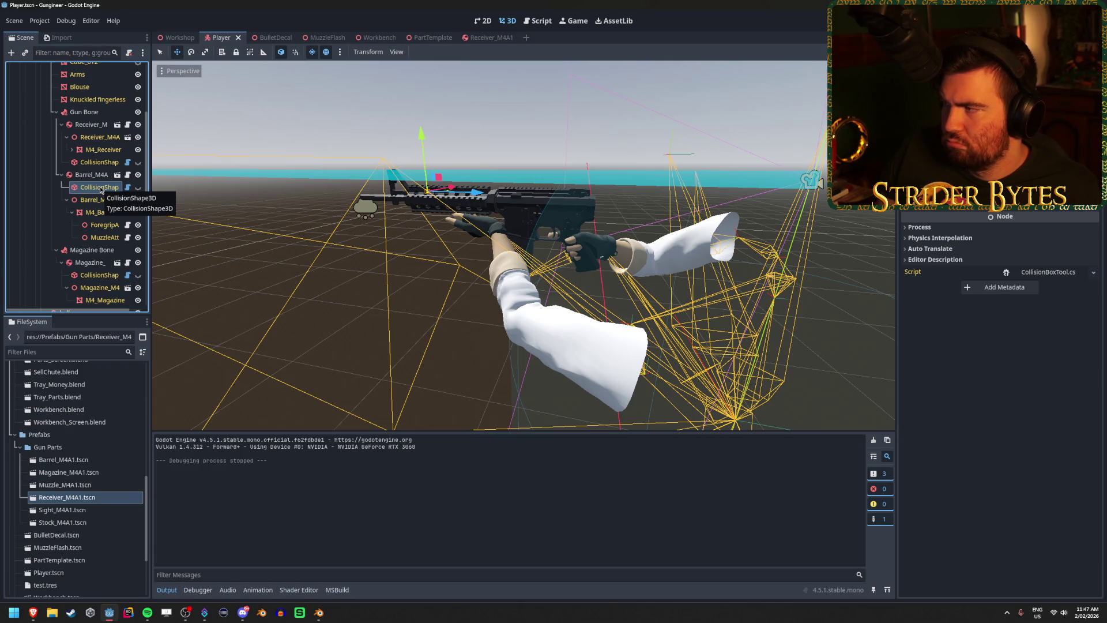
{"action": "left_click", "coordinate": [138, 187]}
{"action": "left_click", "coordinate": [138, 162]}
{"action": "key", "text": "ctrl+s"}
- Inspect the M4_Receiver mesh and the receiver part's body node
{"action": "left_click", "coordinate": [98, 152]}
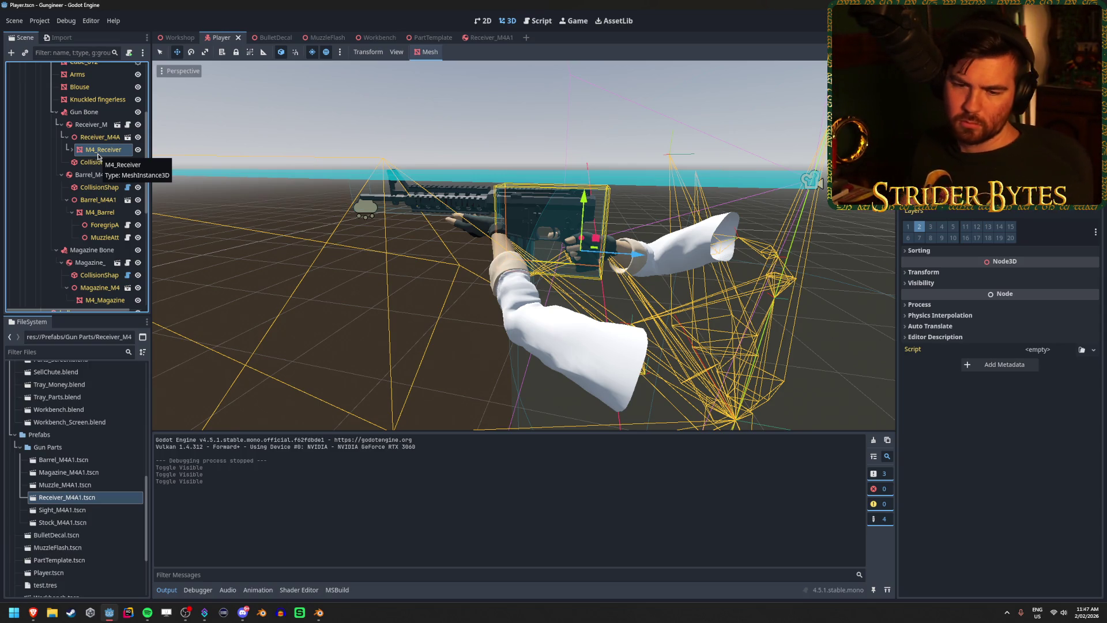
{"action": "scroll", "coordinate": [99, 156], "scroll_direction": "up", "scroll_amount": 2}
{"action": "left_click", "coordinate": [99, 157]}
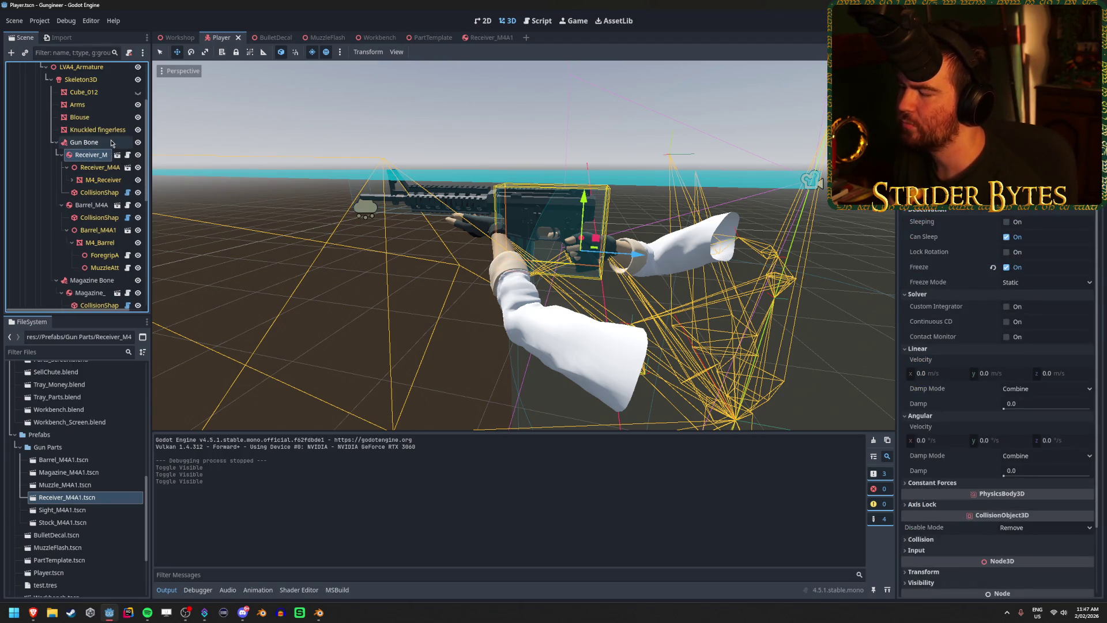
{"action": "scroll", "coordinate": [87, 145], "scroll_direction": "up", "scroll_amount": 3}
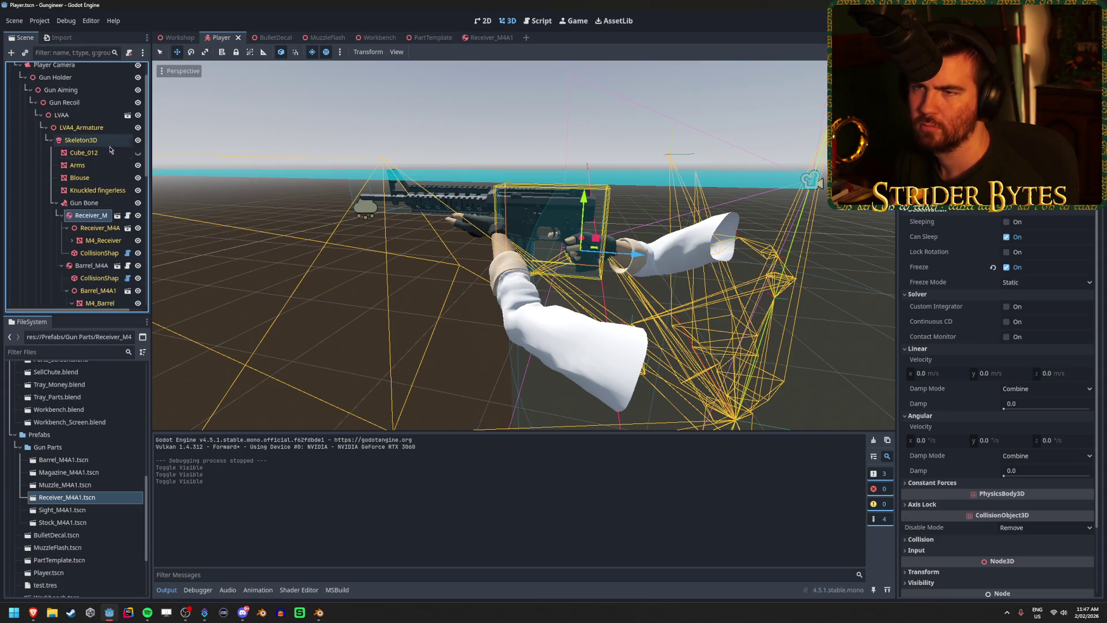
- Launch Visual Studio by searching 'visual' and open the Gungineer solution
{"action": "left_click", "coordinate": [5, 617]}
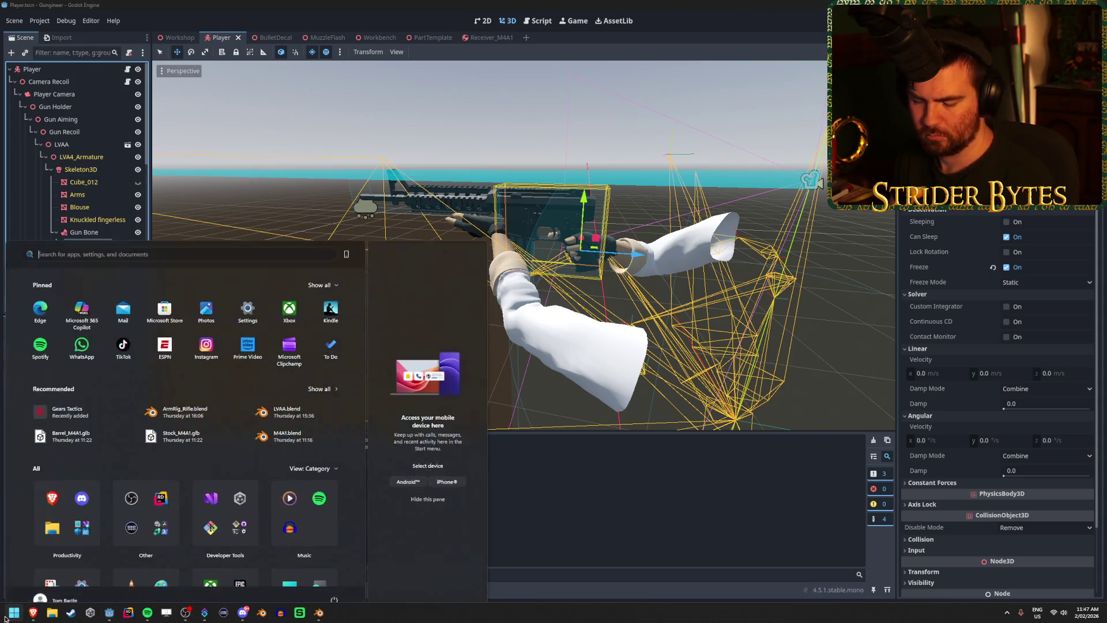
{"action": "type", "text": "visual"}
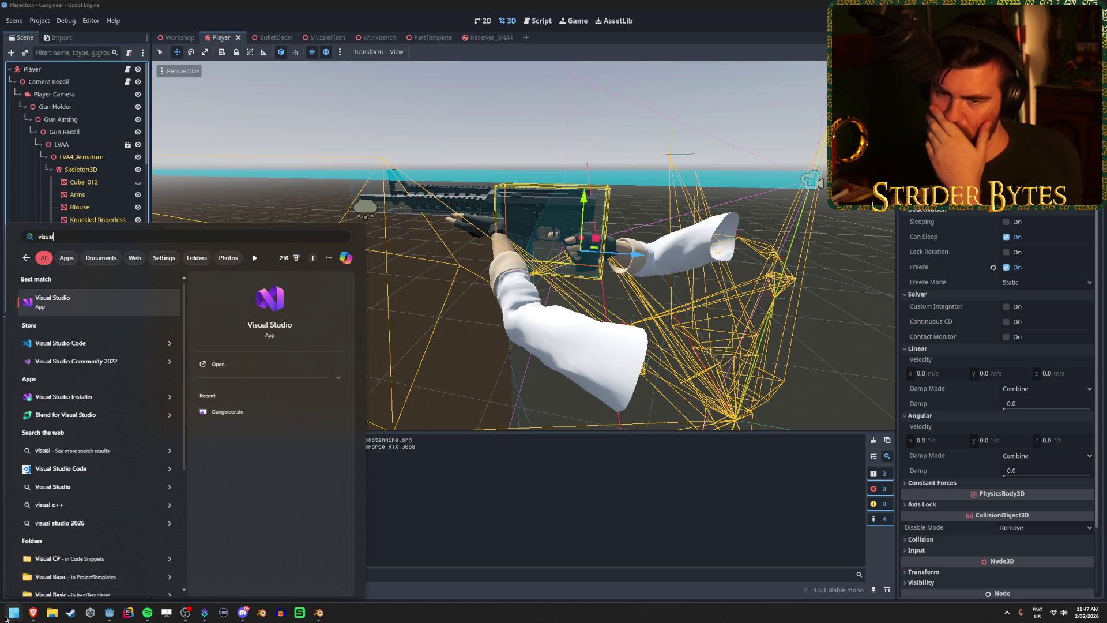
{"action": "key", "text": "Return"}
{"action": "left_click", "coordinate": [466, 259]}
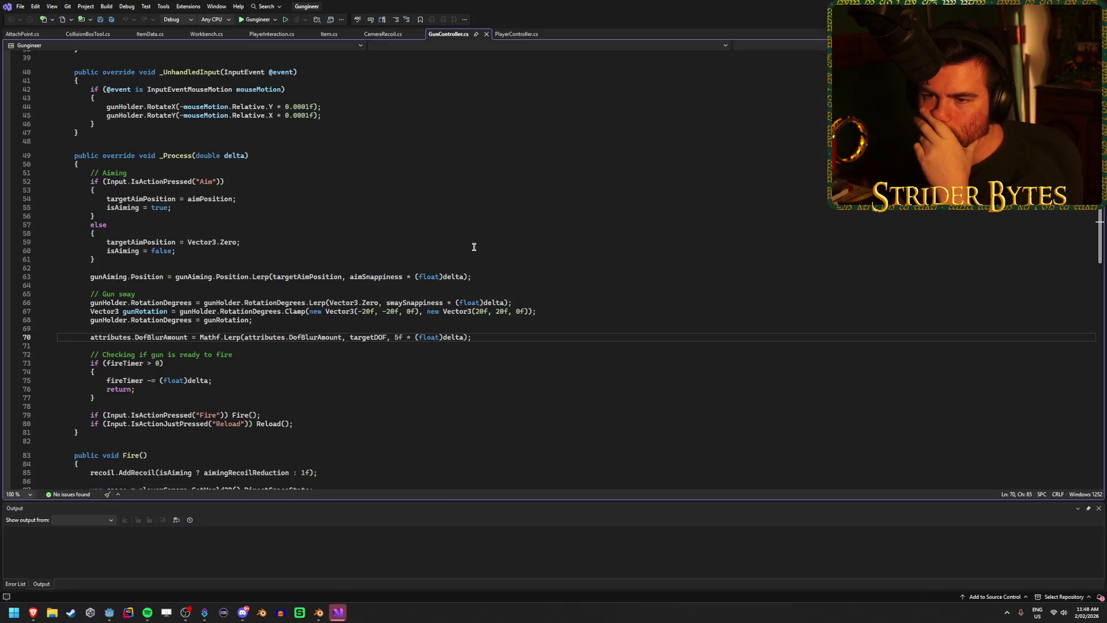
- Review PlayerInteraction.cs's collider read, newItem assignment and SetGlow calls, then bring up Item.cs
{"action": "scroll", "coordinate": [366, 248], "scroll_direction": "up", "scroll_amount": 8}
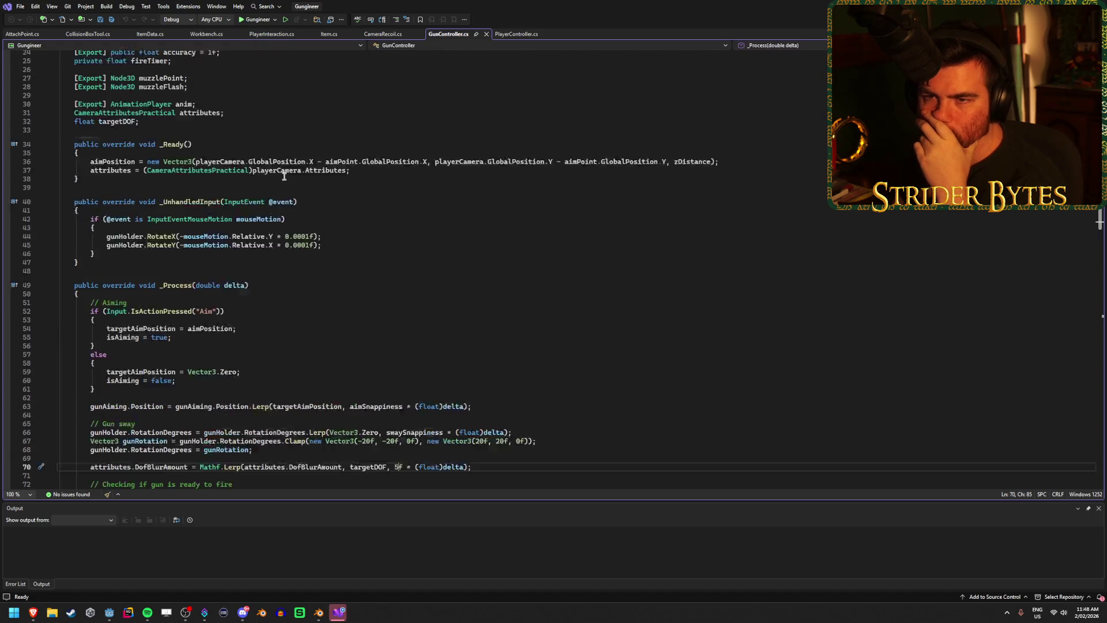
{"action": "scroll", "coordinate": [275, 177], "scroll_direction": "up", "scroll_amount": 5}
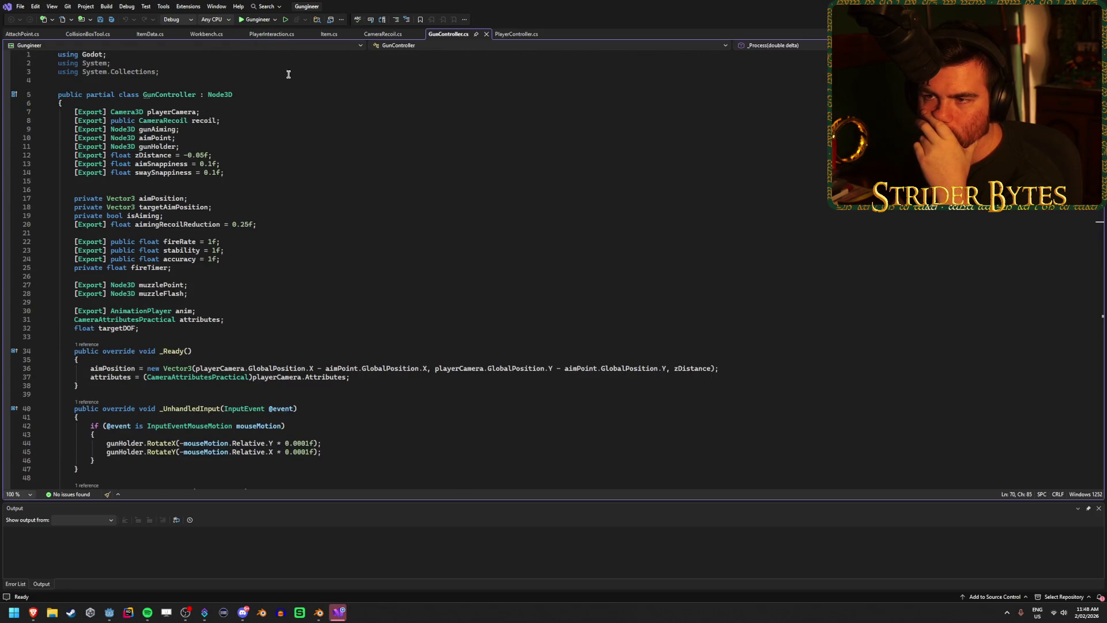
{"action": "left_click", "coordinate": [276, 34]}
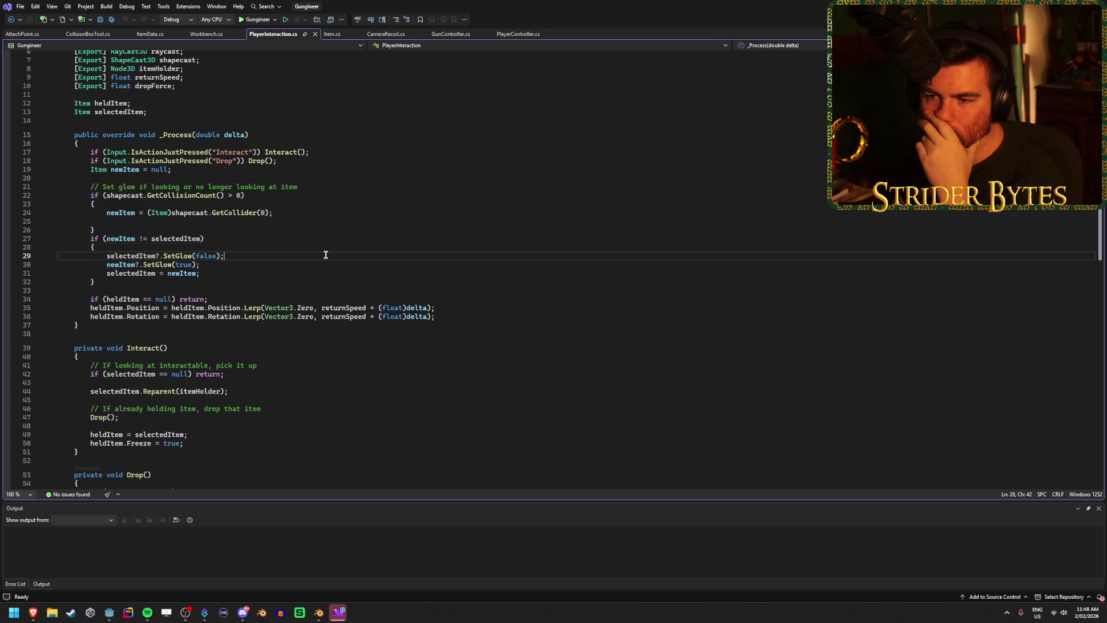
{"action": "left_click", "coordinate": [322, 274]}
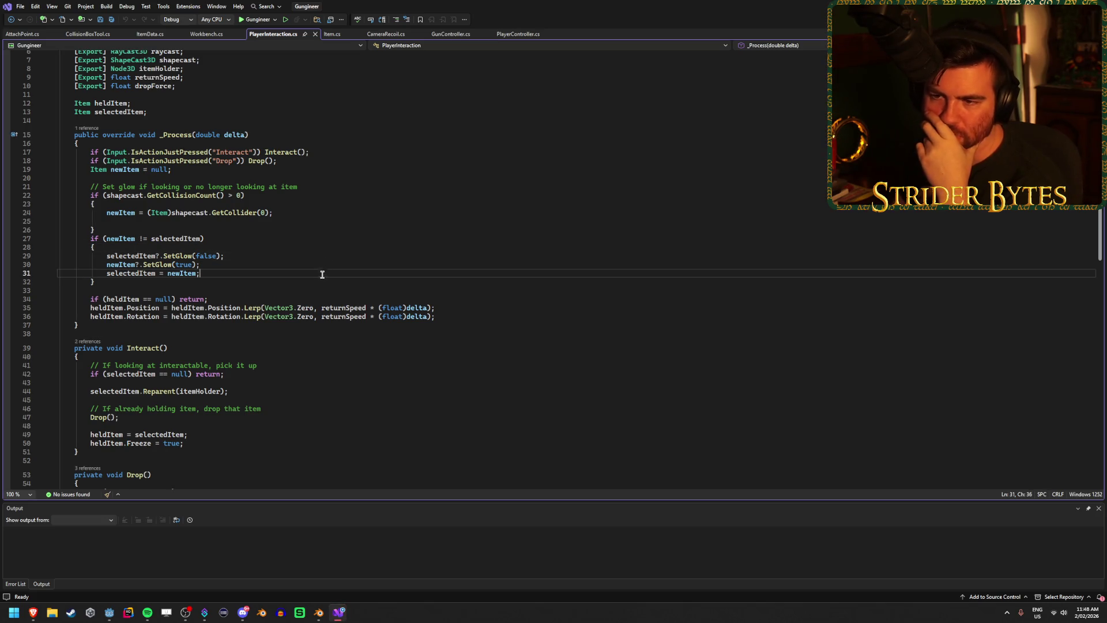
{"action": "scroll", "coordinate": [322, 274], "scroll_direction": "up", "scroll_amount": 2}
{"action": "left_click", "coordinate": [320, 268]}
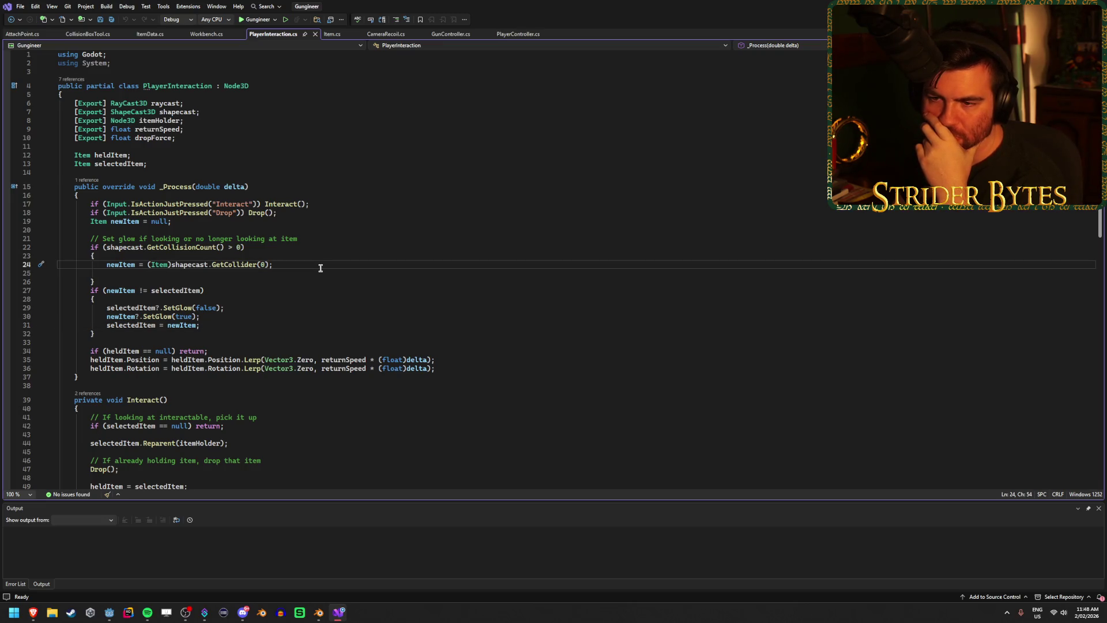
{"action": "scroll", "coordinate": [320, 267], "scroll_direction": "down", "scroll_amount": 2}
{"action": "left_click", "coordinate": [319, 274]}
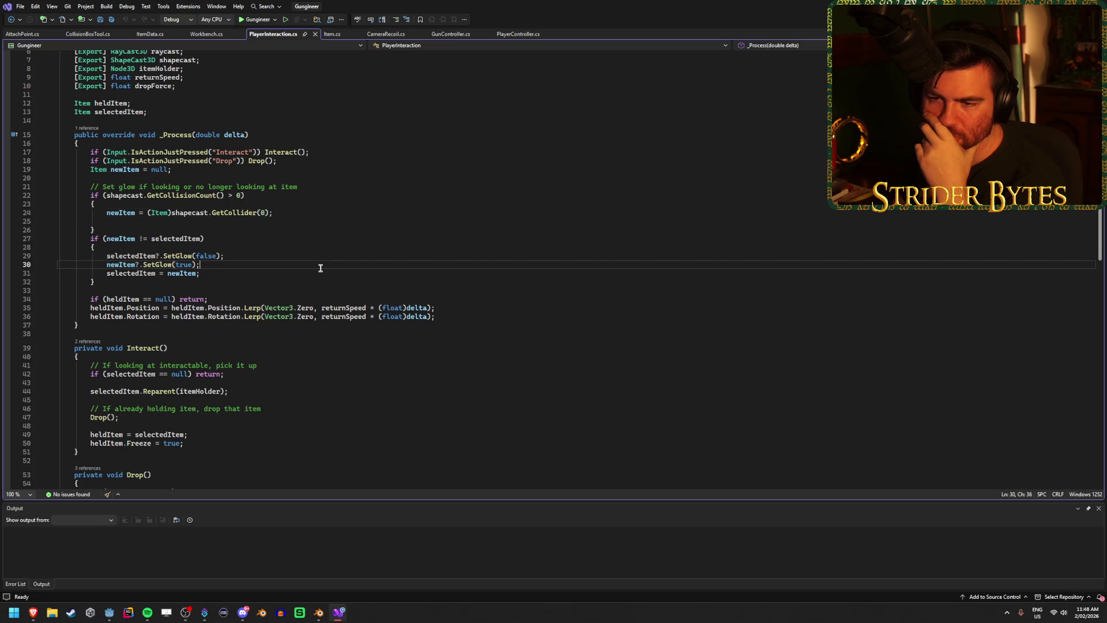
{"action": "left_click", "coordinate": [321, 264]}
{"action": "left_click", "coordinate": [327, 257]}
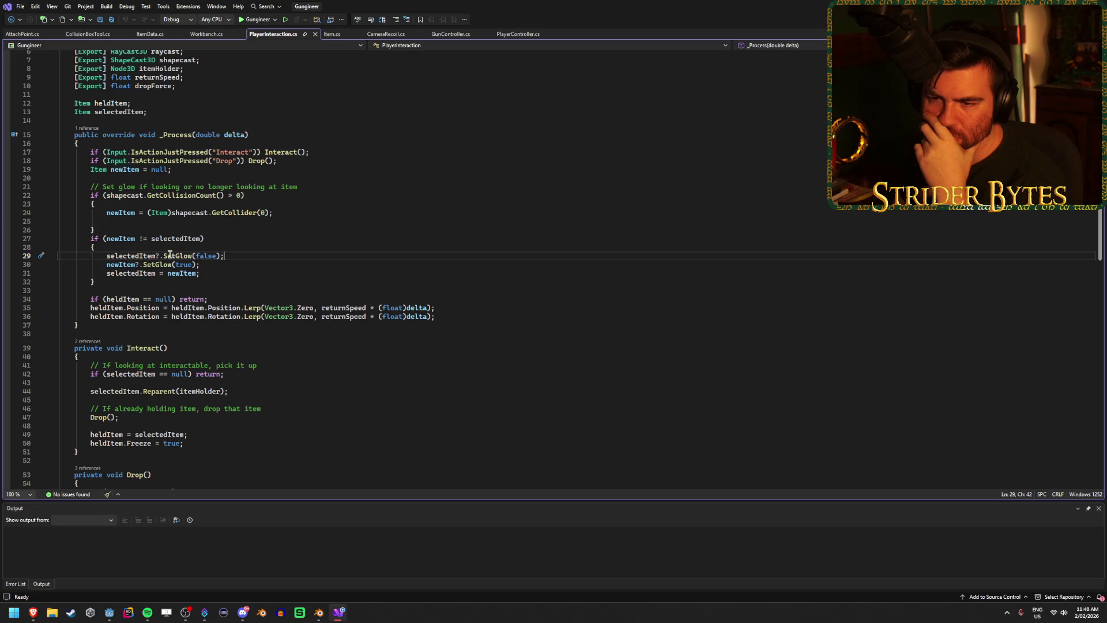
{"action": "left_click", "coordinate": [122, 212]}
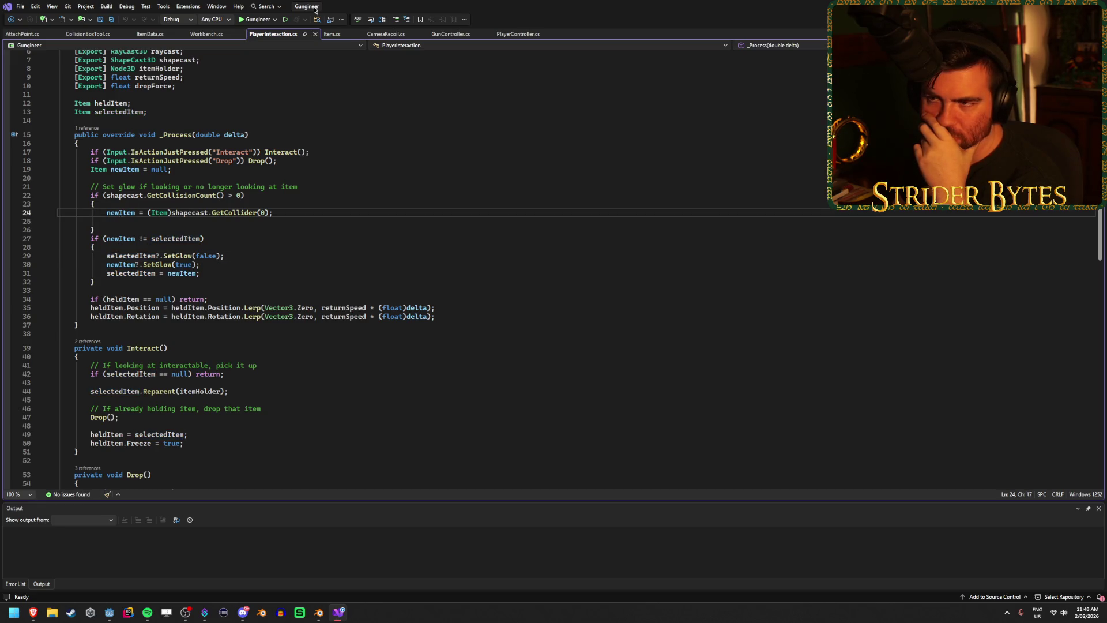
{"action": "left_click", "coordinate": [329, 34]}
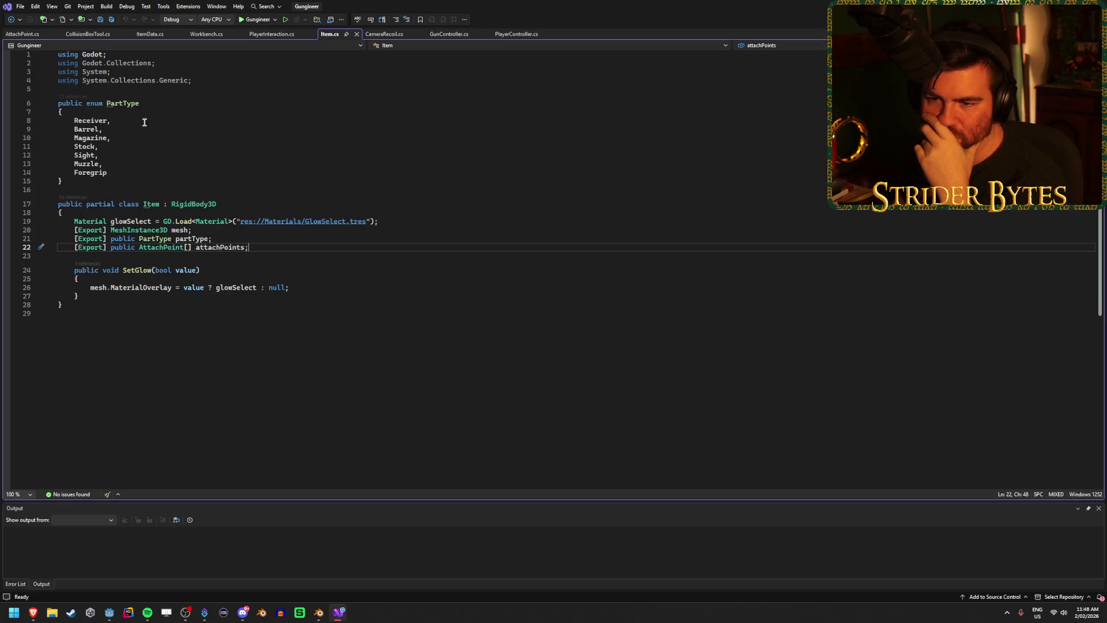
- Check the material overlay line in SetGlow, then return to PlayerInteraction.cs
{"action": "left_click", "coordinate": [333, 286]}
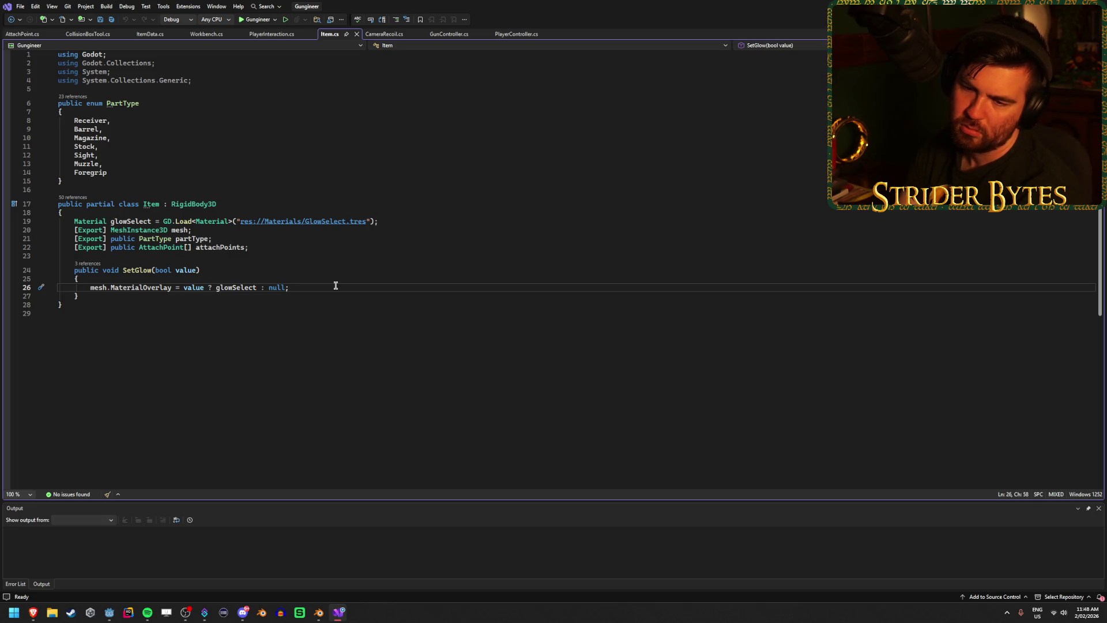
{"action": "left_click", "coordinate": [258, 36]}
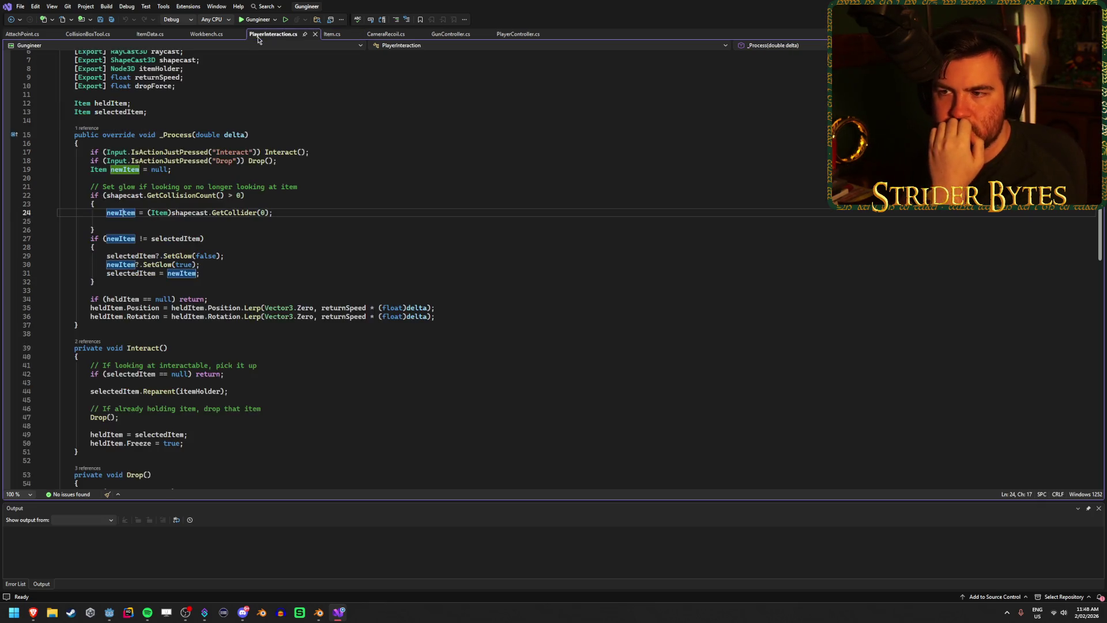
- Review _Process's collider assignment, collision count check on line 22 and Drop input check
{"action": "left_click", "coordinate": [269, 273]}
{"action": "left_click", "coordinate": [348, 212]}
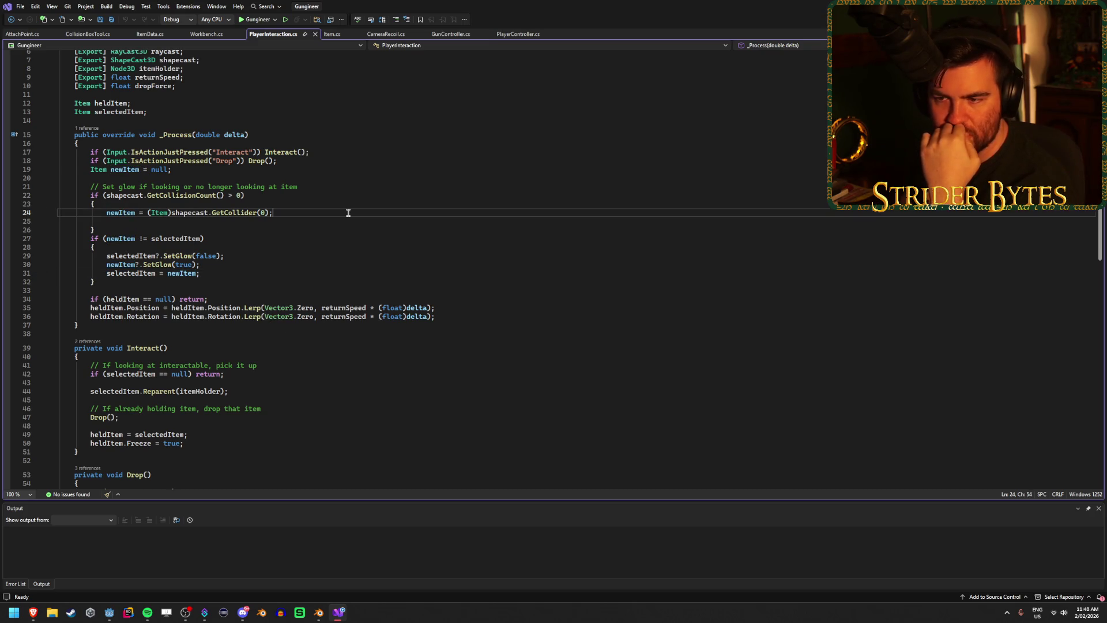
{"action": "left_click", "coordinate": [341, 196]}
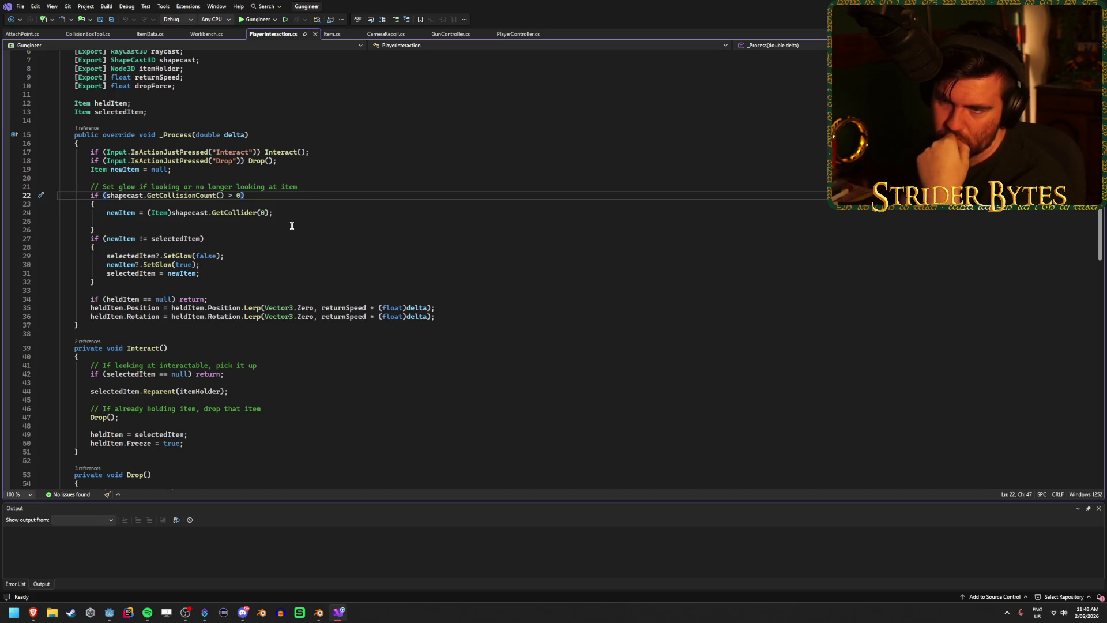
{"action": "scroll", "coordinate": [291, 225], "scroll_direction": "up", "scroll_amount": 2}
{"action": "left_click", "coordinate": [322, 203]}
{"action": "left_click", "coordinate": [316, 213]}
{"action": "left_click", "coordinate": [290, 250]}
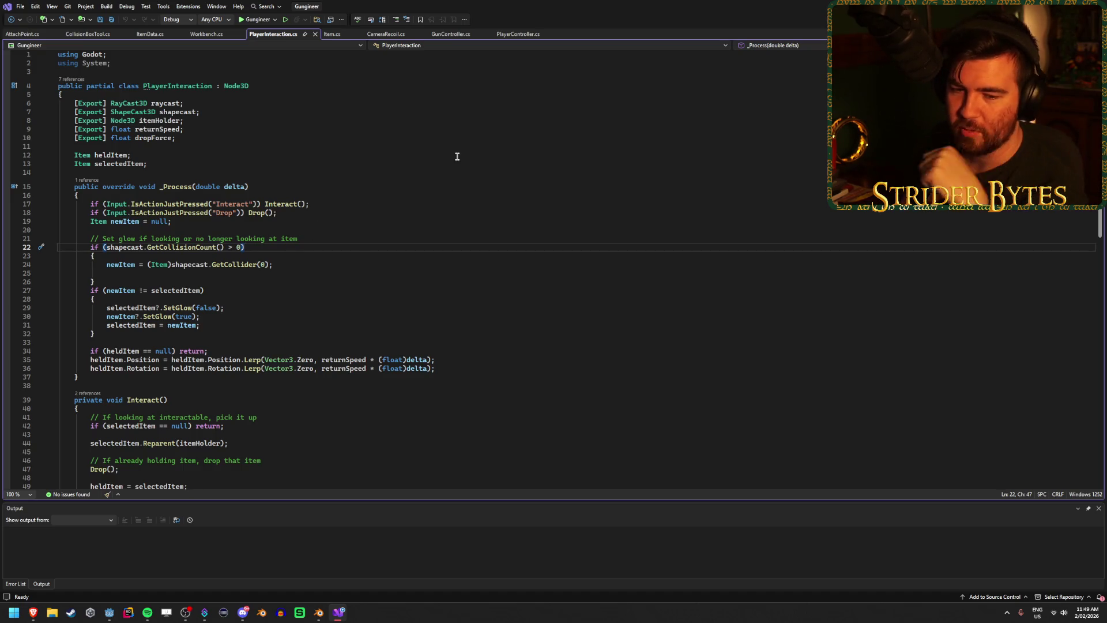
{"action": "scroll", "coordinate": [326, 226], "scroll_direction": "down", "scroll_amount": 8}
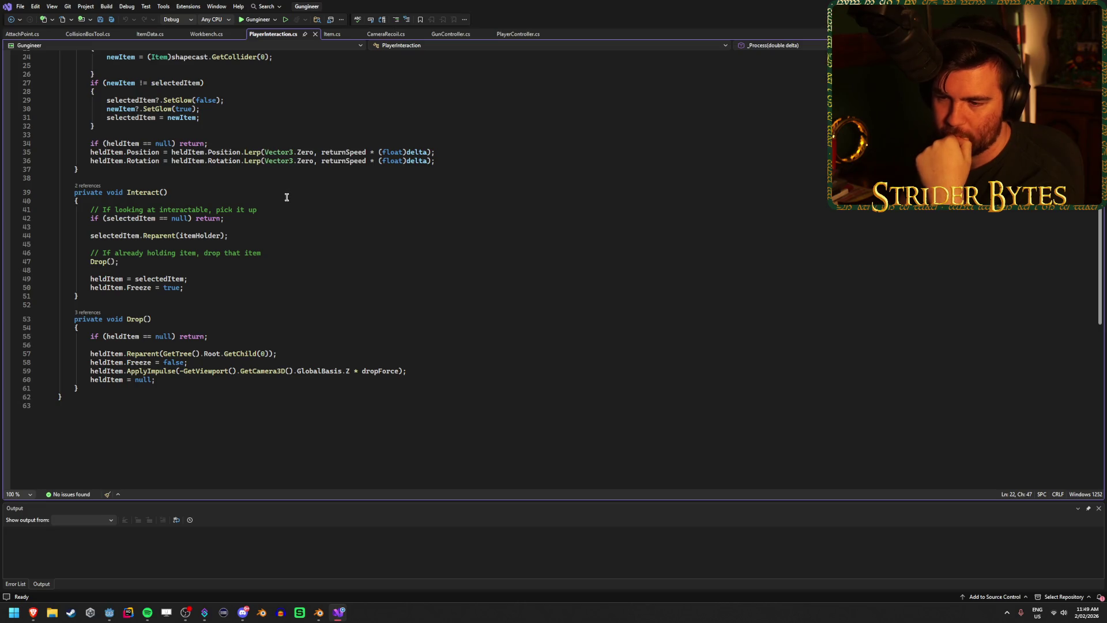
{"action": "scroll", "coordinate": [287, 197], "scroll_direction": "up", "scroll_amount": 2}
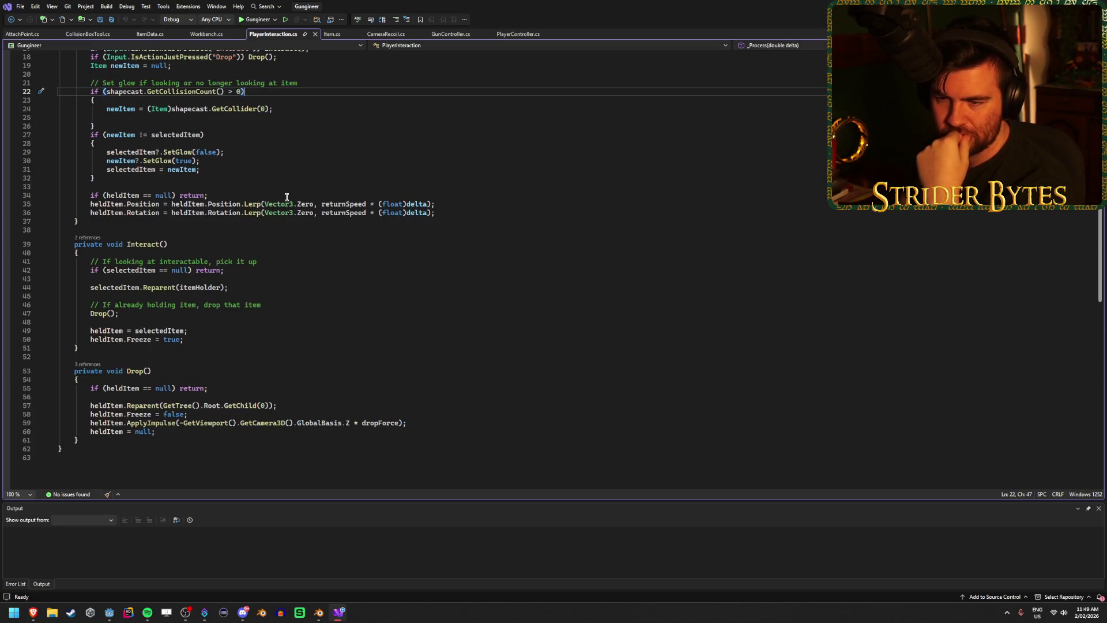
{"action": "scroll", "coordinate": [286, 197], "scroll_direction": "up", "scroll_amount": 1}
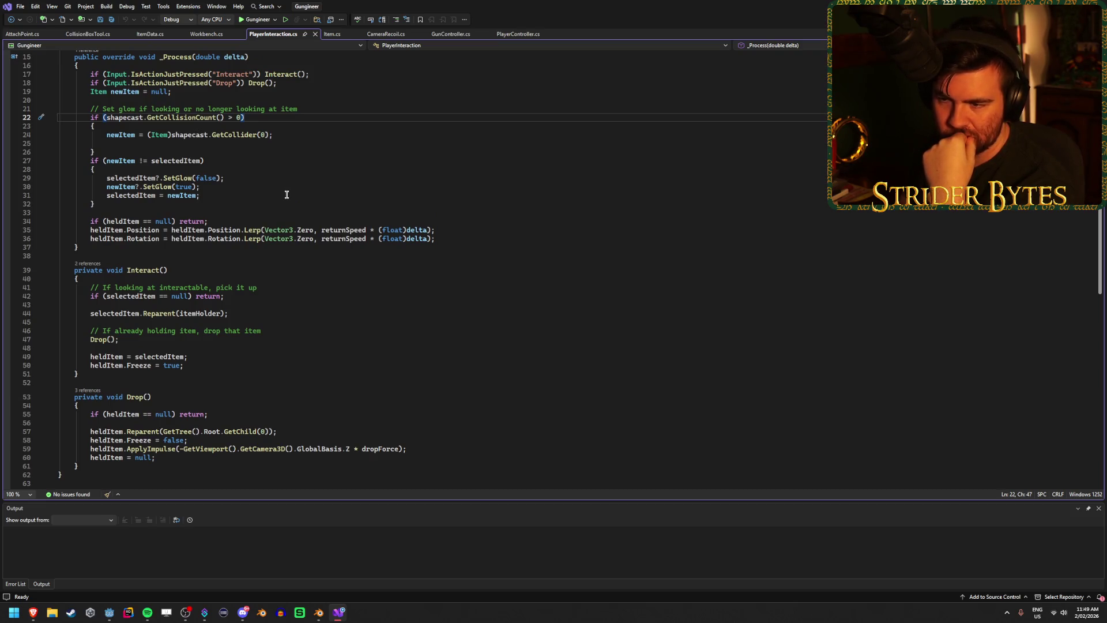
{"action": "scroll", "coordinate": [286, 194], "scroll_direction": "up", "scroll_amount": 3}
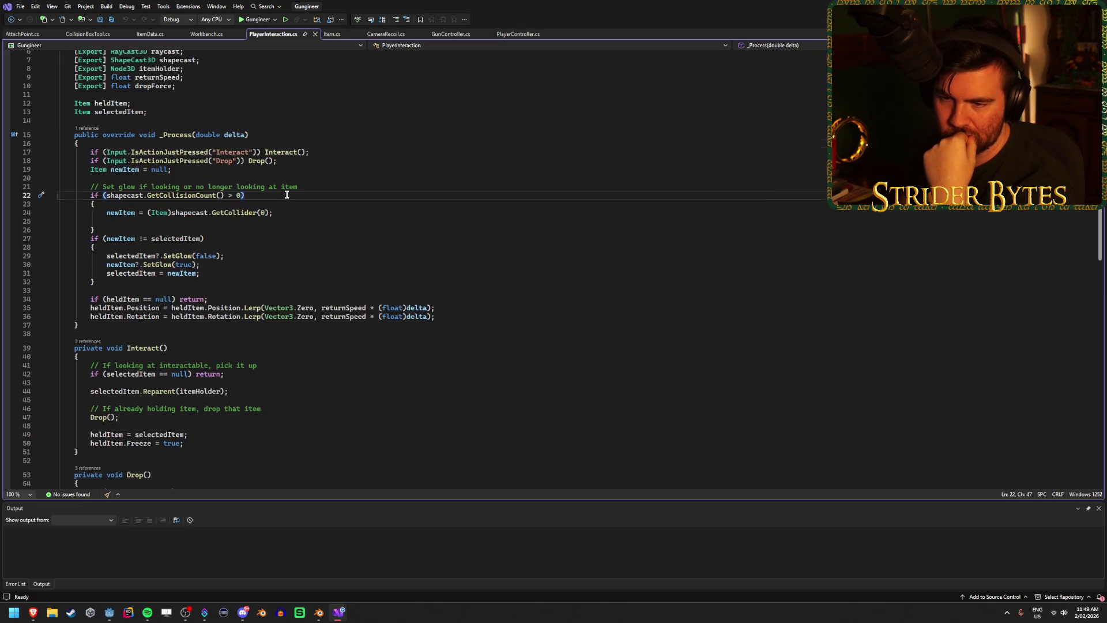
{"action": "scroll", "coordinate": [286, 194], "scroll_direction": "up", "scroll_amount": 2}
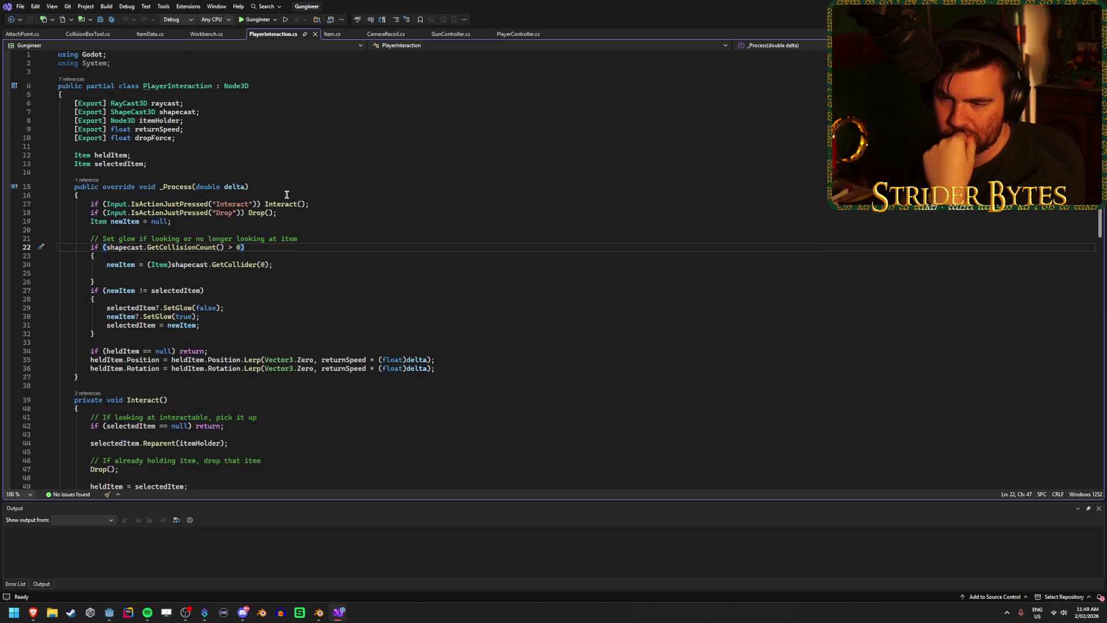
- Review the Interact input check and the reparent code in Interact(), then switch to Godot
{"action": "left_click", "coordinate": [322, 204]}
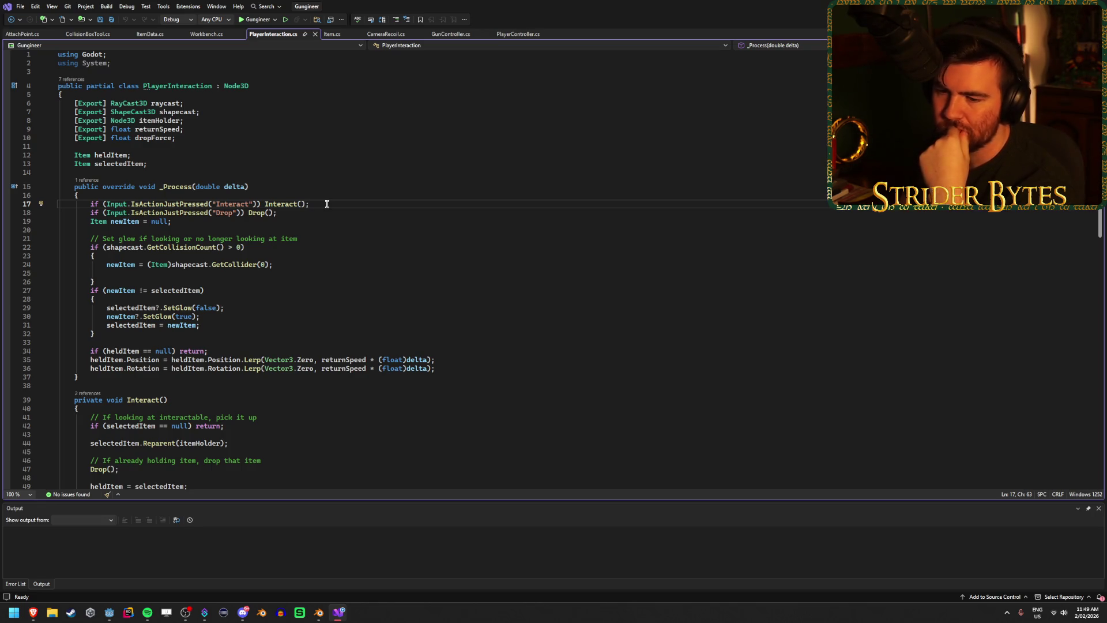
{"action": "scroll", "coordinate": [327, 204], "scroll_direction": "down", "scroll_amount": 5}
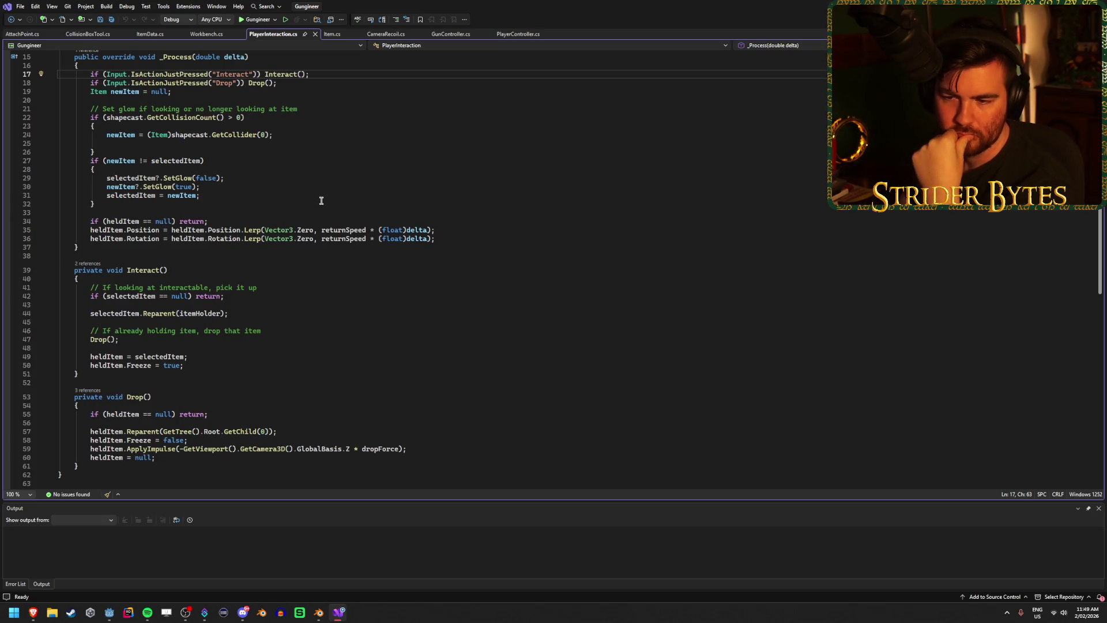
{"action": "left_click", "coordinate": [116, 313]}
{"action": "left_click", "coordinate": [236, 307]}
{"action": "left_click", "coordinate": [236, 316]}
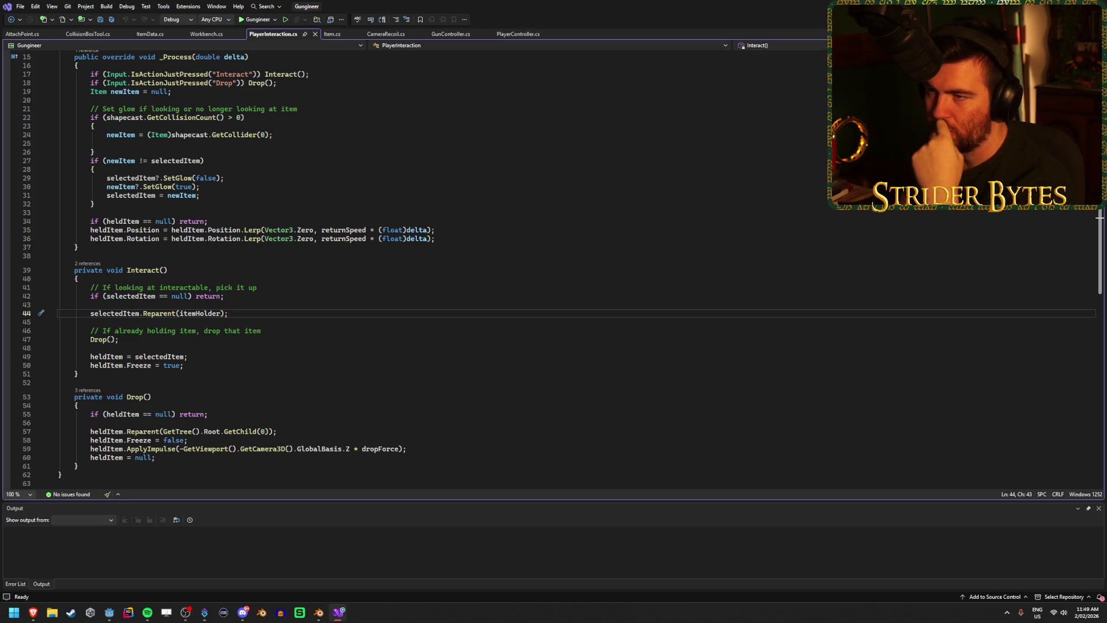
{"action": "key", "text": "alt+Tab"}
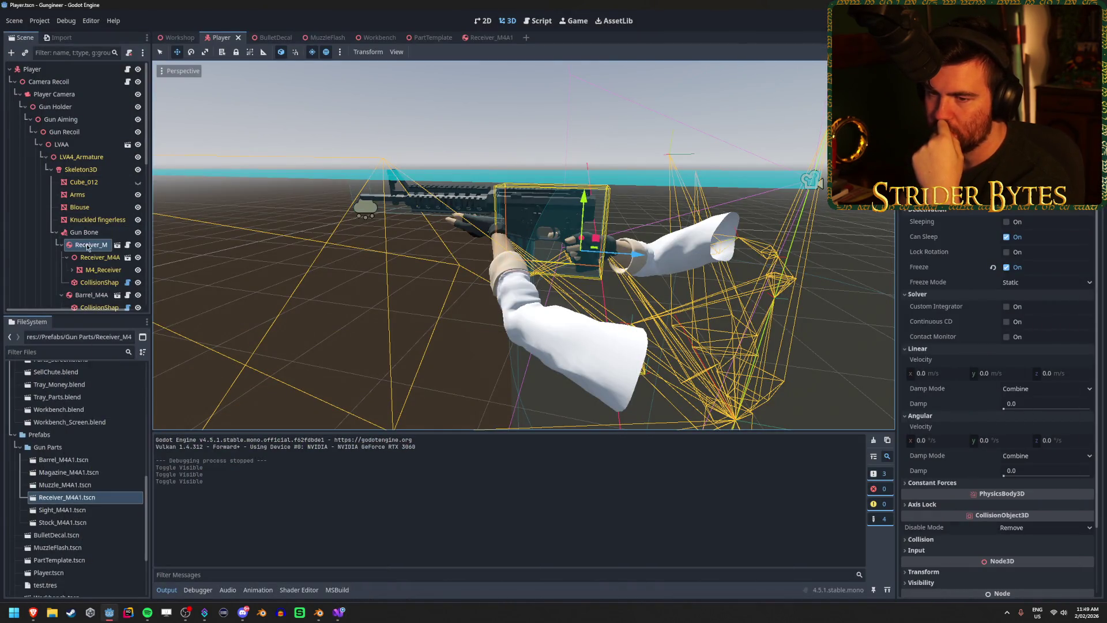
- In the Receiver_M4A1 scene, put the root item on collision layer 3
{"action": "left_click", "coordinate": [480, 39]}
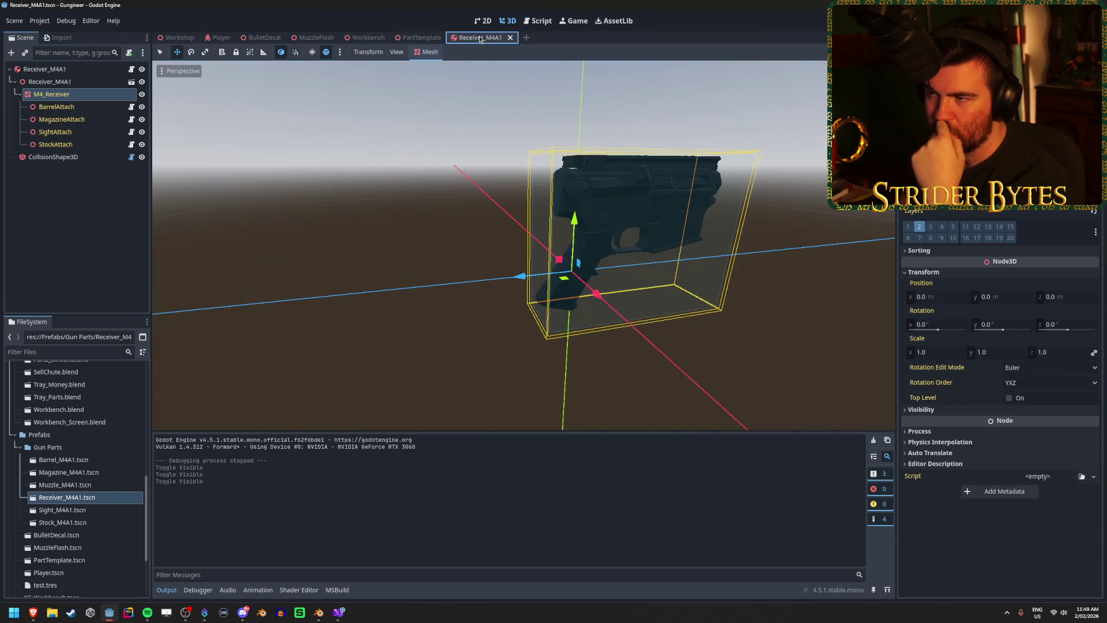
{"action": "left_click", "coordinate": [45, 69]}
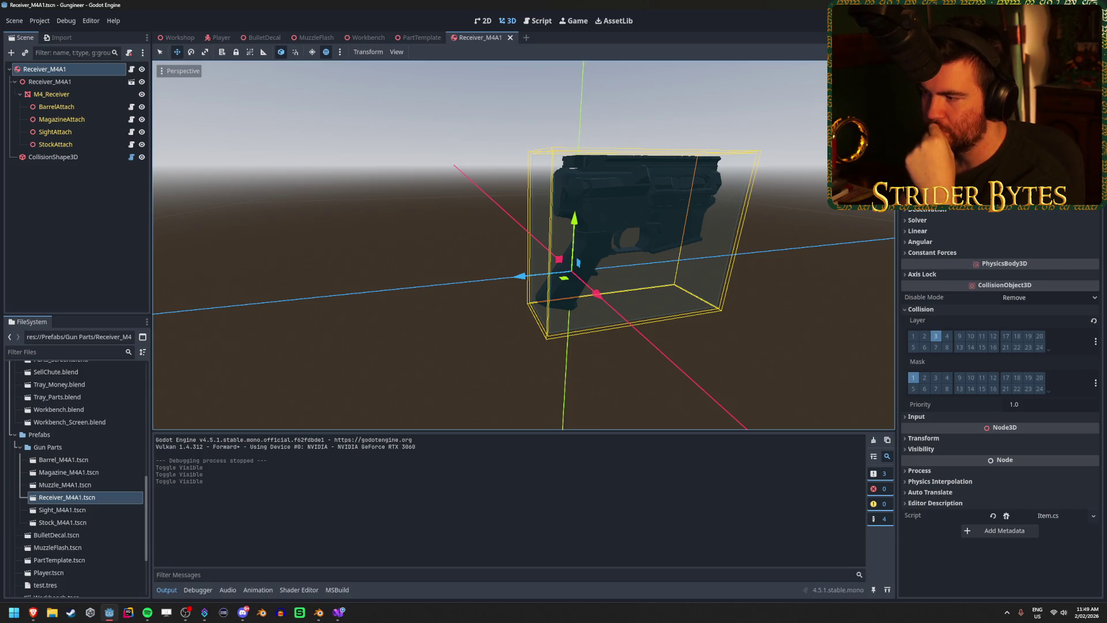
{"action": "left_click", "coordinate": [936, 337]}
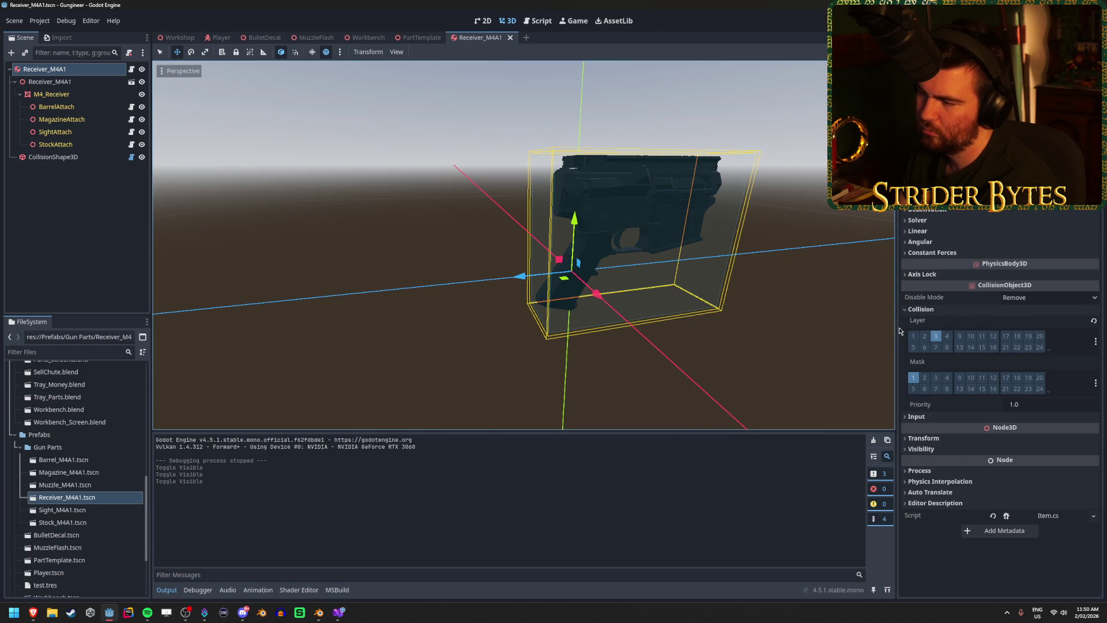
- Rename collision layer 3 to 'Interactable'
{"action": "right_click", "coordinate": [936, 336]}
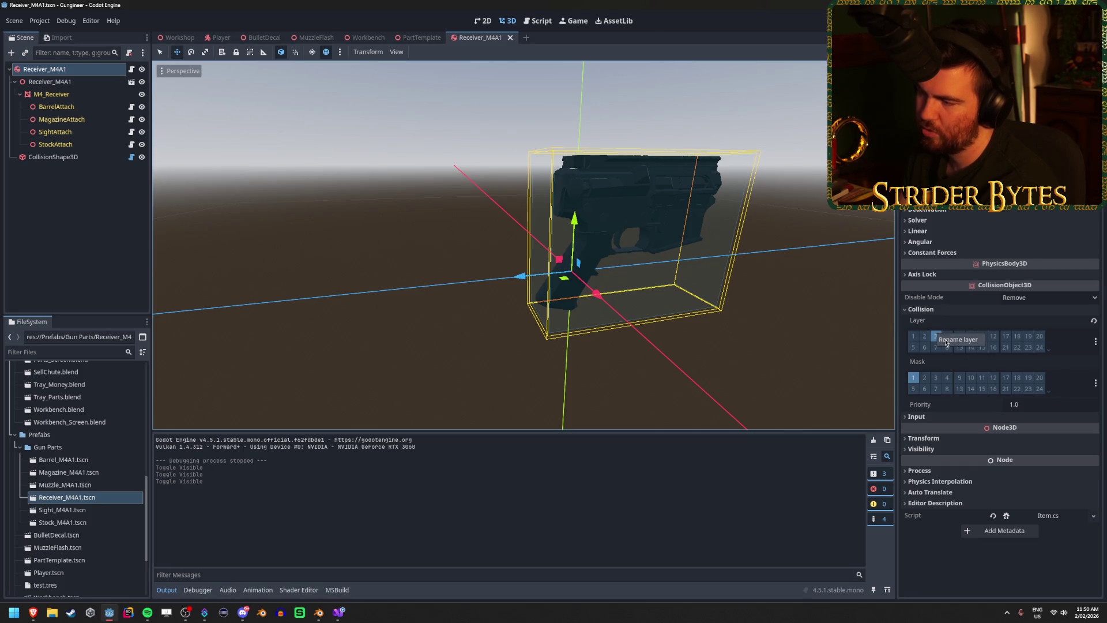
{"action": "left_click", "coordinate": [945, 341]}
{"action": "type", "text": "Intera"}
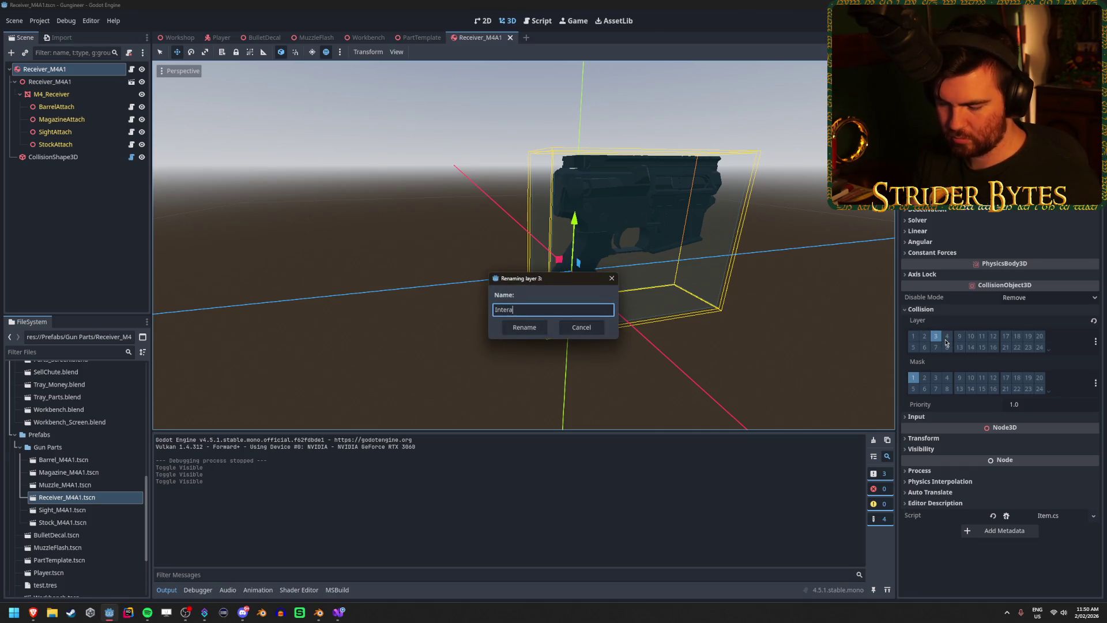
{"action": "key", "text": "Return"}
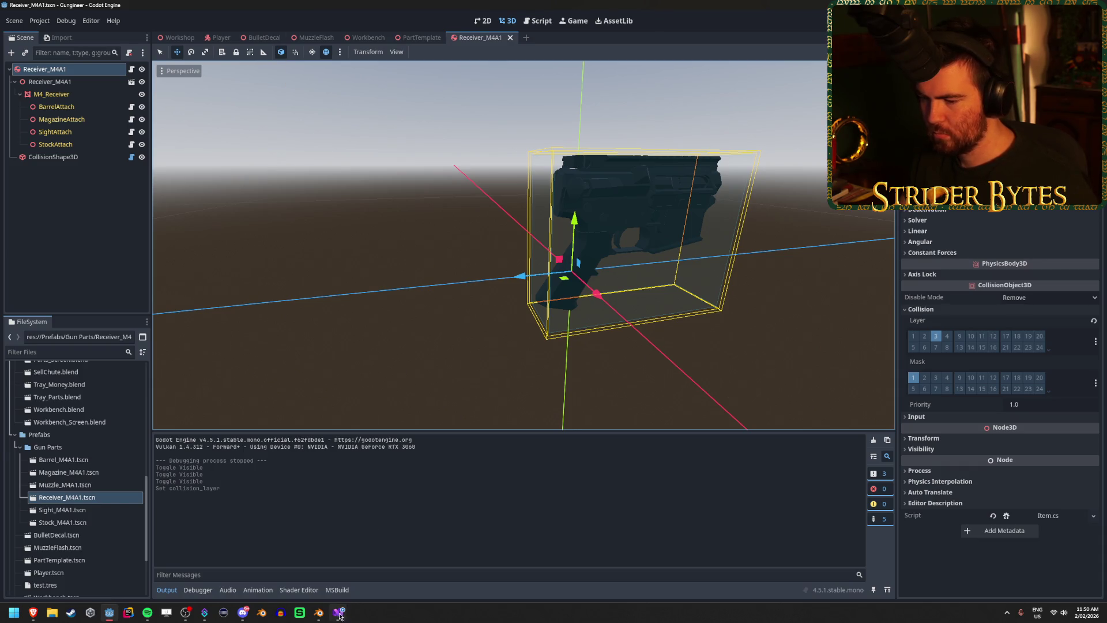
{"action": "mouse_move", "coordinate": [343, 614]}
{"action": "left_click", "coordinate": [33, 612]}
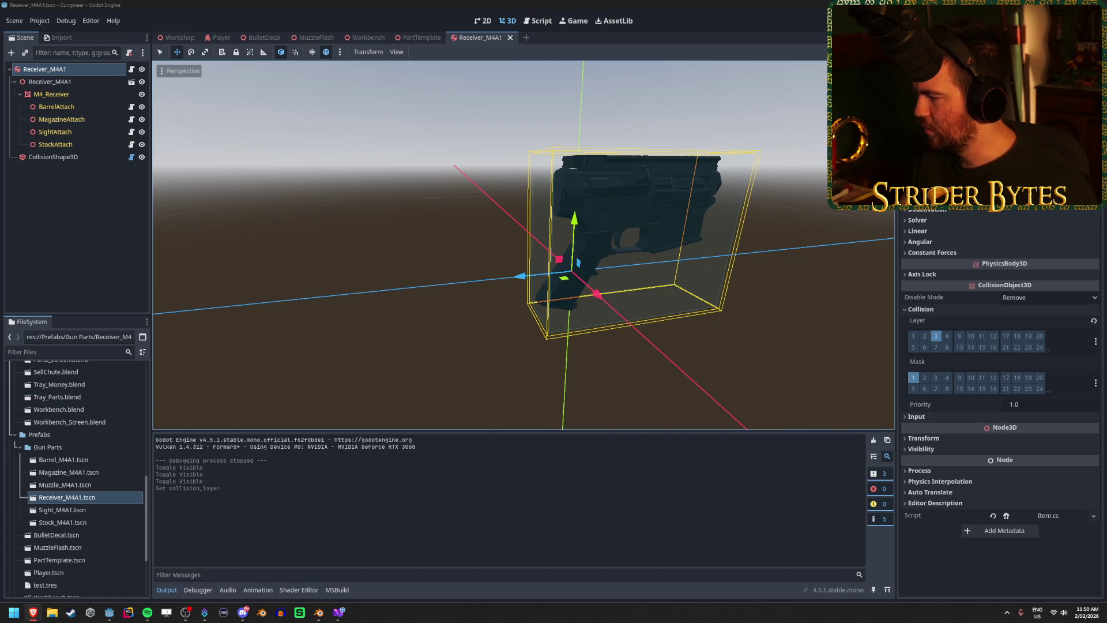
{"action": "left_click", "coordinate": [988, 402]}
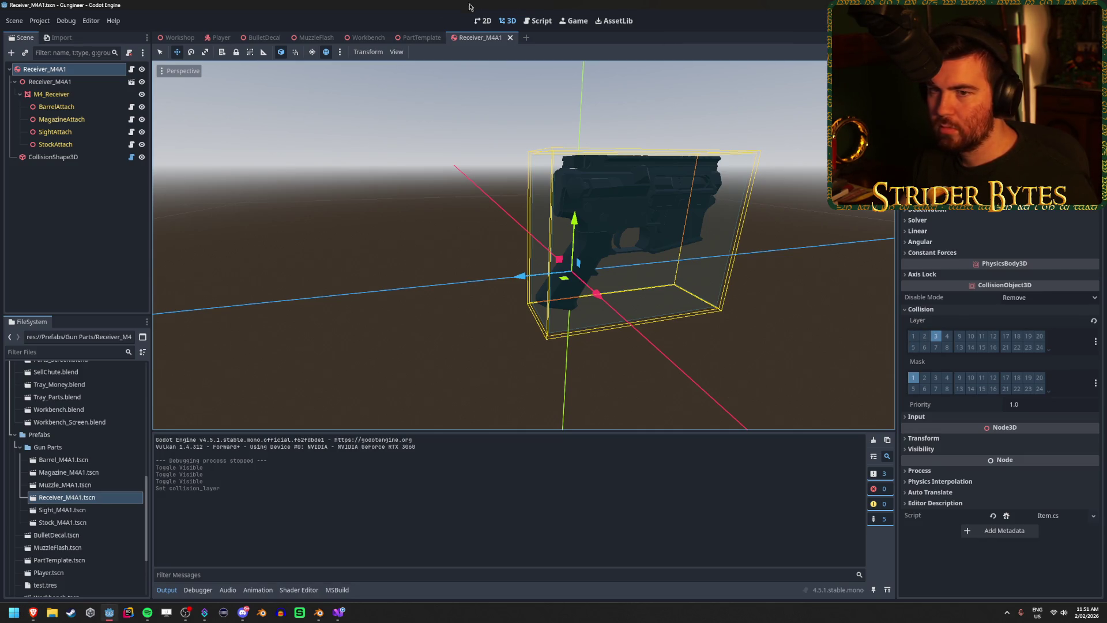
{"action": "mouse_move", "coordinate": [340, 619]}
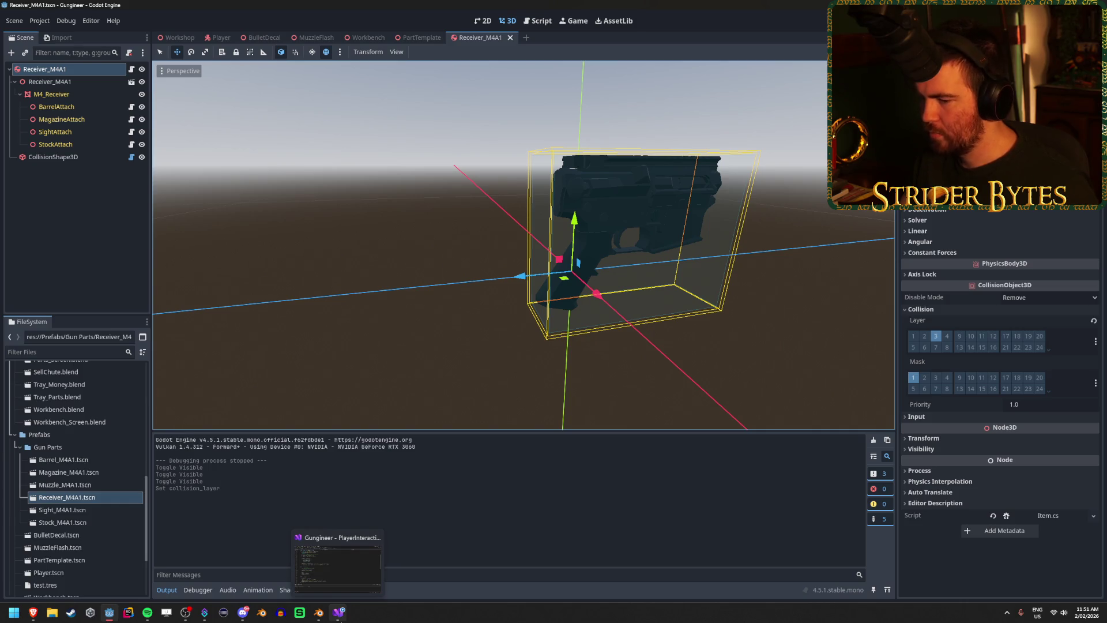
{"action": "left_click", "coordinate": [340, 617]}
- In Interact(), add selectedItem.CollisionLayer = 2; after the reparent call and save
{"action": "scroll", "coordinate": [351, 403], "scroll_direction": "up", "scroll_amount": 3}
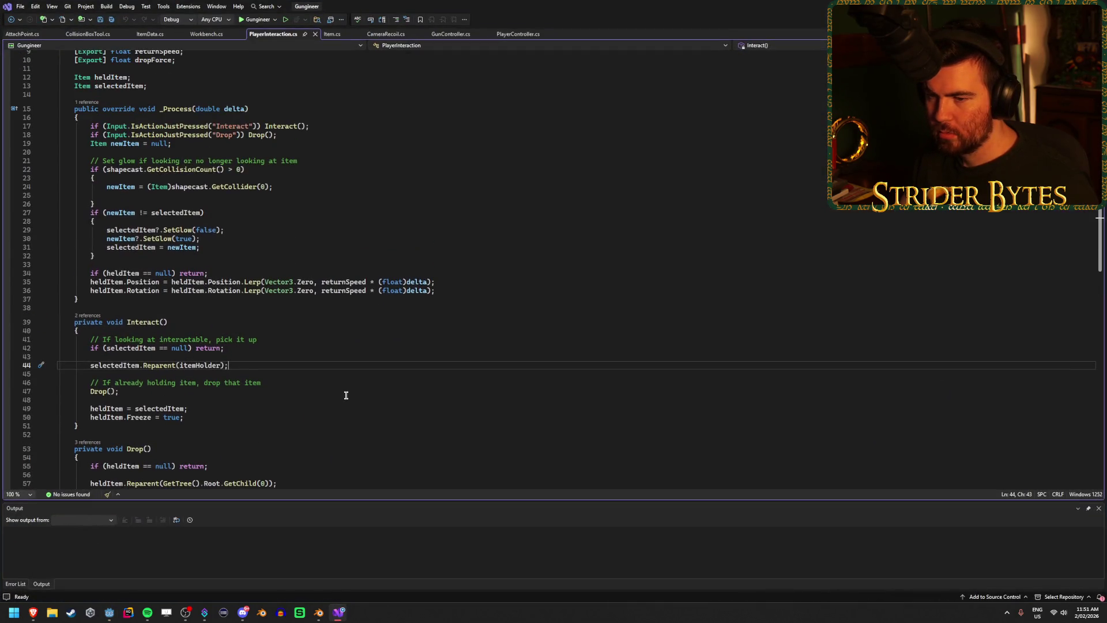
{"action": "scroll", "coordinate": [307, 368], "scroll_direction": "down", "scroll_amount": 4}
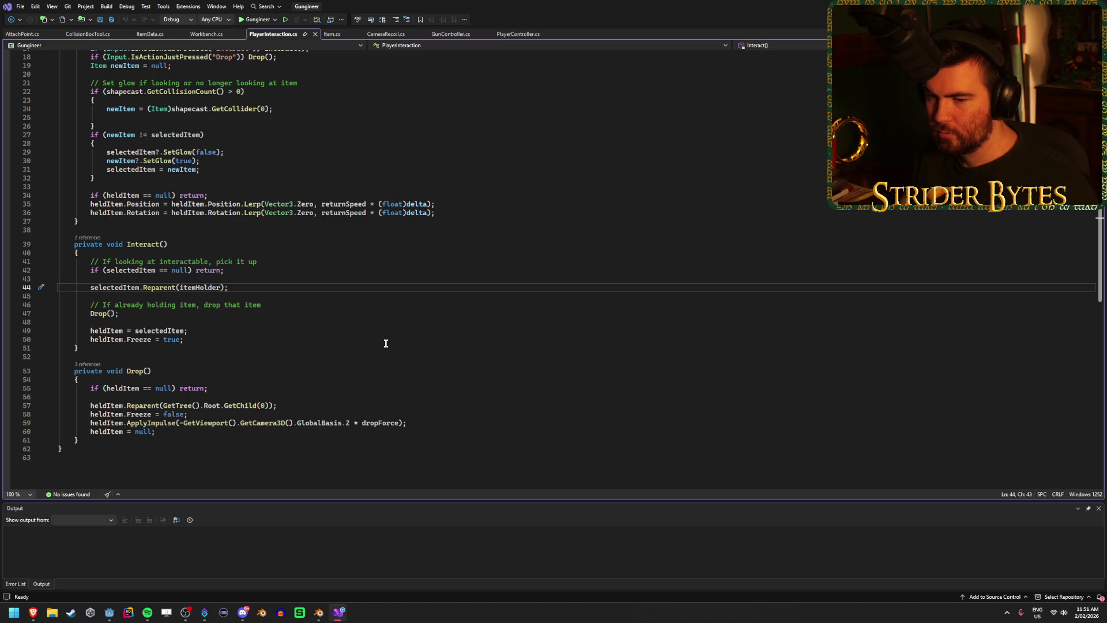
{"action": "key", "text": "Return"}
{"action": "type", "text": "selectedItem."}
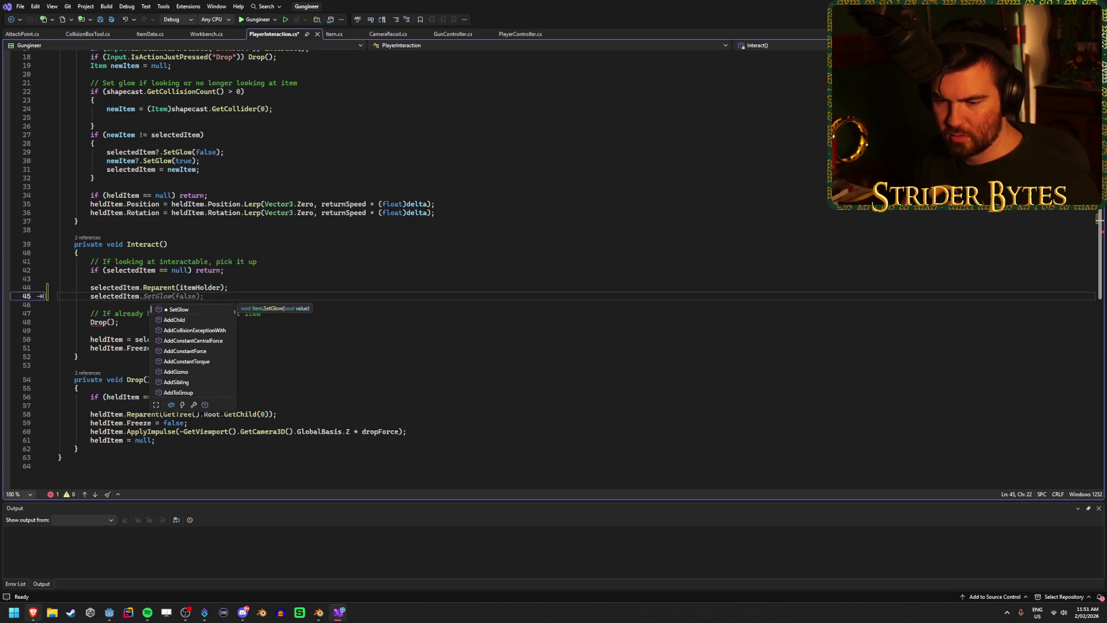
{"action": "mouse_move", "coordinate": [118, 617]}
{"action": "left_click", "coordinate": [107, 618]}
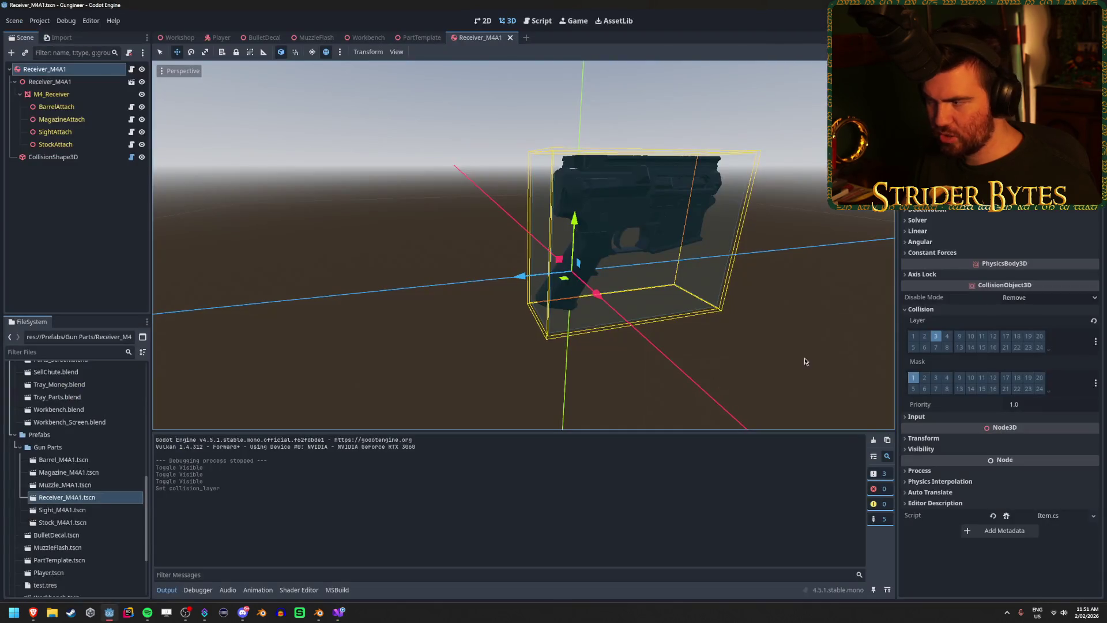
{"action": "key", "text": "alt+Tab"}
{"action": "type", "text": "coll"}
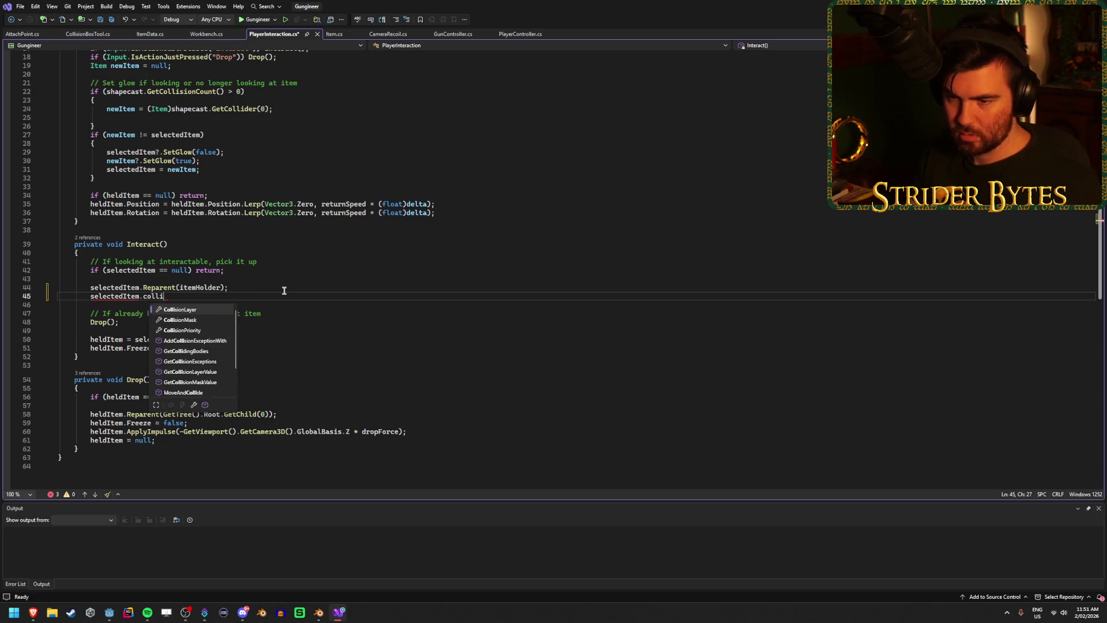
{"action": "type", "text": " ;"}
{"action": "key", "text": "ctrl+s"}
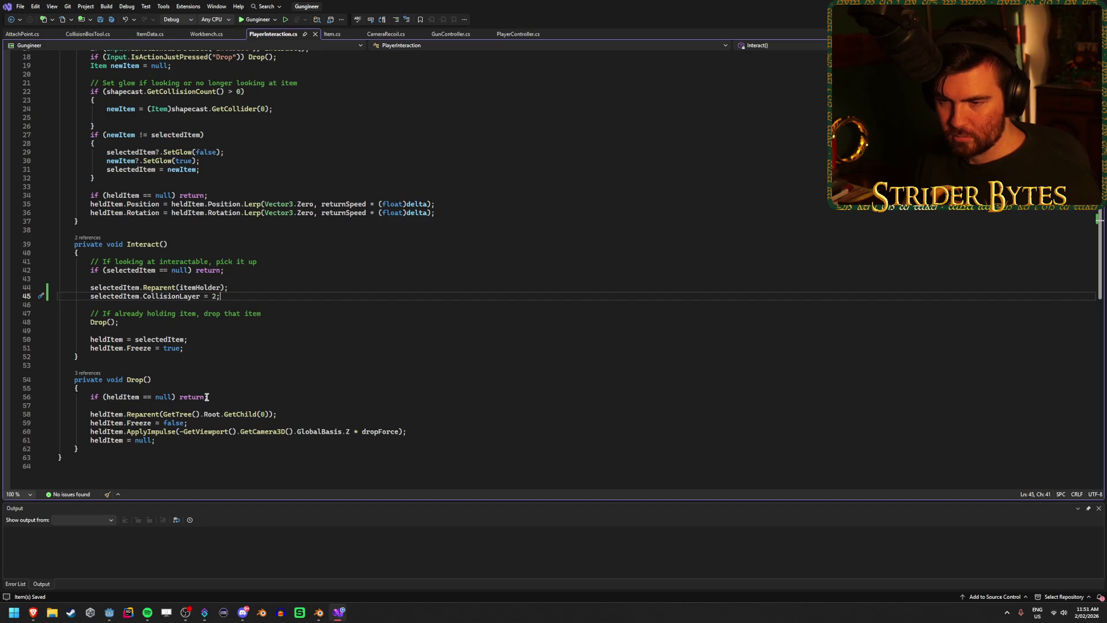
- In Drop(), add heldItem.CollisionLayer = 3; after the impulse line and save the script
{"action": "left_click", "coordinate": [185, 441]}
{"action": "left_click", "coordinate": [296, 414]}
{"action": "left_click", "coordinate": [433, 431]}
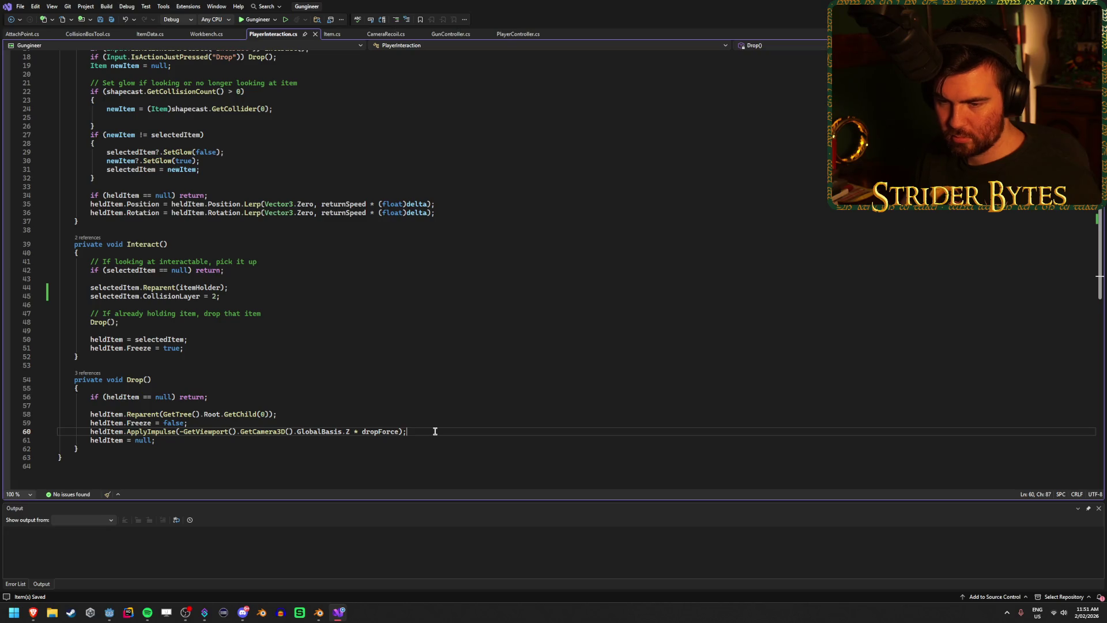
{"action": "key", "text": "Return"}
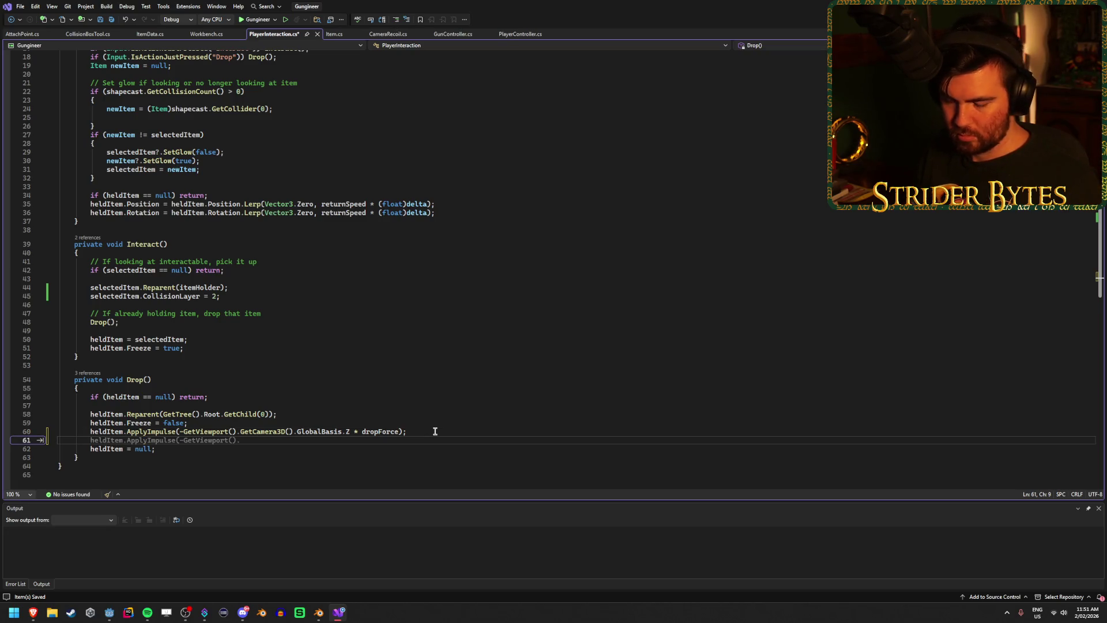
{"action": "type", "text": "heldItem.CollisionLayer = 3;"}
{"action": "key", "text": "ctrl+s"}
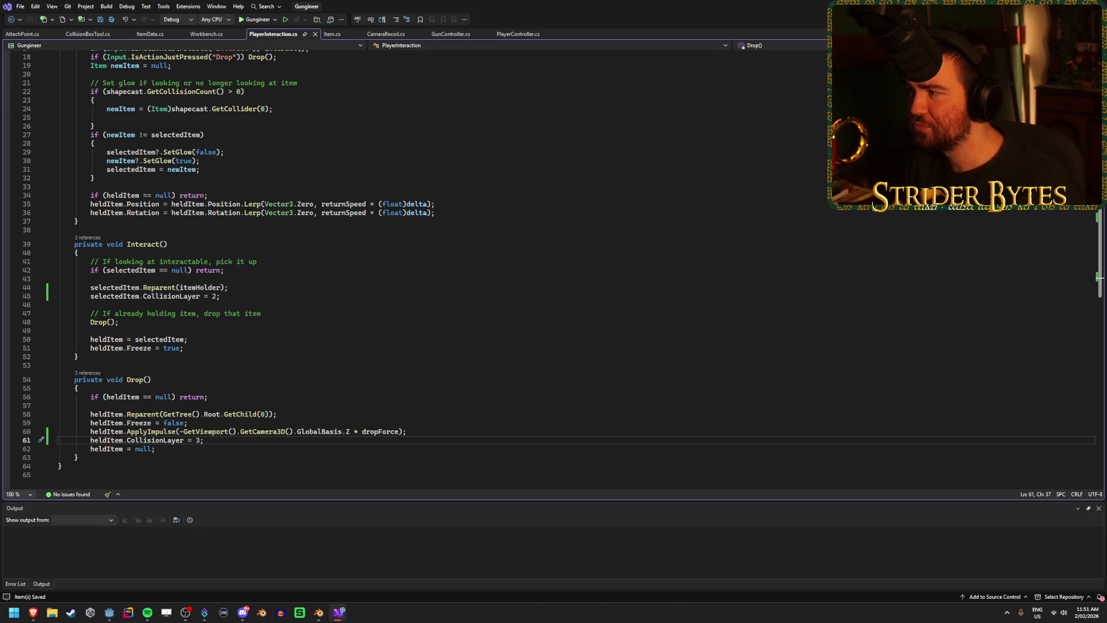
{"action": "key", "text": "alt+Tab"}
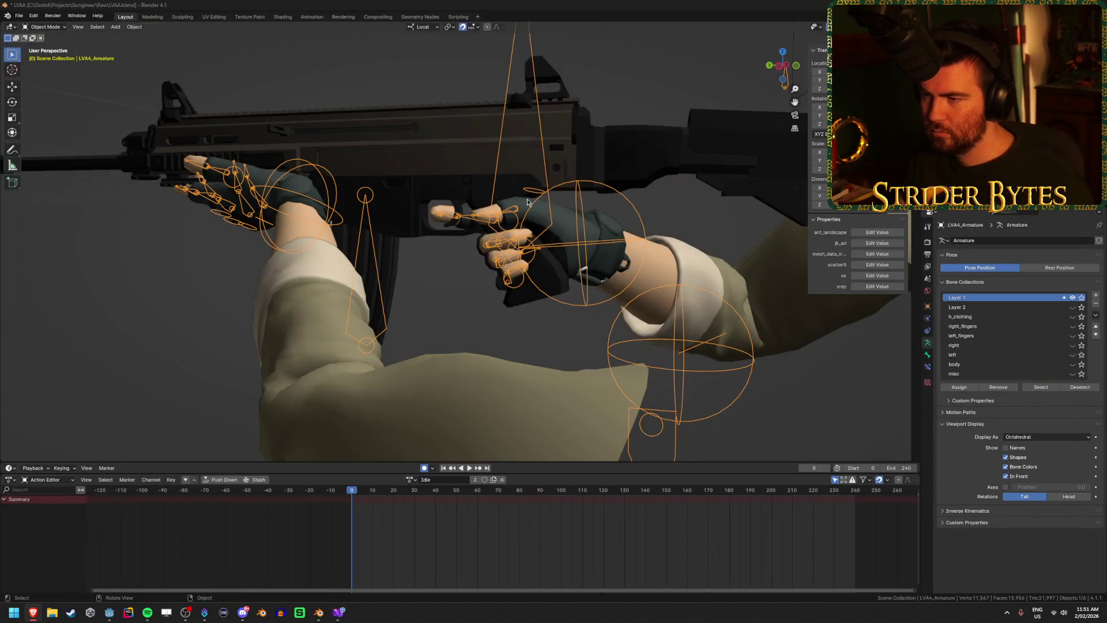
- Save LVA4.blend in Blender, then return to the Godot editor's Player scene
{"action": "key", "text": "ctrl+s"}
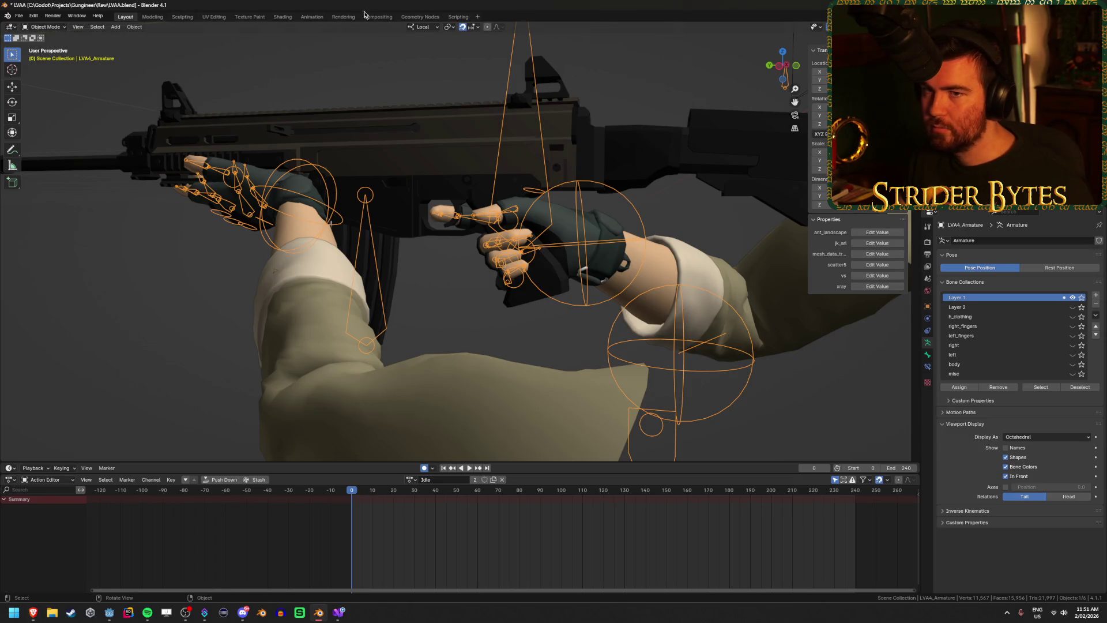
{"action": "key", "text": "super+d"}
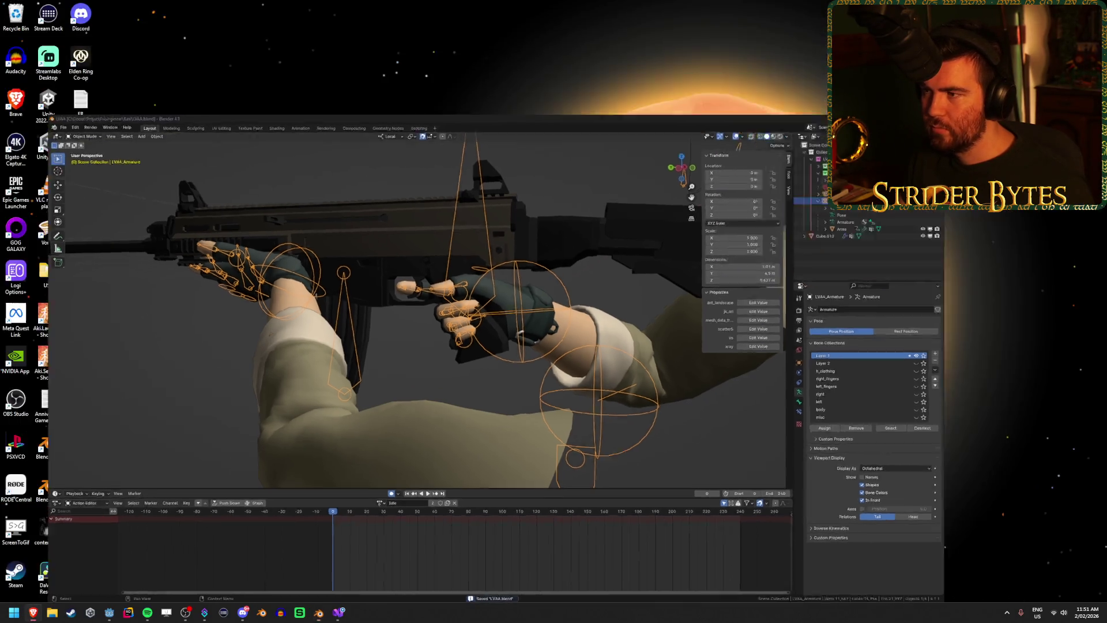
{"action": "left_click", "coordinate": [113, 615]}
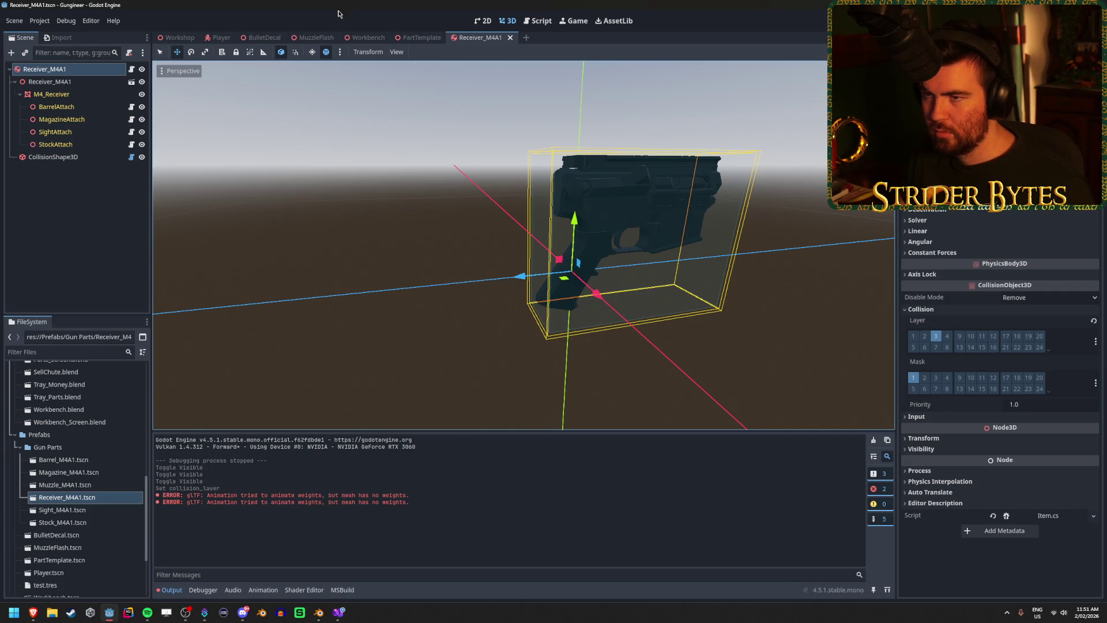
{"action": "left_click", "coordinate": [223, 37]}
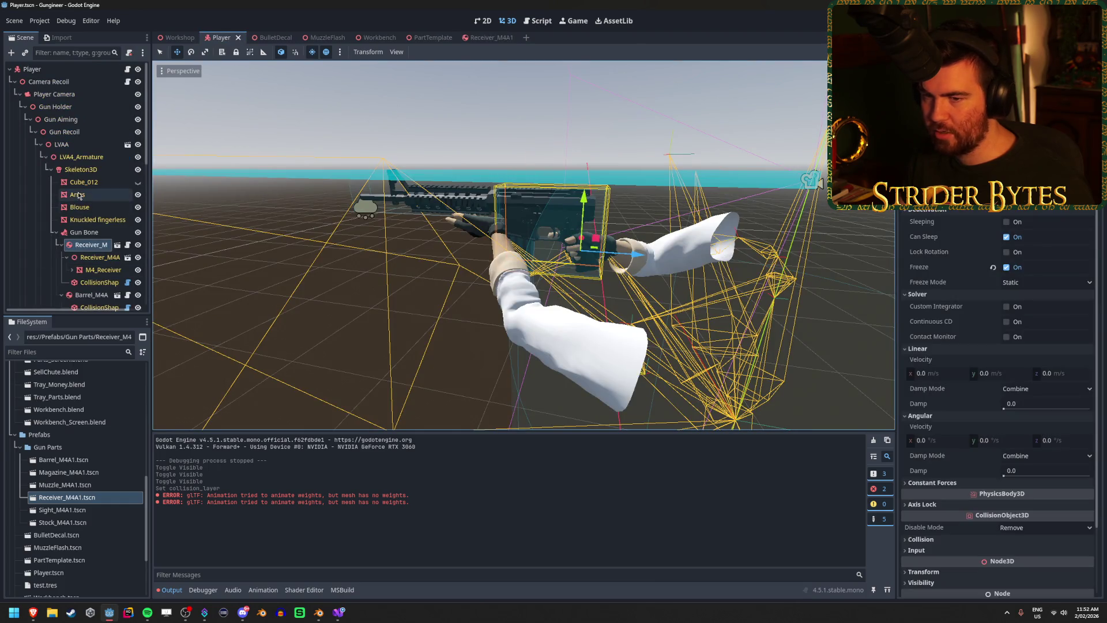
- Inspect the M4_Receiver node, then test-run the game to check the held rifle and stop it
{"action": "scroll", "coordinate": [92, 231], "scroll_direction": "down", "scroll_amount": 2}
{"action": "left_click", "coordinate": [92, 239]}
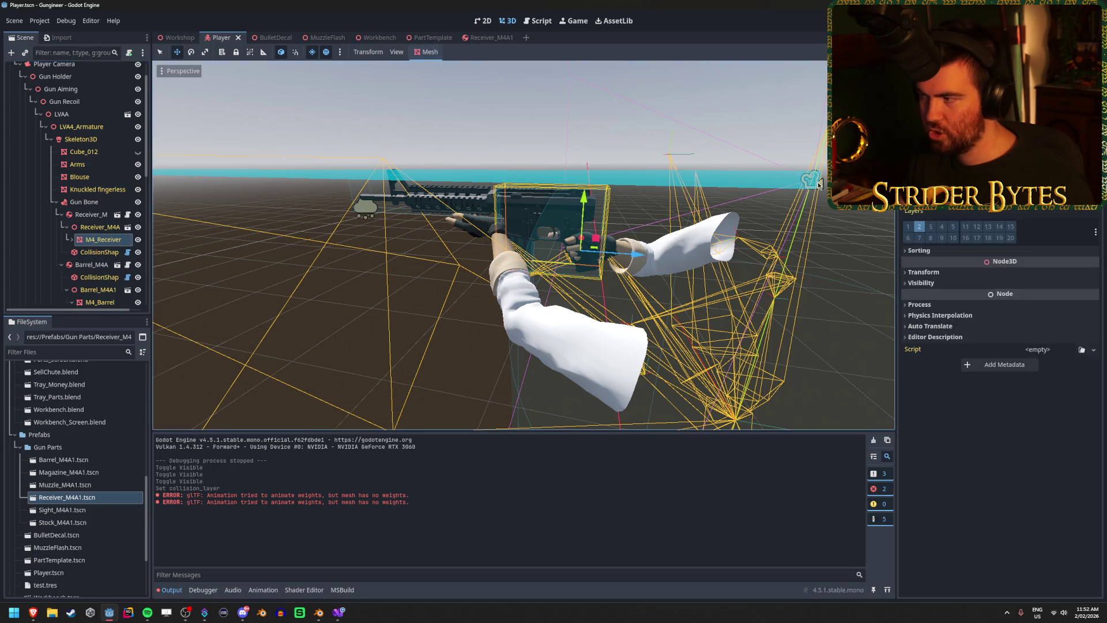
{"action": "scroll", "coordinate": [92, 259], "scroll_direction": "down", "scroll_amount": 3}
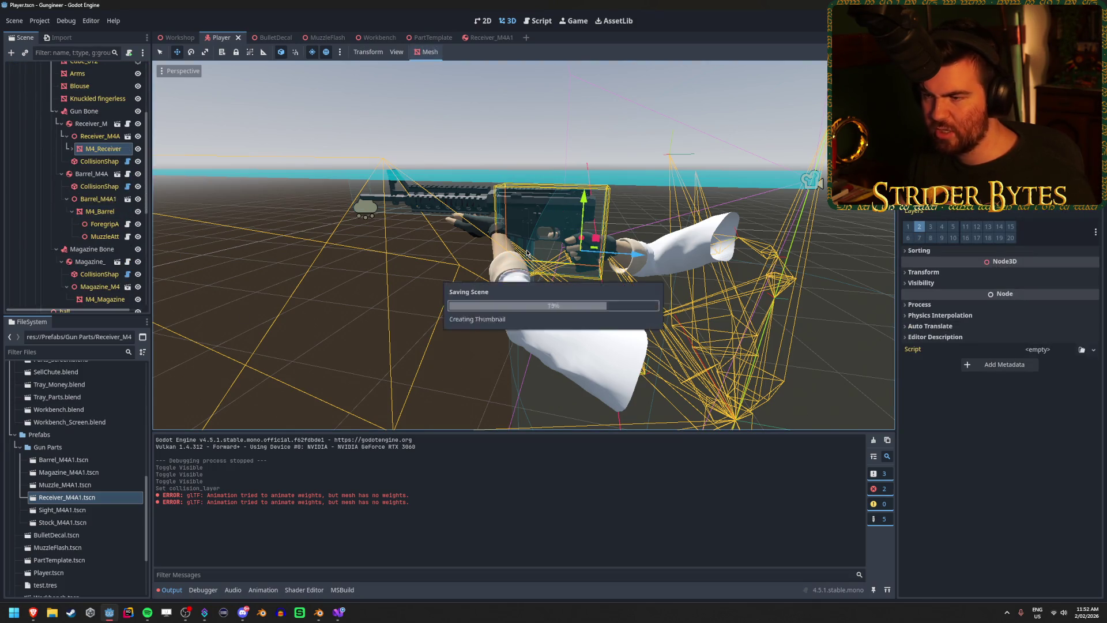
{"action": "key", "text": "F5"}
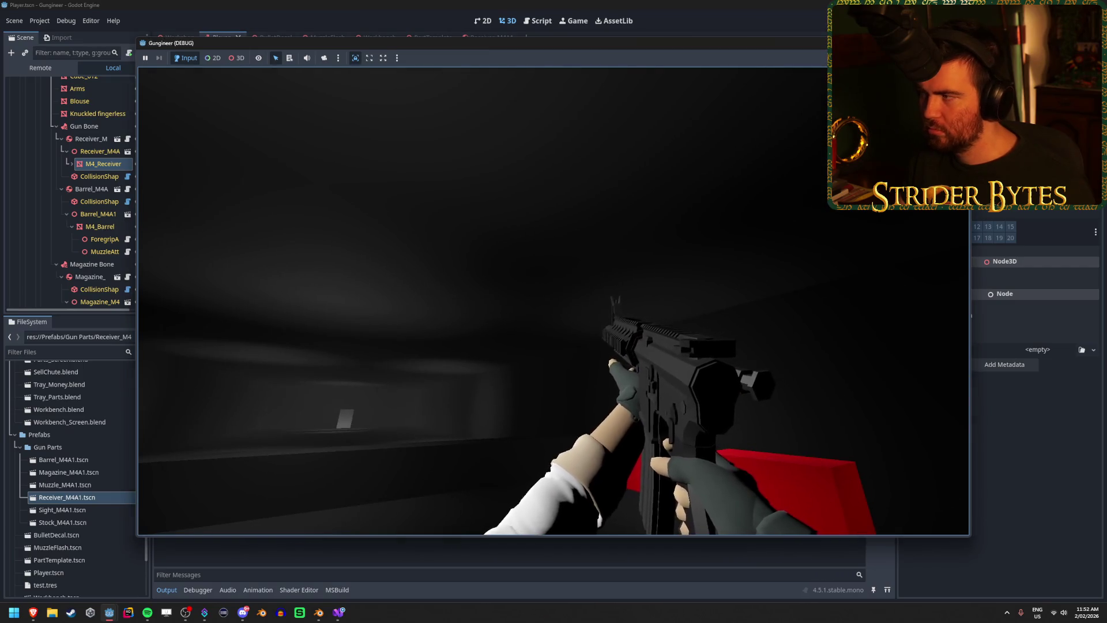
{"action": "key", "text": "F8"}
- Reselect M4_Receiver and inspect its collision shape
{"action": "scroll", "coordinate": [104, 190], "scroll_direction": "up", "scroll_amount": 2}
{"action": "right_click", "coordinate": [109, 167]}
{"action": "key", "text": "Escape"}
{"action": "left_click", "coordinate": [101, 210]}
{"action": "left_click", "coordinate": [99, 222]}
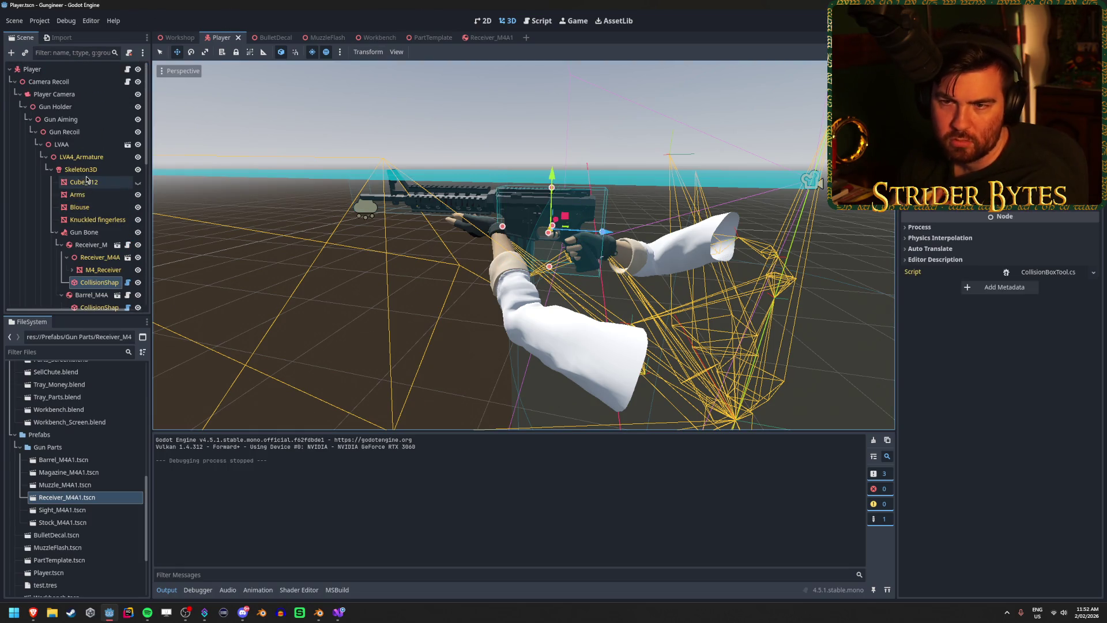
- Check the ShapeCast3D collision mask under the PlayerInteraction node
{"action": "scroll", "coordinate": [81, 182], "scroll_direction": "down", "scroll_amount": 5}
{"action": "scroll", "coordinate": [81, 182], "scroll_direction": "down", "scroll_amount": 3}
{"action": "left_click", "coordinate": [72, 261]}
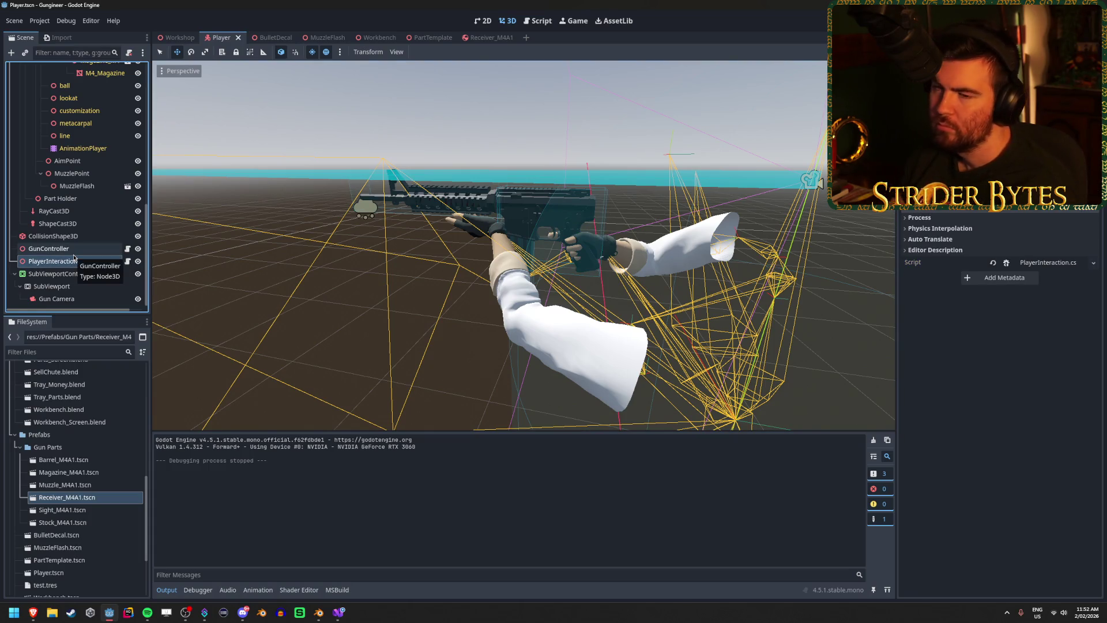
{"action": "left_click", "coordinate": [57, 223]}
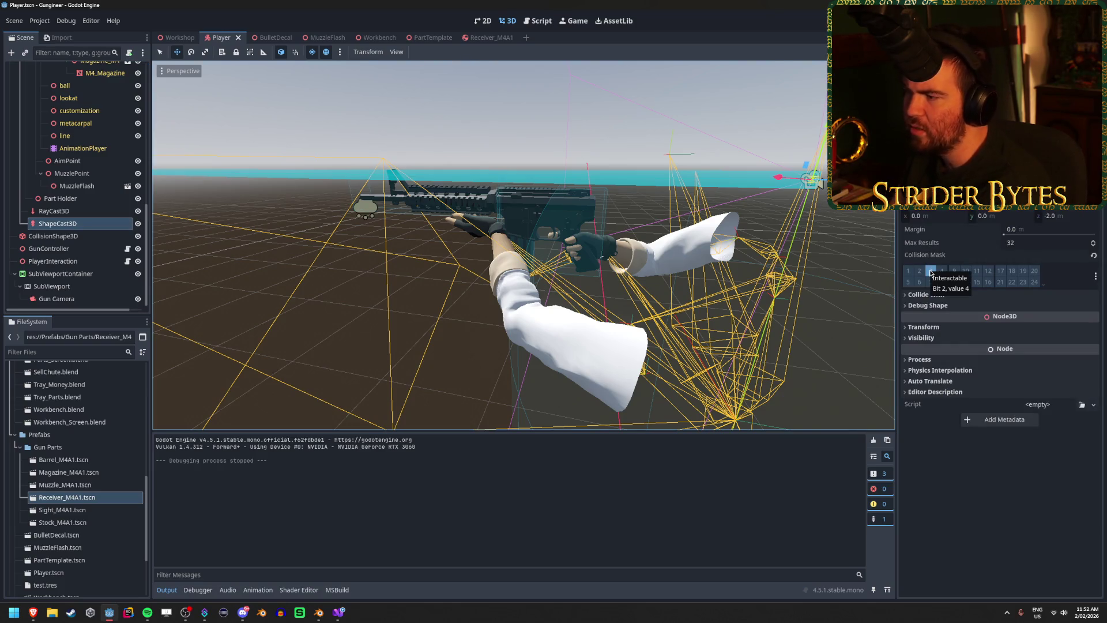
{"action": "scroll", "coordinate": [94, 183], "scroll_direction": "up", "scroll_amount": 5}
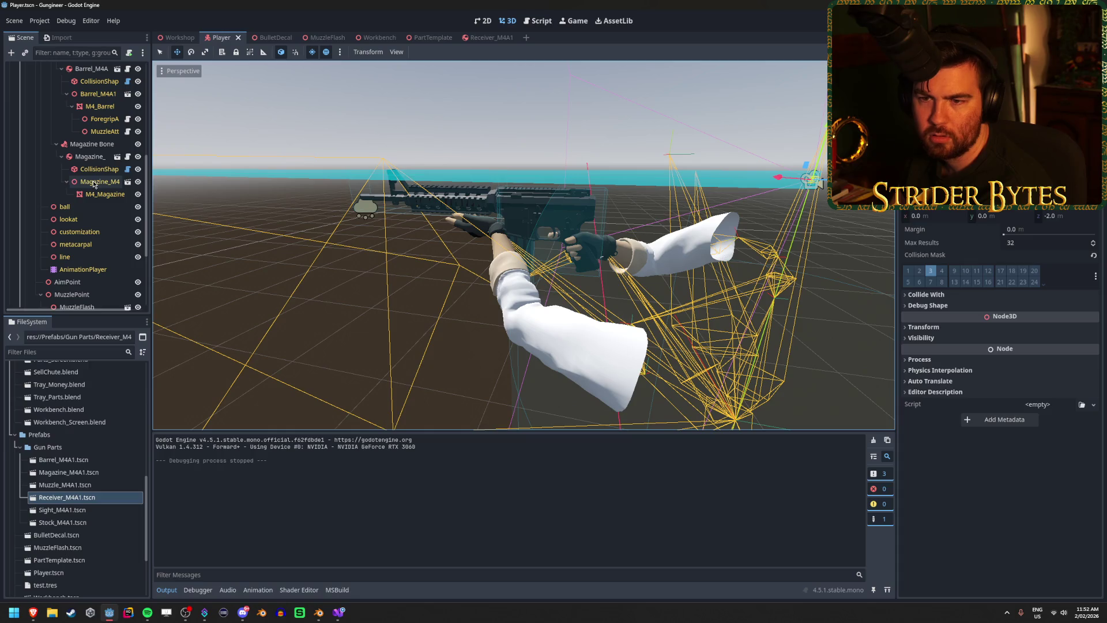
- Put the M4_Magazine rigid body on collision layer 2
{"action": "left_click", "coordinate": [101, 194]}
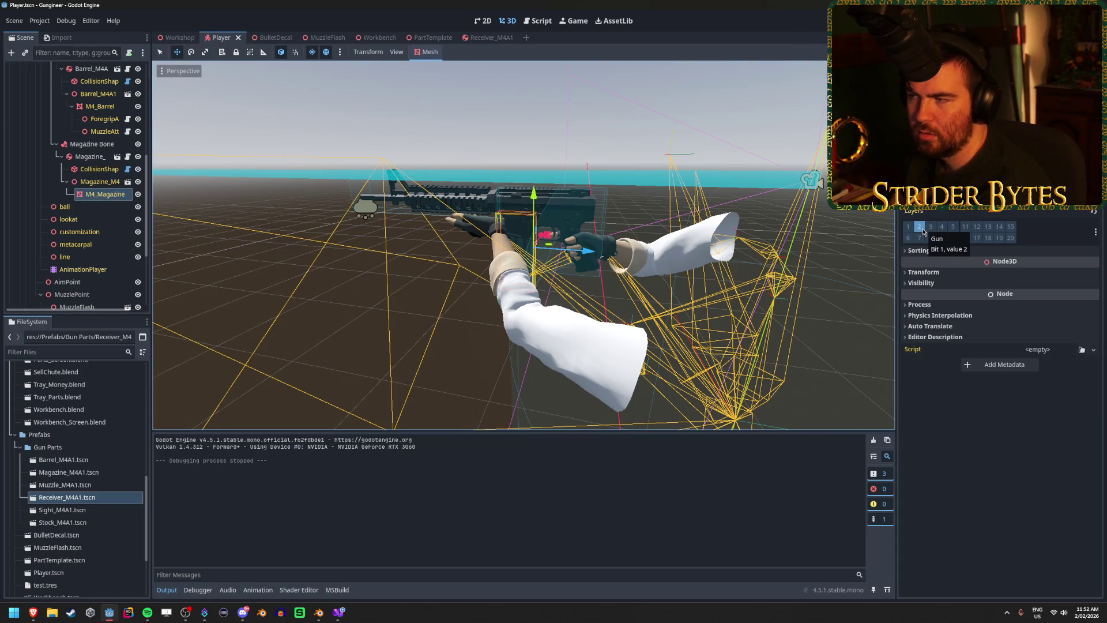
{"action": "left_click", "coordinate": [103, 170]}
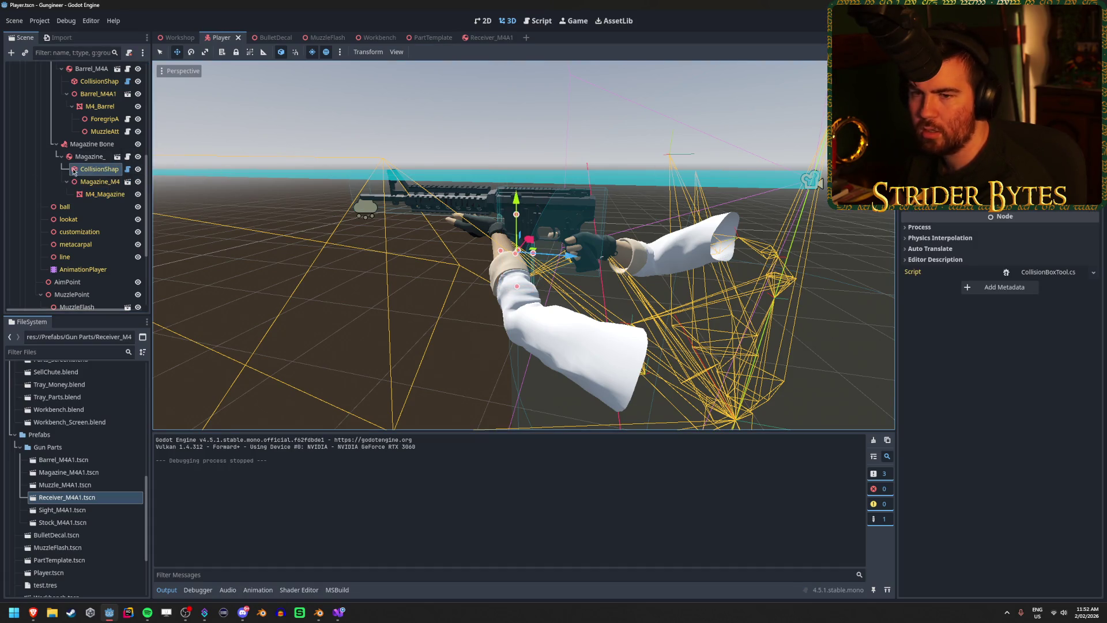
{"action": "left_click", "coordinate": [89, 156]}
{"action": "scroll", "coordinate": [947, 263], "scroll_direction": "down", "scroll_amount": 3}
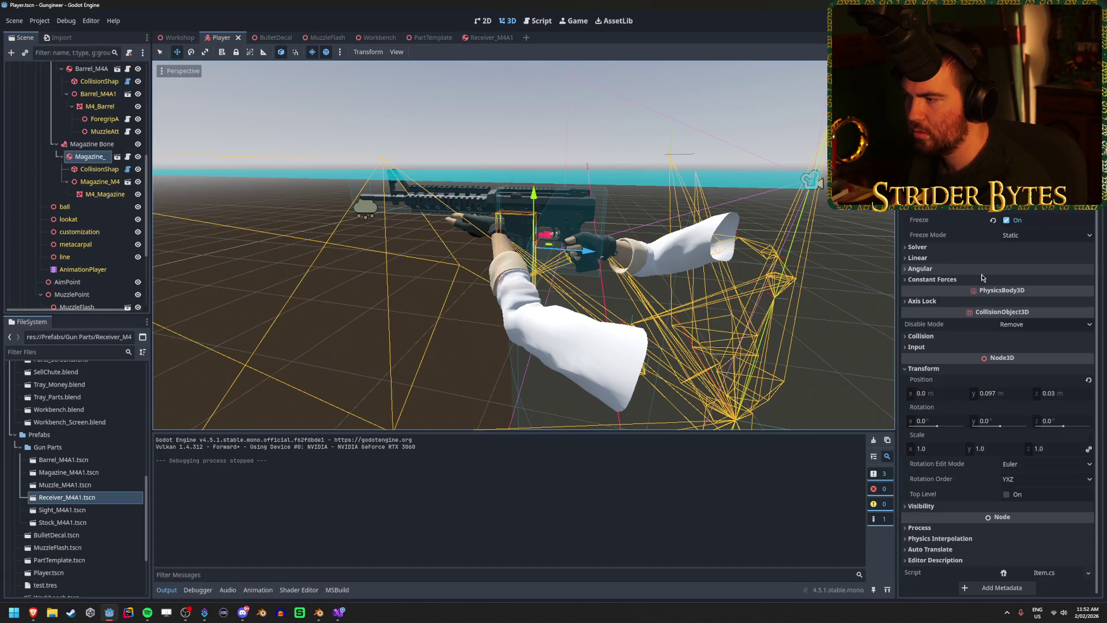
{"action": "left_click", "coordinate": [920, 335]}
{"action": "left_click", "coordinate": [924, 362]}
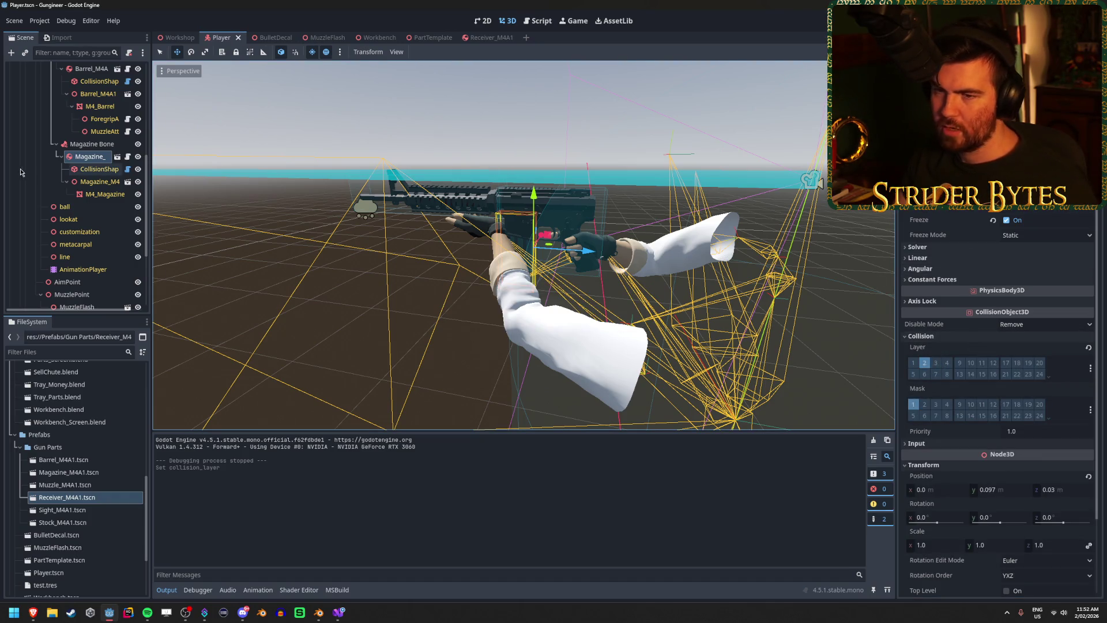
{"action": "scroll", "coordinate": [92, 195], "scroll_direction": "up", "scroll_amount": 3}
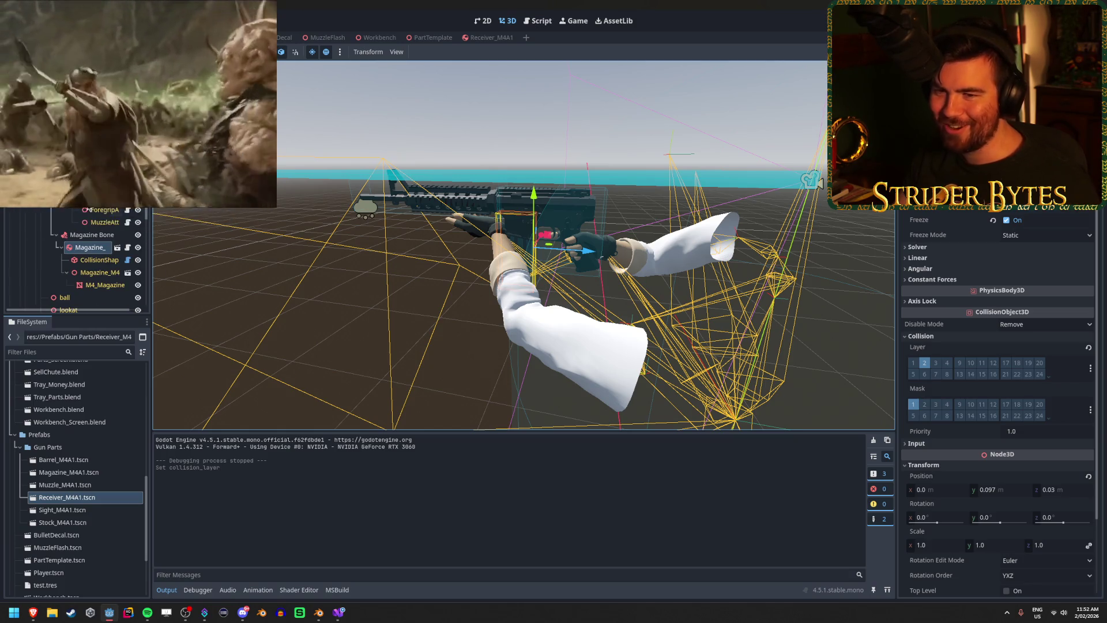
- Set the next gun part and the receiver body to collision layer 2, save, and run the game
{"action": "left_click", "coordinate": [438, 196]}
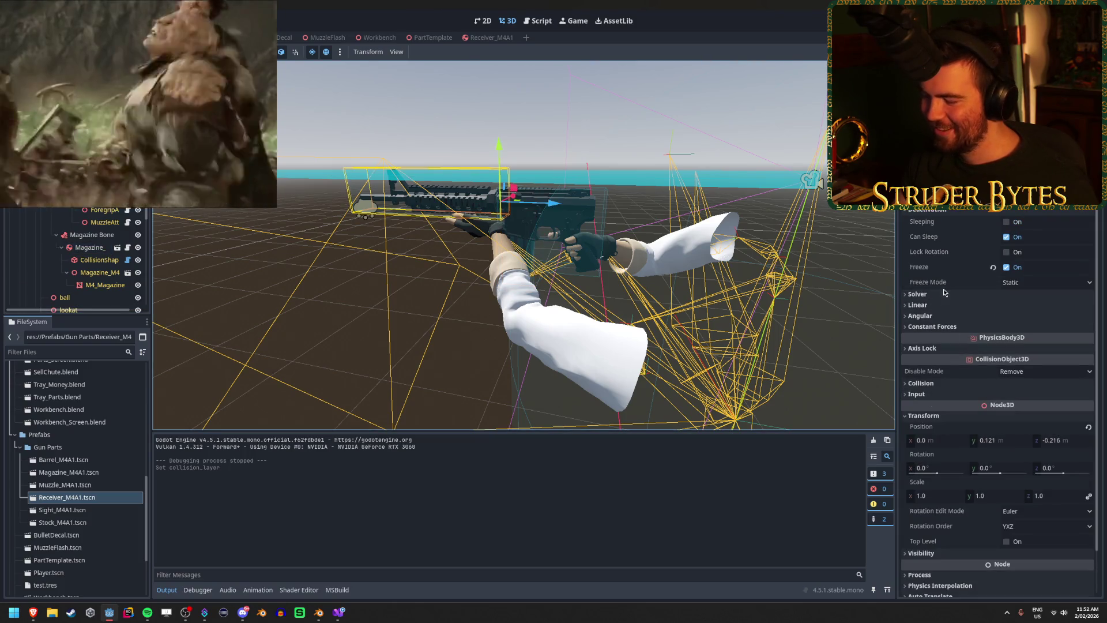
{"action": "left_click", "coordinate": [921, 383]}
{"action": "left_click", "coordinate": [925, 410]}
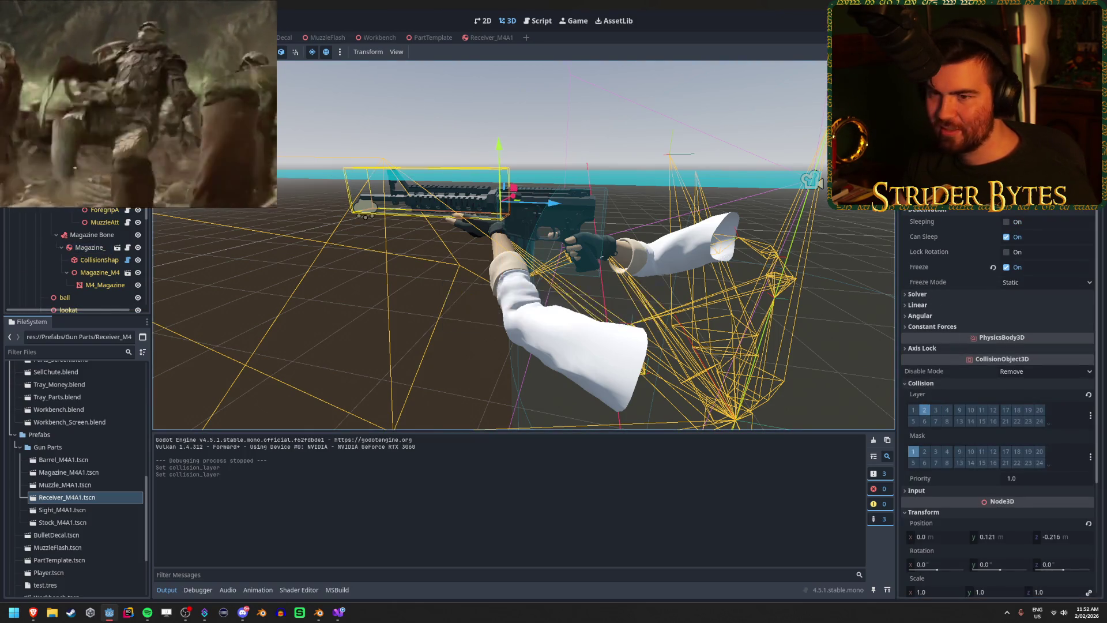
{"action": "left_click", "coordinate": [87, 200]}
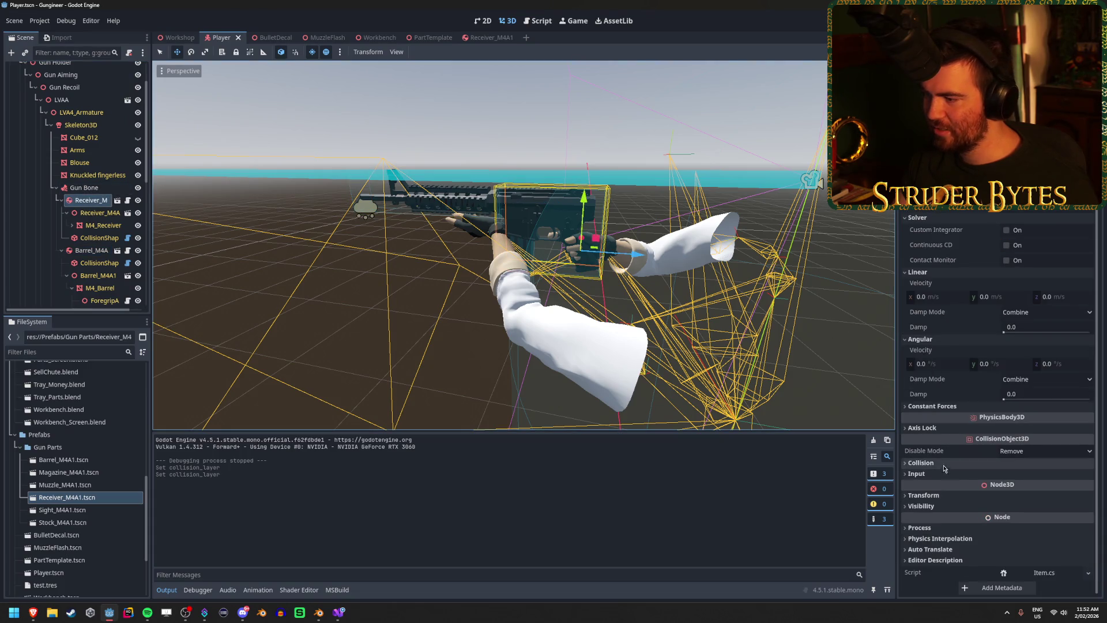
{"action": "left_click", "coordinate": [916, 473]}
{"action": "left_click", "coordinate": [921, 462]}
{"action": "left_click", "coordinate": [925, 490]}
{"action": "key", "text": "ctrl+s"}
{"action": "key", "text": "F5"}
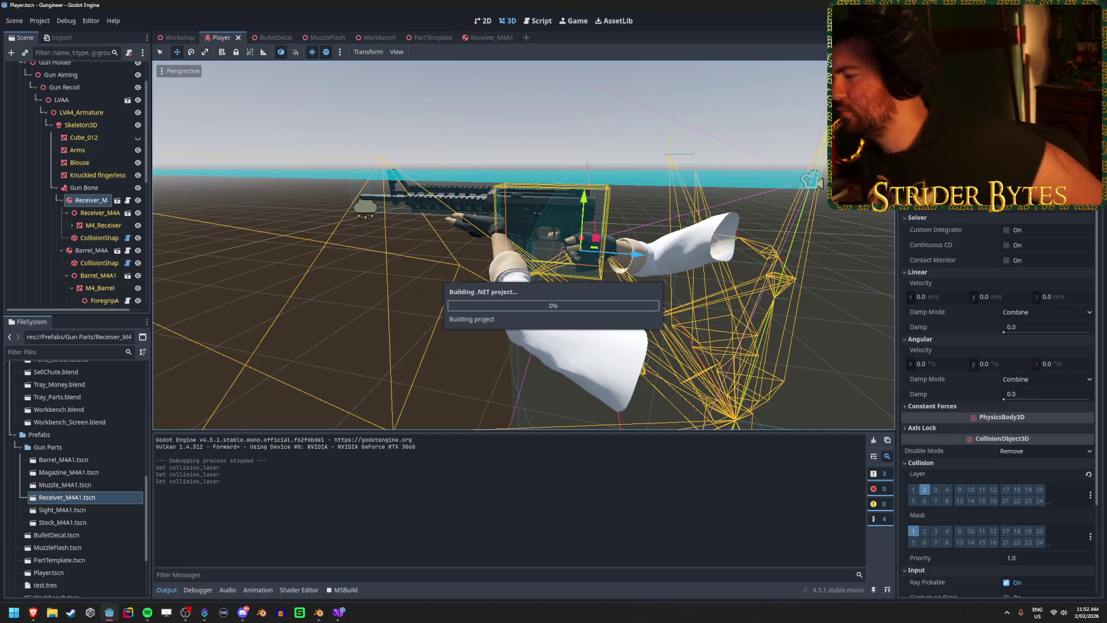
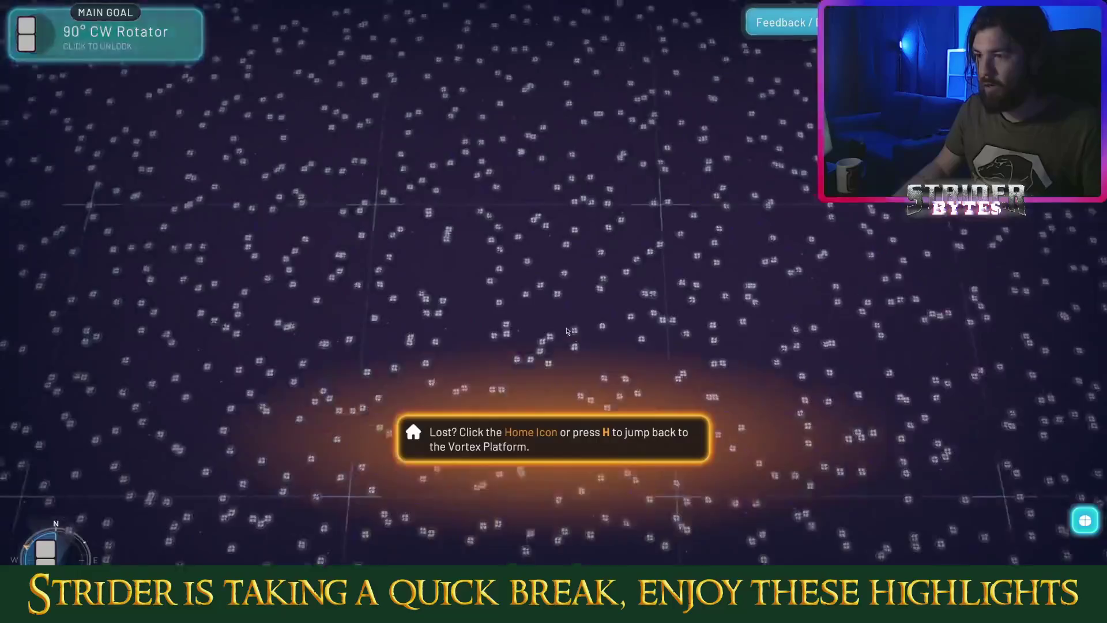
- Jump back to the Vortex Platform with H and zoom out over the star map
{"action": "mouse_move", "coordinate": [30, 51]}
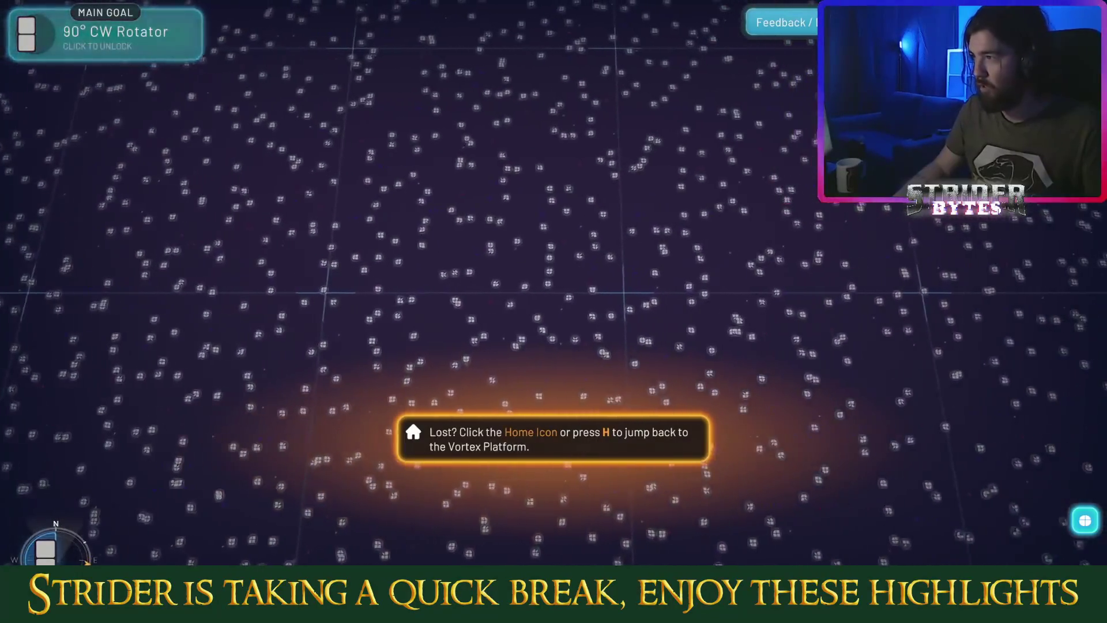
{"action": "key", "text": "h"}
{"action": "scroll", "coordinate": [554, 260], "scroll_direction": "down", "scroll_amount": 10}
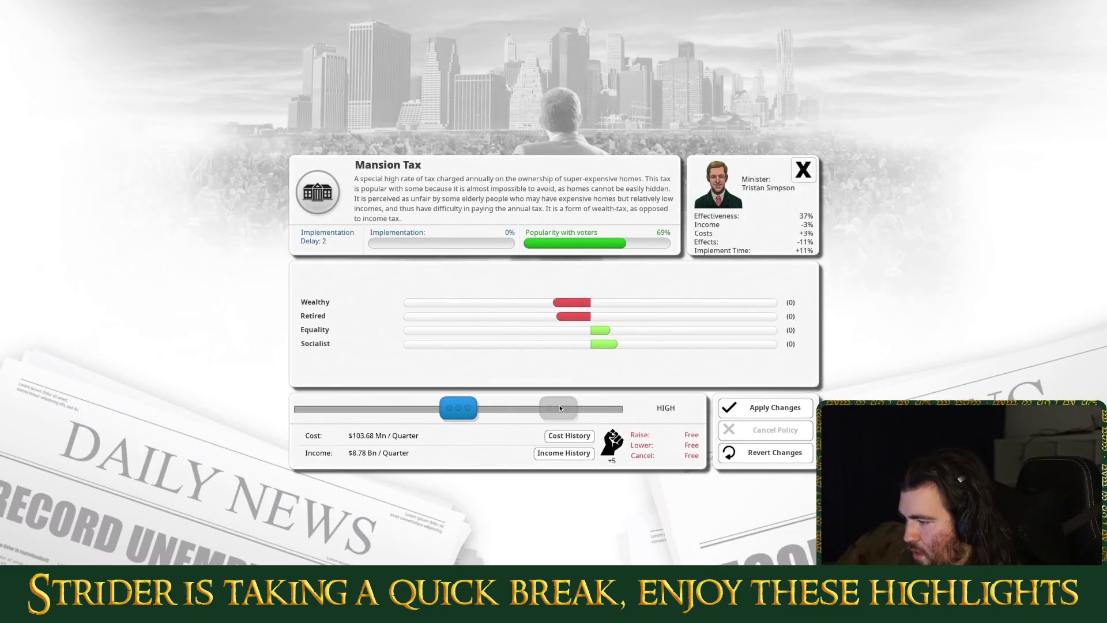
- Close the Mansion Tax policy, end the turn, and dismiss the loading screen
{"action": "left_click", "coordinate": [751, 407]}
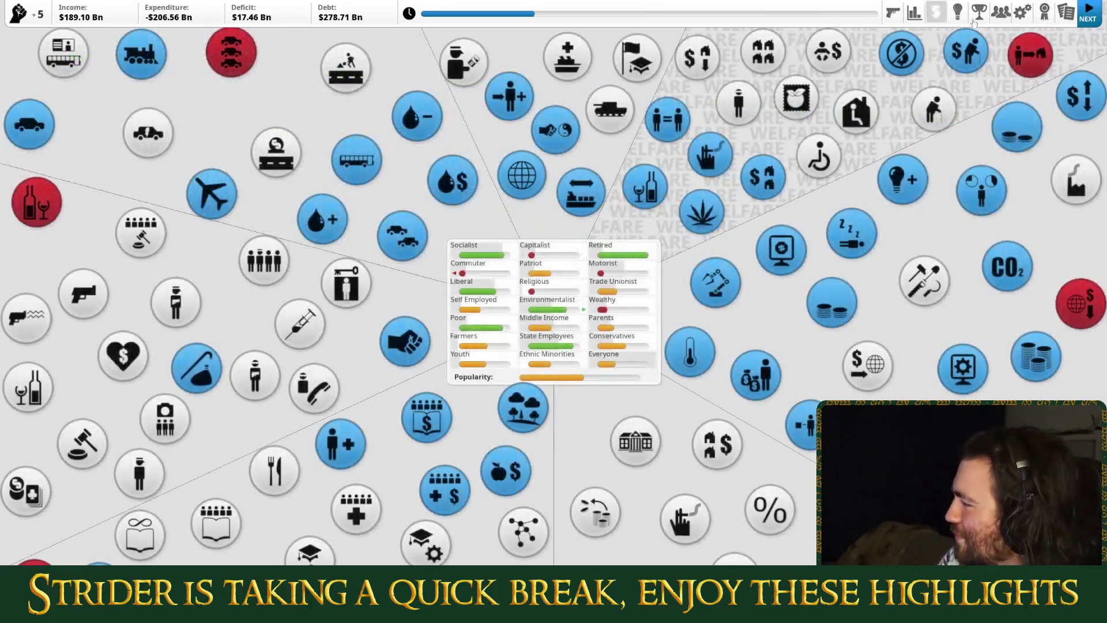
{"action": "left_click", "coordinate": [1091, 24]}
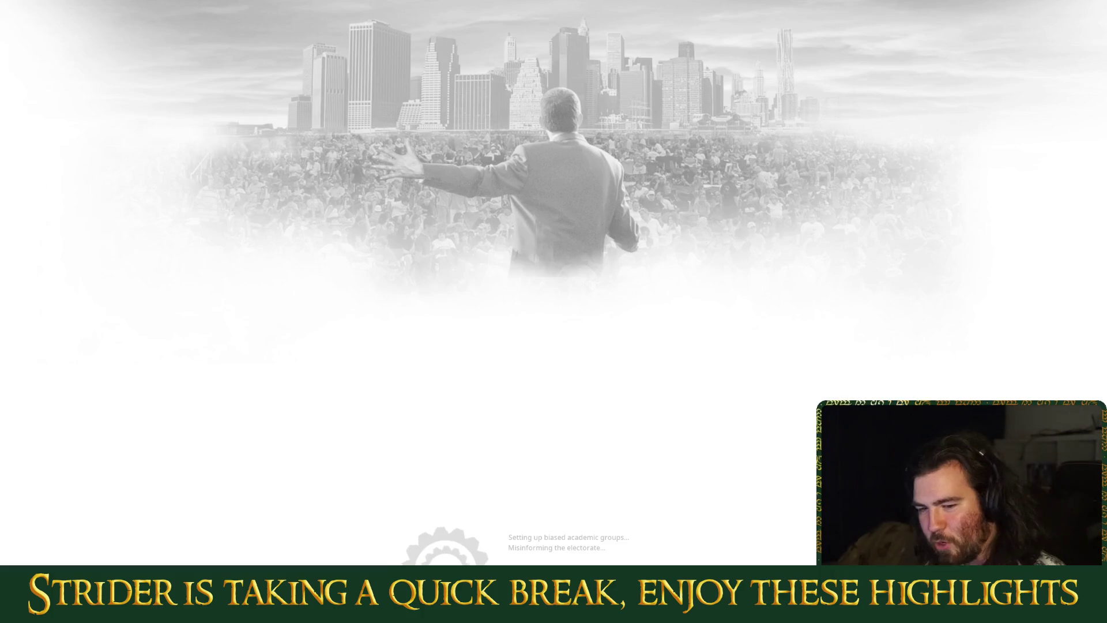
{"action": "left_click", "coordinate": [802, 423]}
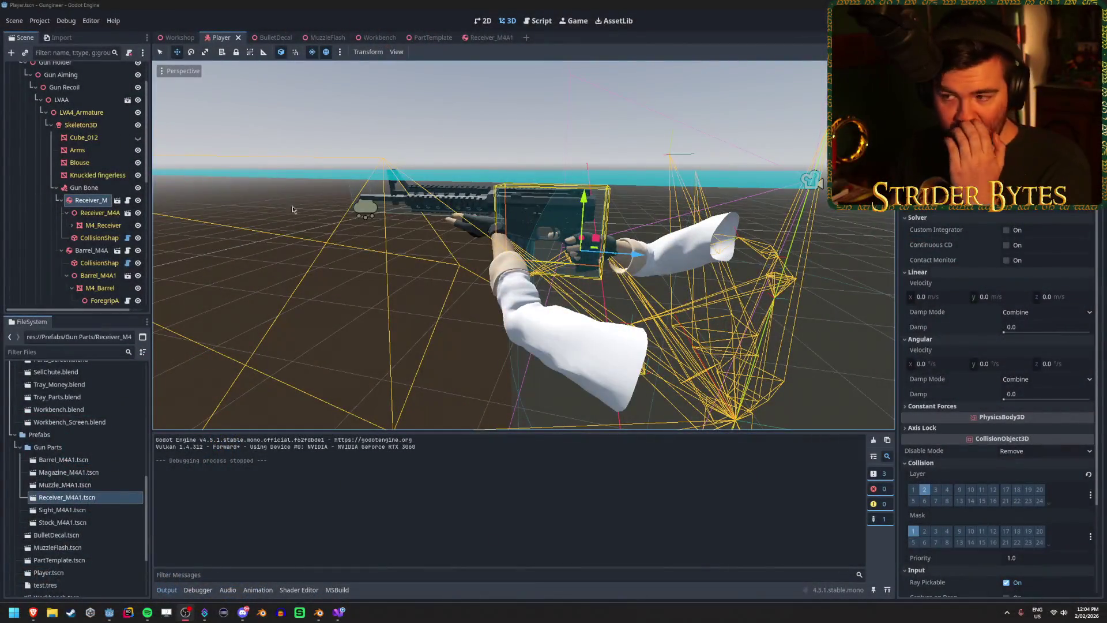
- Orbit around the arms and rifle, clear the selection, and run the project with F5
{"action": "left_click_drag", "start_coordinate": [503, 235], "coordinate": [422, 121]}
{"action": "left_click", "coordinate": [422, 121]}
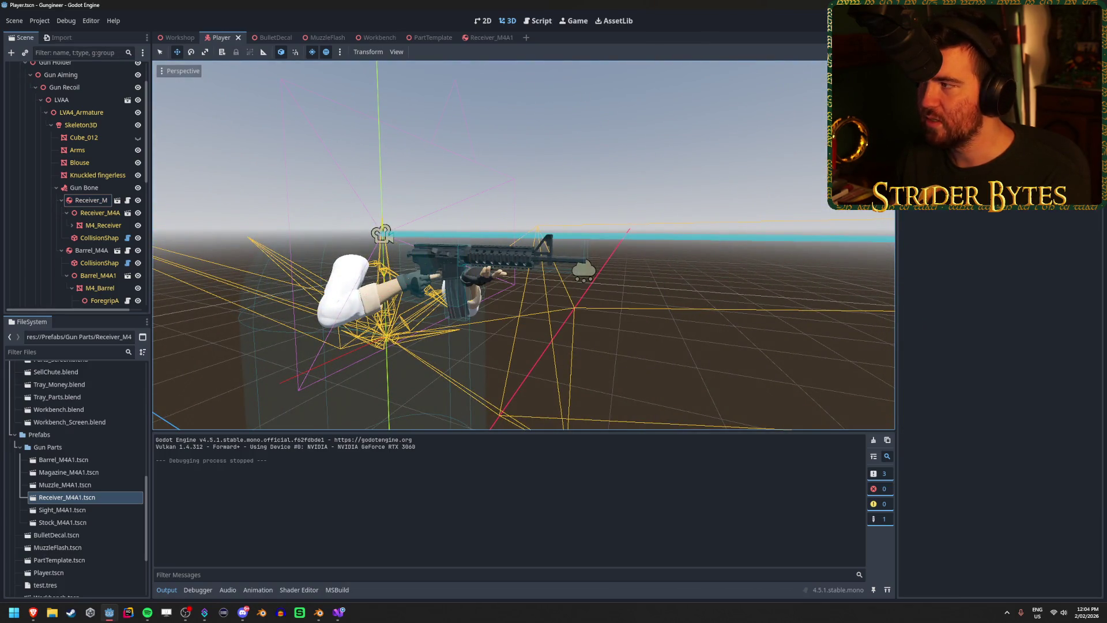
{"action": "key", "text": "F5"}
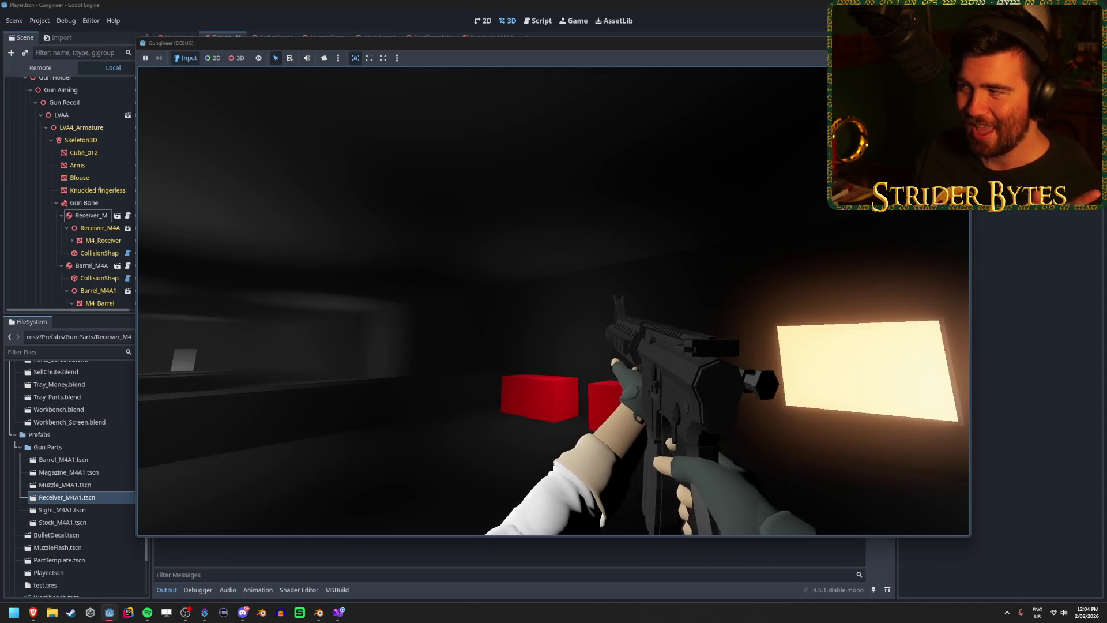
- Stop the running game with F8
{"action": "key", "text": "F8"}
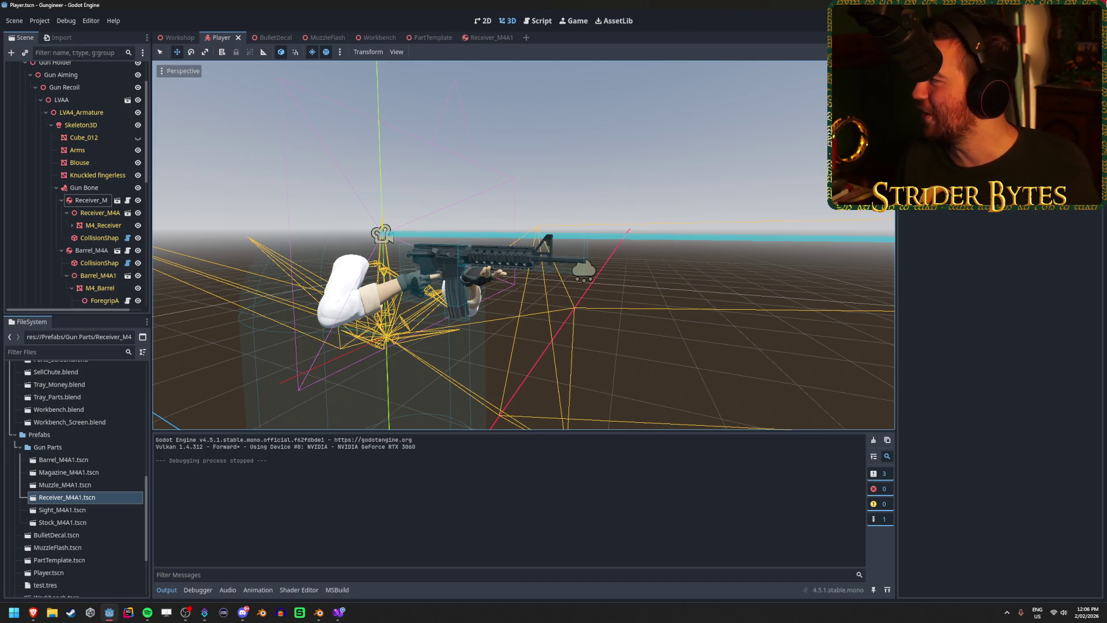
{"action": "key", "text": "alt+Tab"}
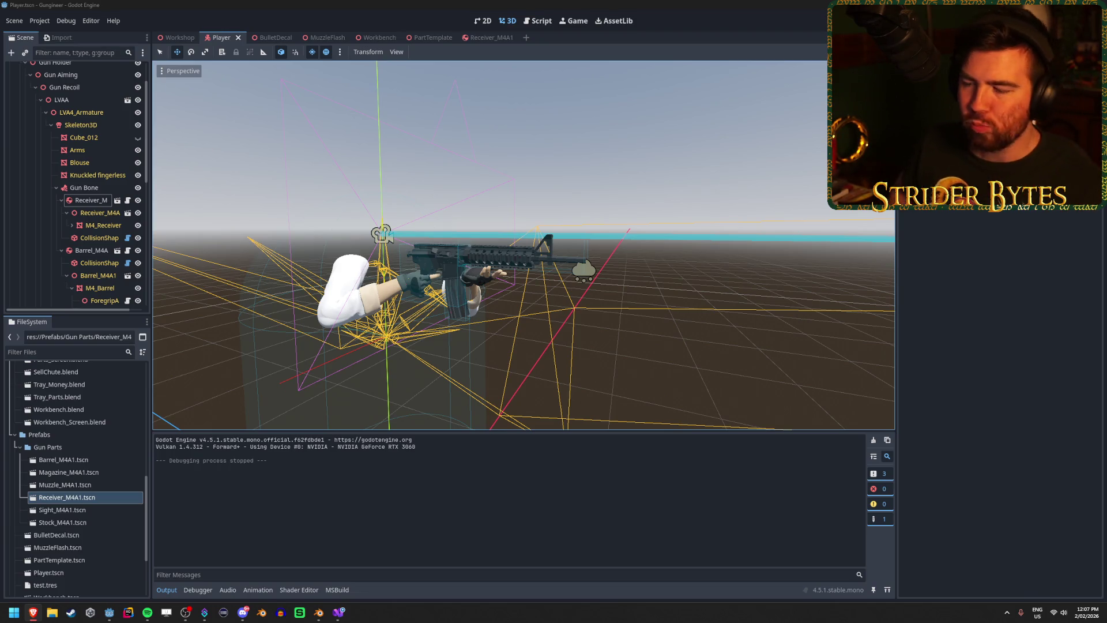
{"action": "left_click", "coordinate": [403, 4]}
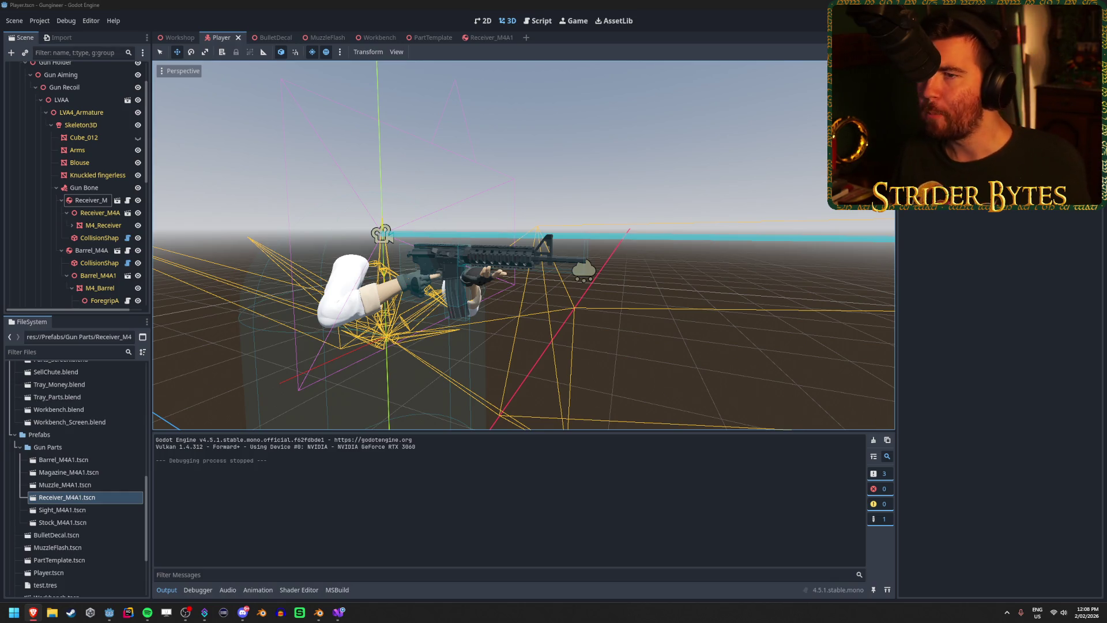
{"action": "left_click", "coordinate": [321, 5]}
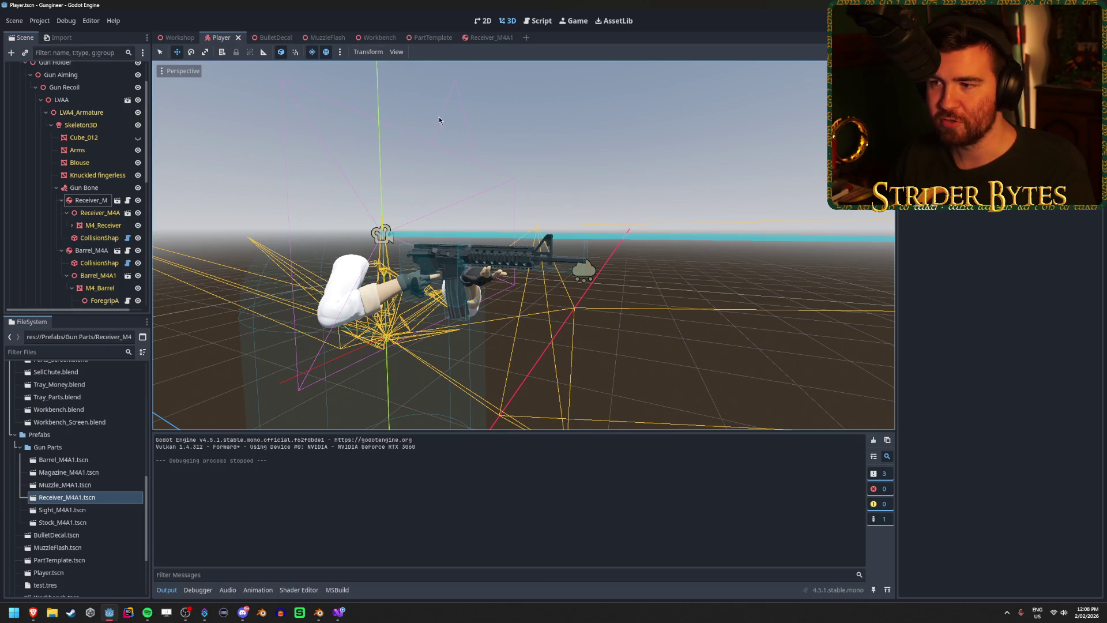
{"action": "mouse_move", "coordinate": [680, 181]}
{"action": "left_mouse_down"}
{"action": "mouse_move", "coordinate": [865, 190]}
{"action": "mouse_move", "coordinate": [553, 309]}
{"action": "mouse_move", "coordinate": [426, 314]}
{"action": "left_mouse_up"}
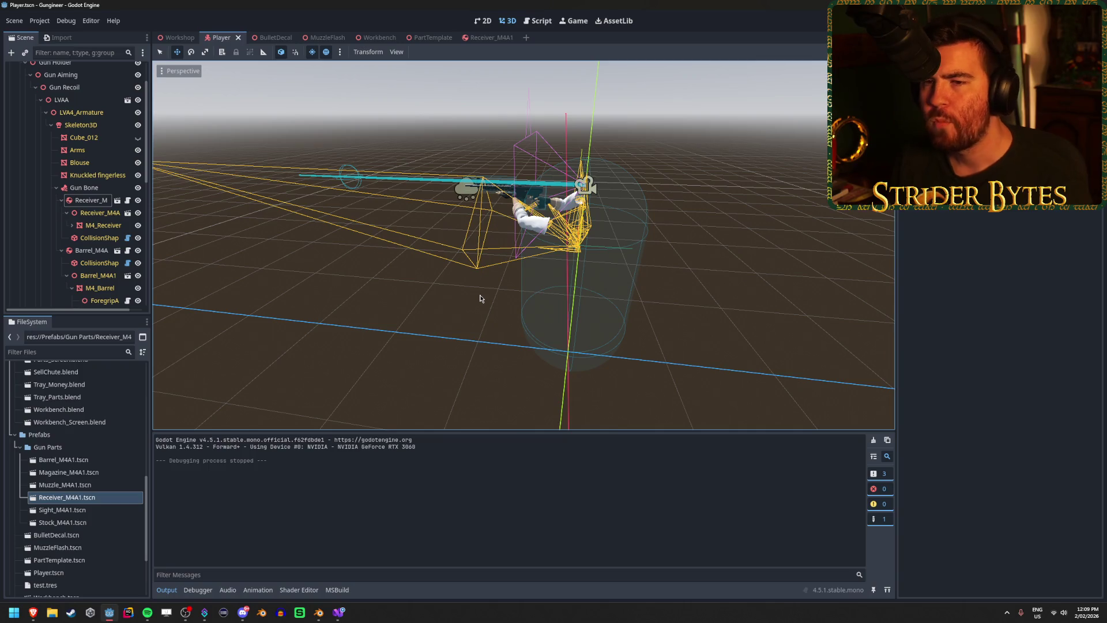
{"action": "scroll", "coordinate": [80, 209], "scroll_direction": "up", "scroll_amount": 2}
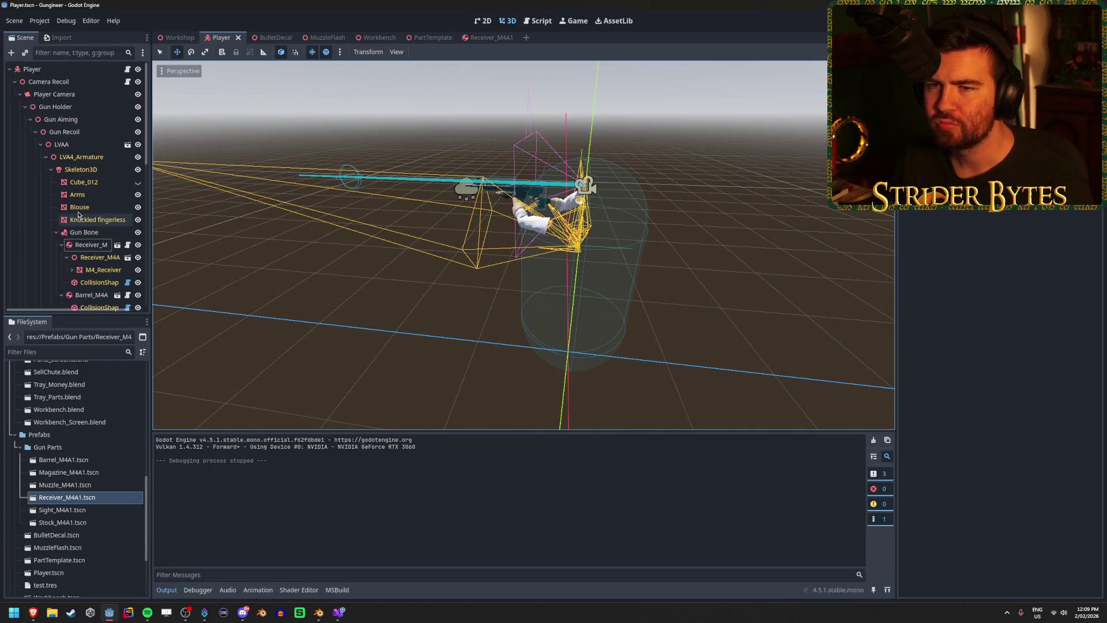
{"action": "scroll", "coordinate": [80, 208], "scroll_direction": "down", "scroll_amount": 3}
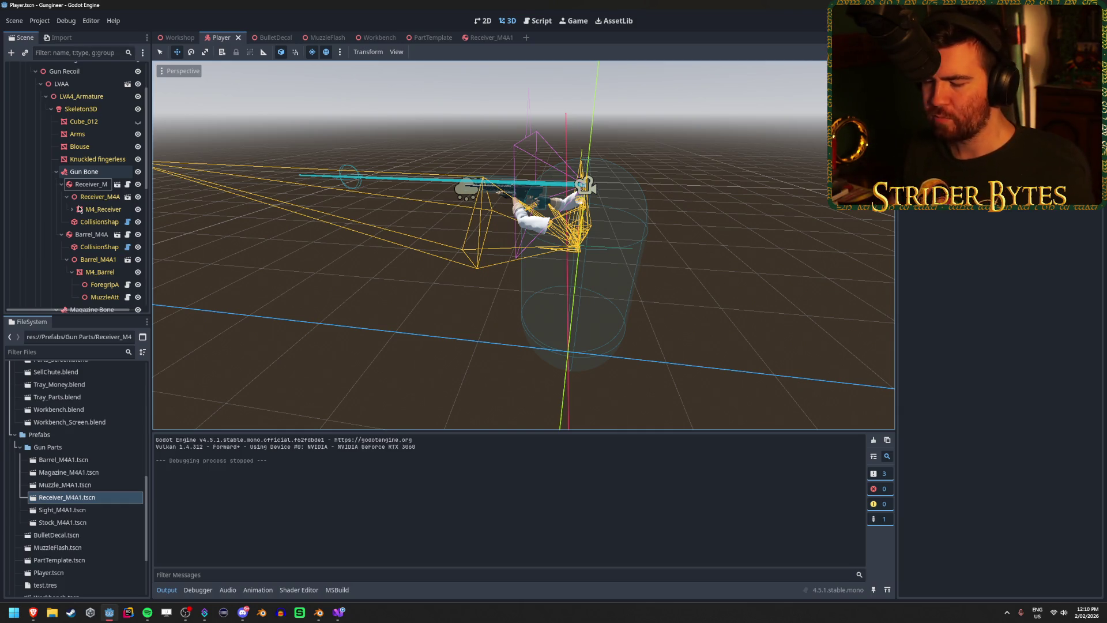
{"action": "mouse_move", "coordinate": [212, 237]}
{"action": "left_mouse_down"}
{"action": "mouse_move", "coordinate": [354, 251]}
{"action": "mouse_move", "coordinate": [332, 256]}
{"action": "left_mouse_up"}
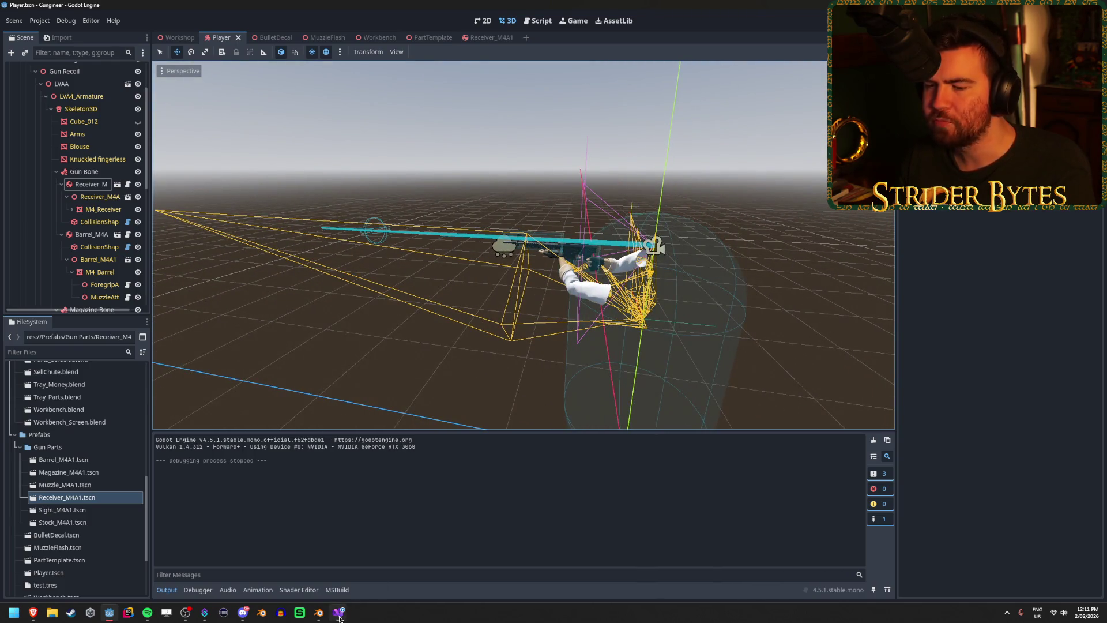
{"action": "left_click", "coordinate": [318, 612]}
- In Edit Mode, delete the lookat bone from the arms armature and save the .blend file
{"action": "scroll", "coordinate": [267, 306], "scroll_direction": "down", "scroll_amount": 5}
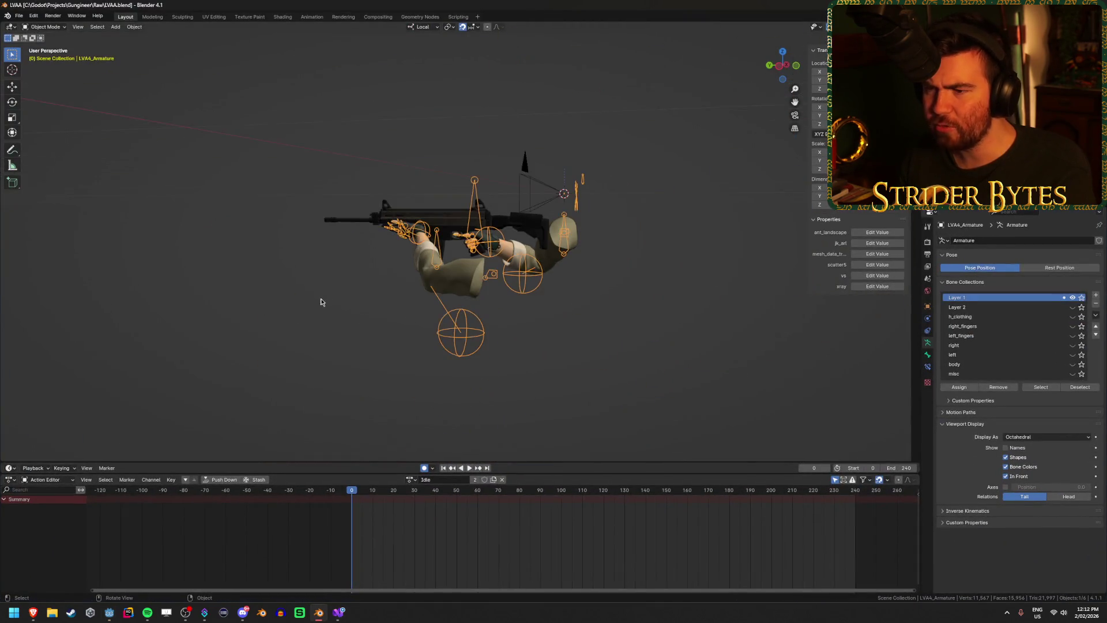
{"action": "key", "text": "Tab"}
{"action": "mouse_move", "coordinate": [334, 214]}
{"action": "left_mouse_down"}
{"action": "mouse_move", "coordinate": [277, 158]}
{"action": "mouse_move", "coordinate": [217, 129]}
{"action": "left_mouse_up"}
{"action": "left_click", "coordinate": [185, 99]}
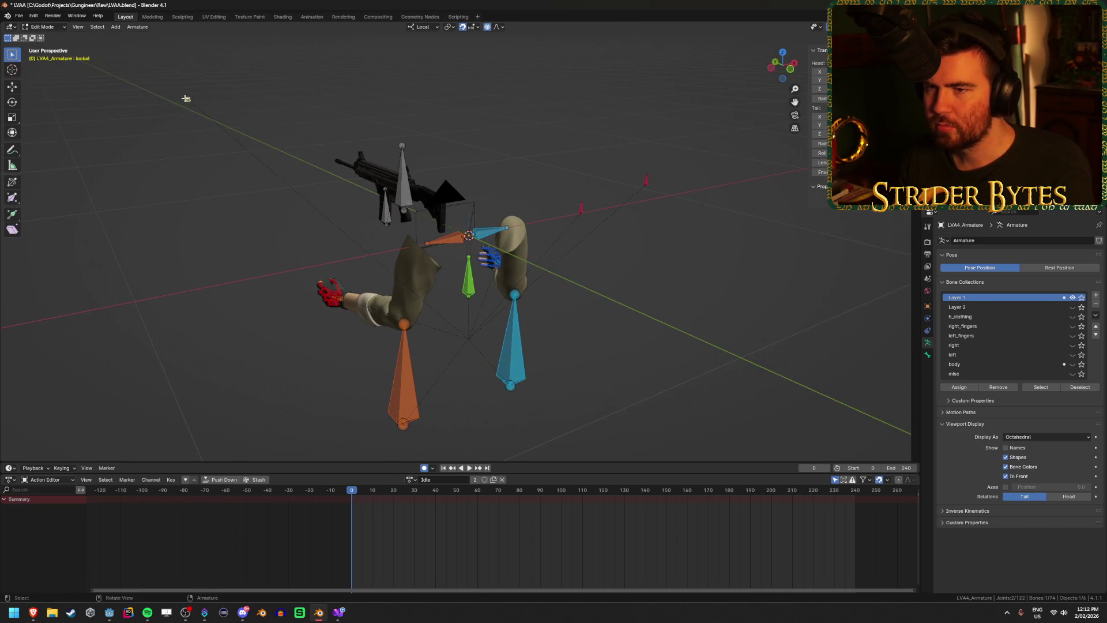
{"action": "key", "text": "Delete"}
{"action": "left_click_drag", "start_coordinate": [175, 253], "coordinate": [272, 247]}
{"action": "key", "text": "ctrl+s"}
- Export the rig as LVAA.glb via glTF 2.0, return to Object Mode, and go back to Godot
{"action": "left_click", "coordinate": [19, 15]}
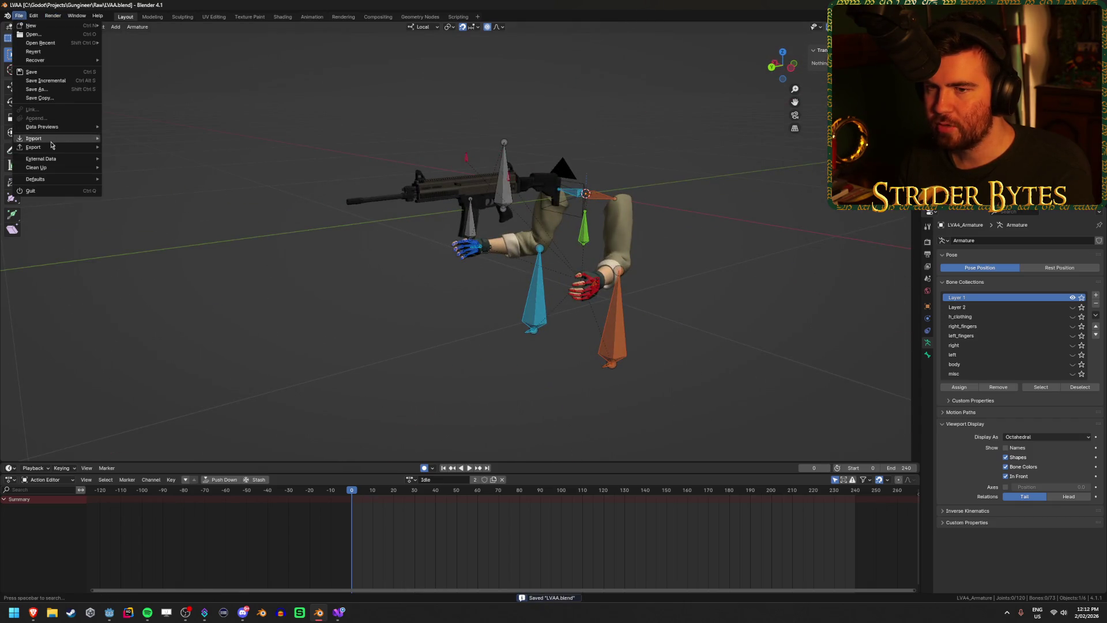
{"action": "mouse_move", "coordinate": [58, 147]}
{"action": "left_click", "coordinate": [137, 241]}
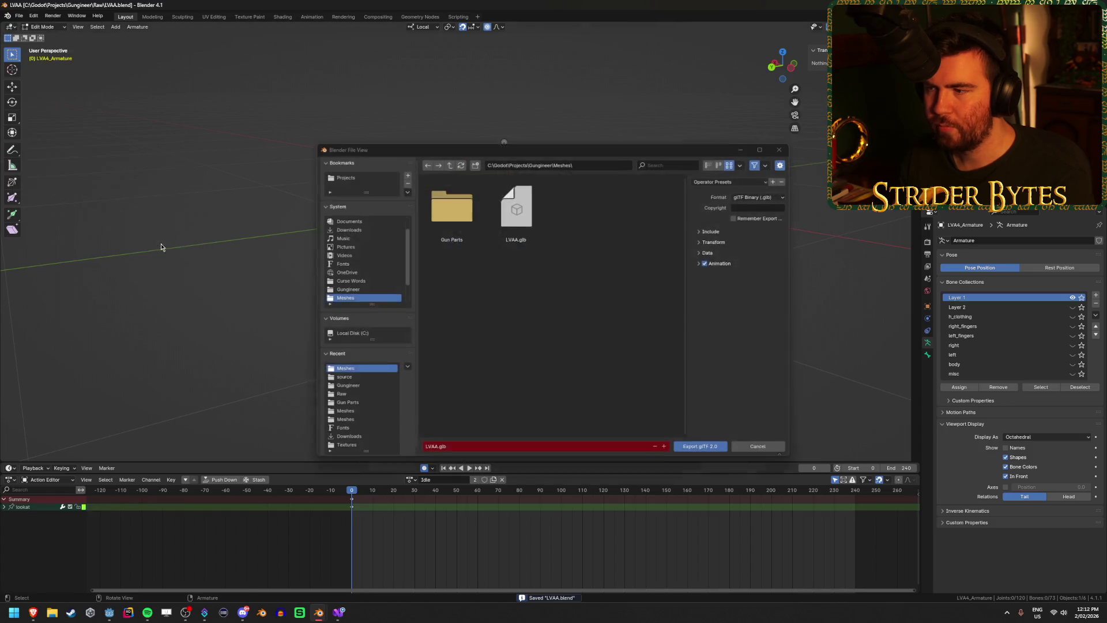
{"action": "left_click", "coordinate": [709, 263]}
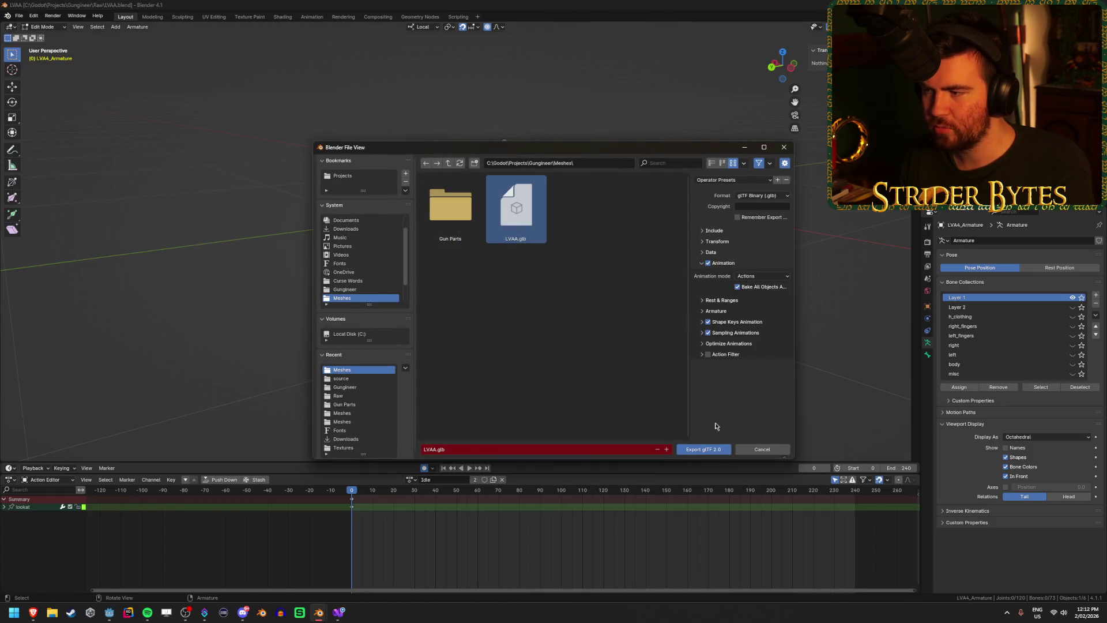
{"action": "left_click", "coordinate": [692, 448]}
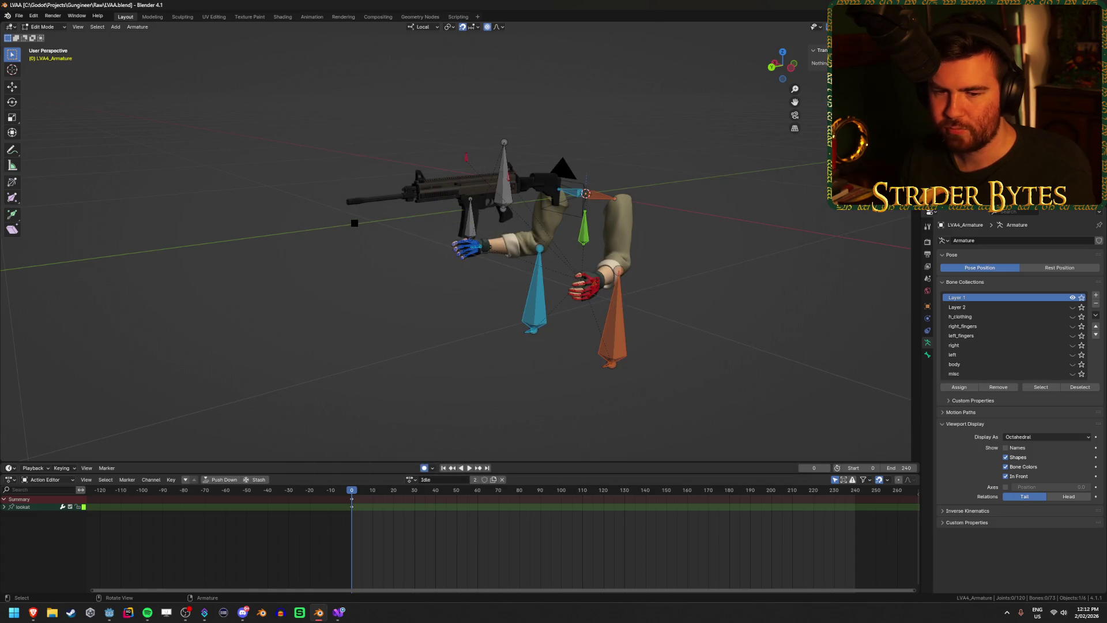
{"action": "key", "text": "Tab"}
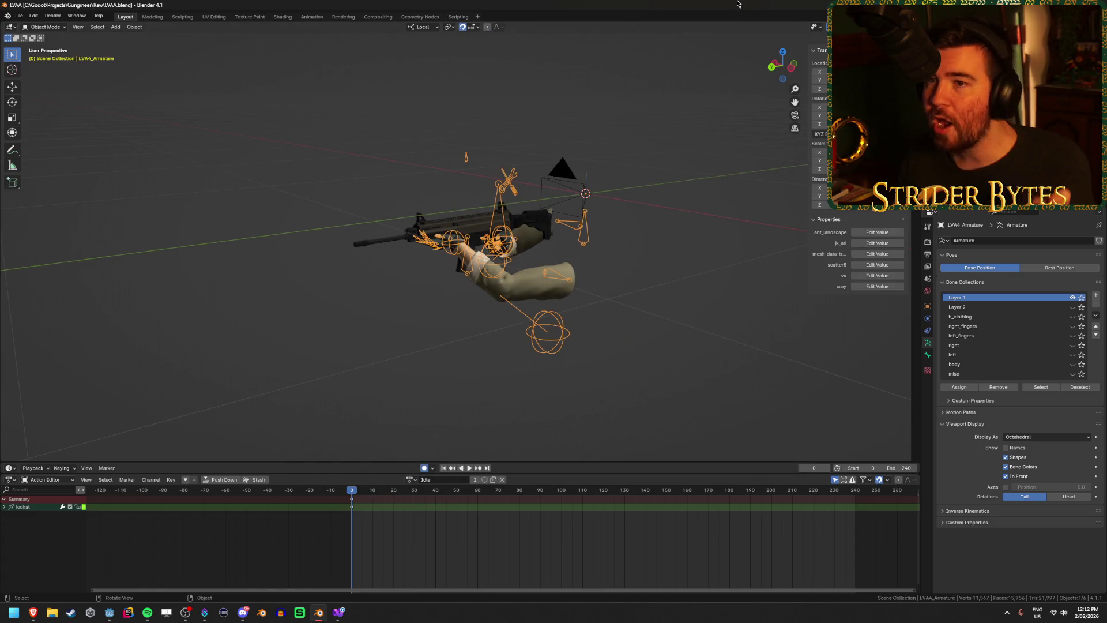
{"action": "key", "text": "alt+Tab"}
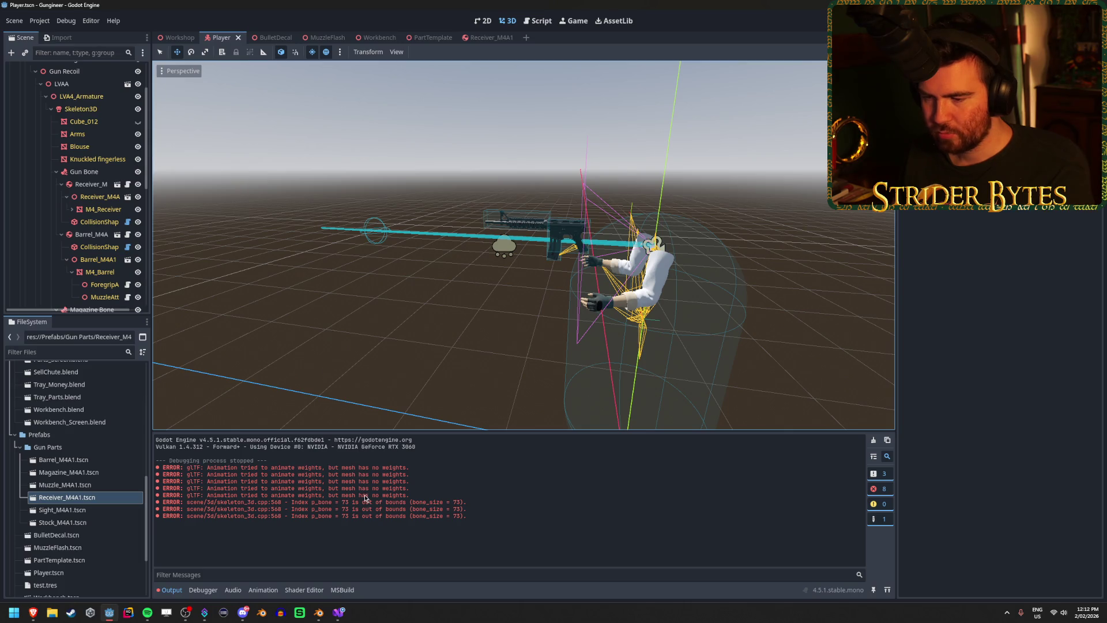
- Select the Magazine Bone node and inspect its bone list
{"action": "scroll", "coordinate": [92, 248], "scroll_direction": "down", "scroll_amount": 3}
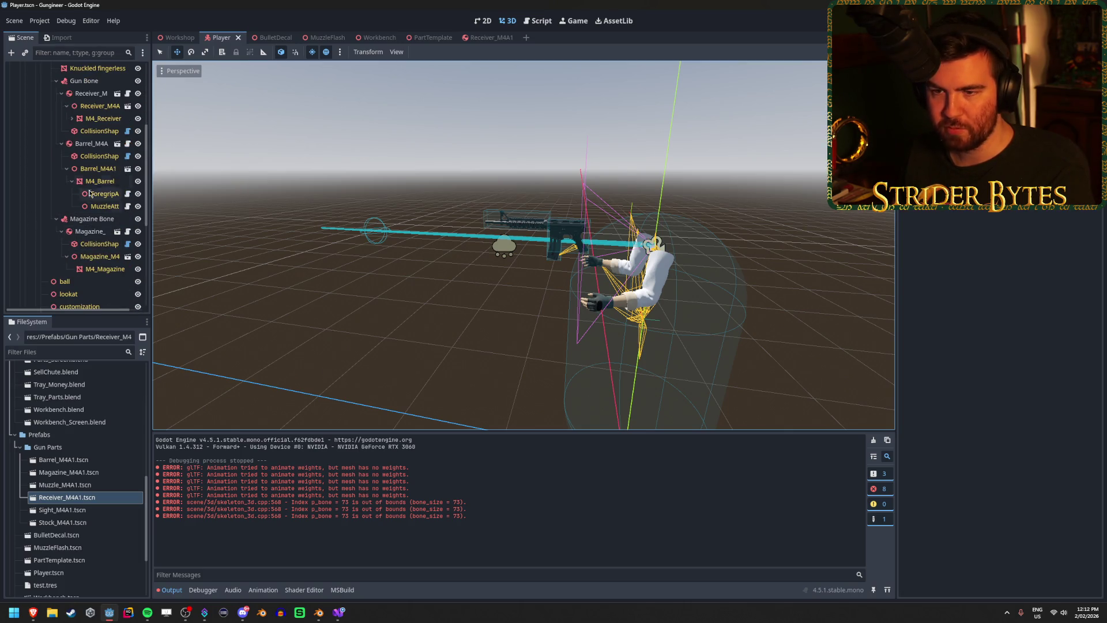
{"action": "left_click", "coordinate": [90, 219]}
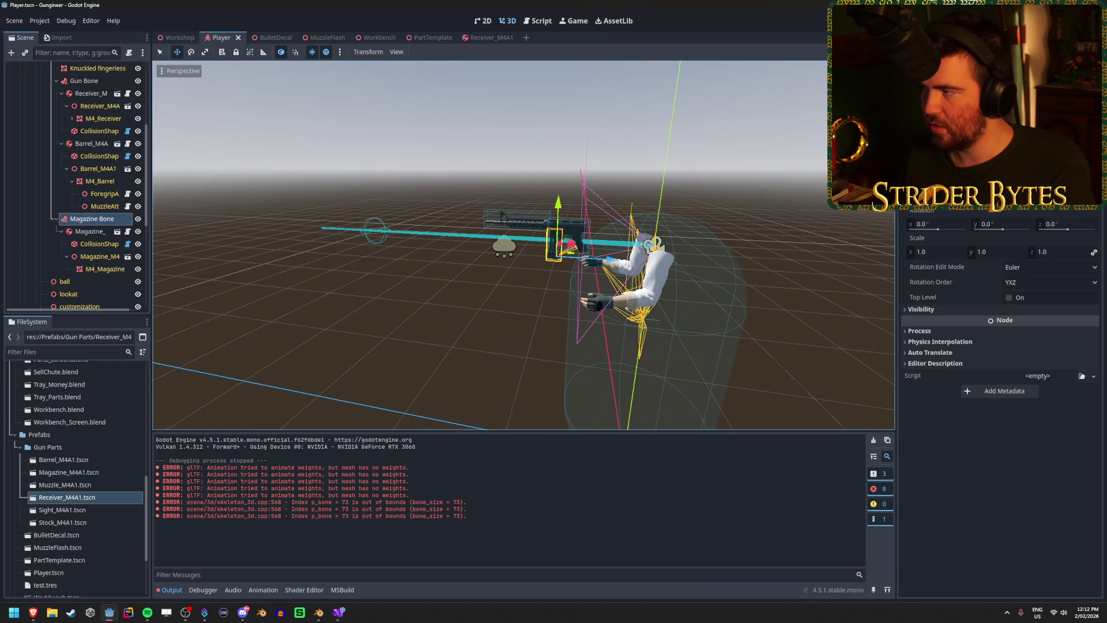
{"action": "scroll", "coordinate": [1038, 519], "scroll_direction": "down", "scroll_amount": 3}
{"action": "left_click", "coordinate": [1038, 595]}
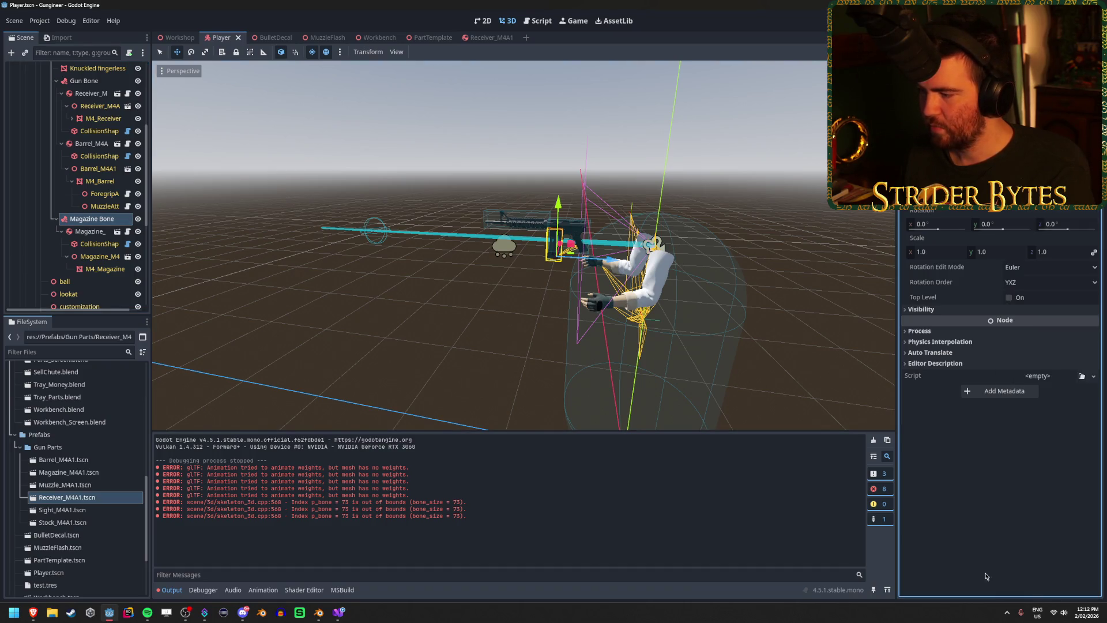
- Inspect the Gun Bone node's settings, then select AnimationPlayer to show the animations
{"action": "left_click", "coordinate": [83, 81]}
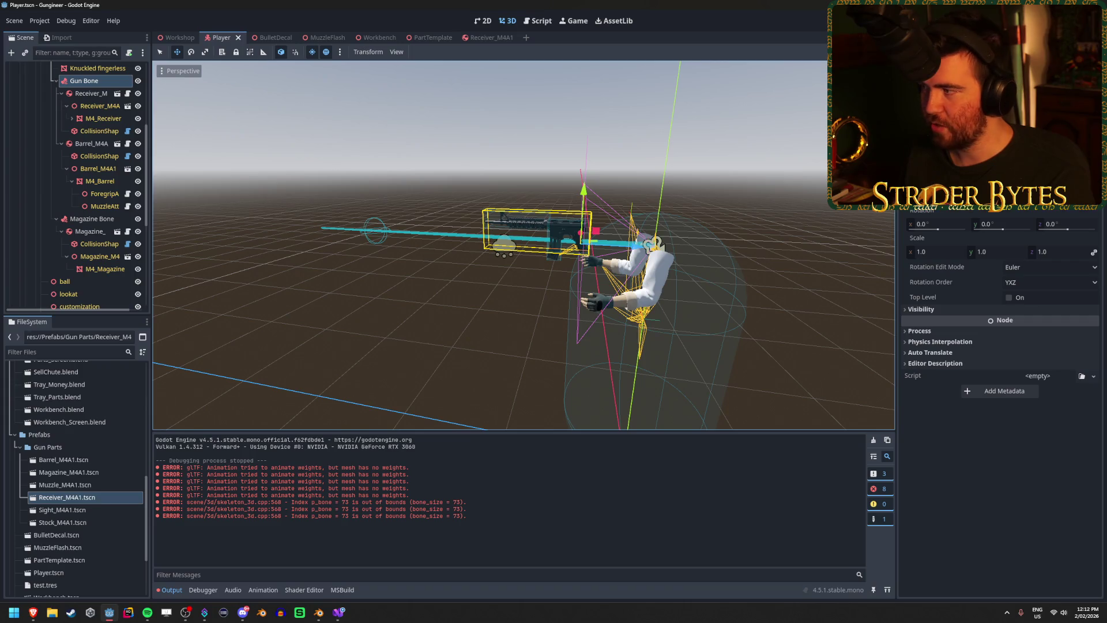
{"action": "left_click", "coordinate": [1032, 144]}
{"action": "scroll", "coordinate": [1038, 519], "scroll_direction": "down", "scroll_amount": 3}
{"action": "left_click", "coordinate": [1038, 576]}
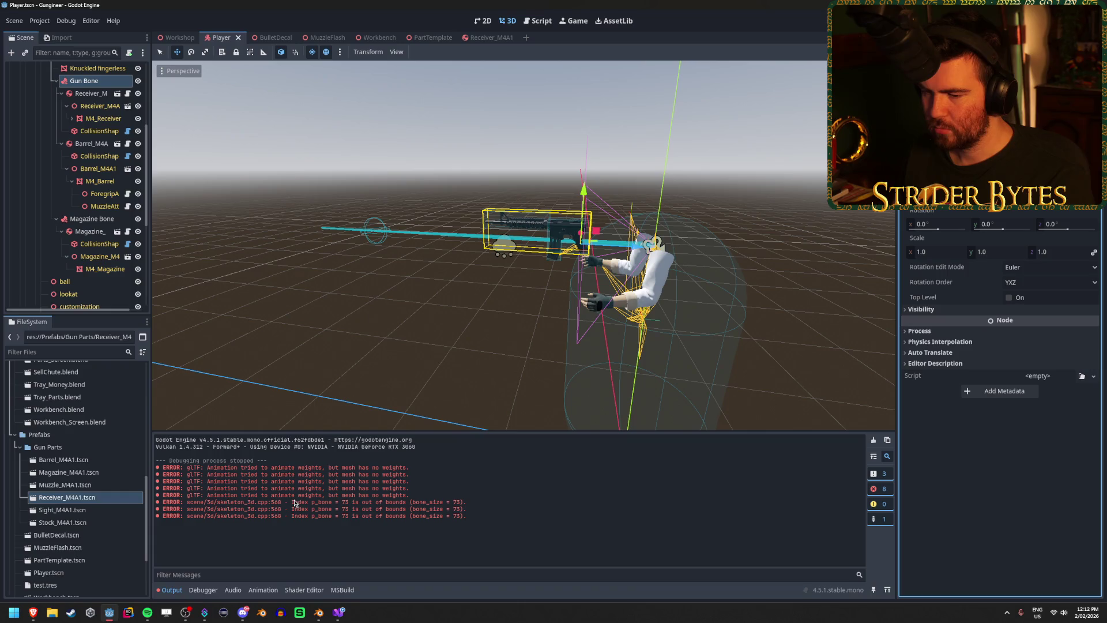
{"action": "scroll", "coordinate": [76, 120], "scroll_direction": "up", "scroll_amount": 5}
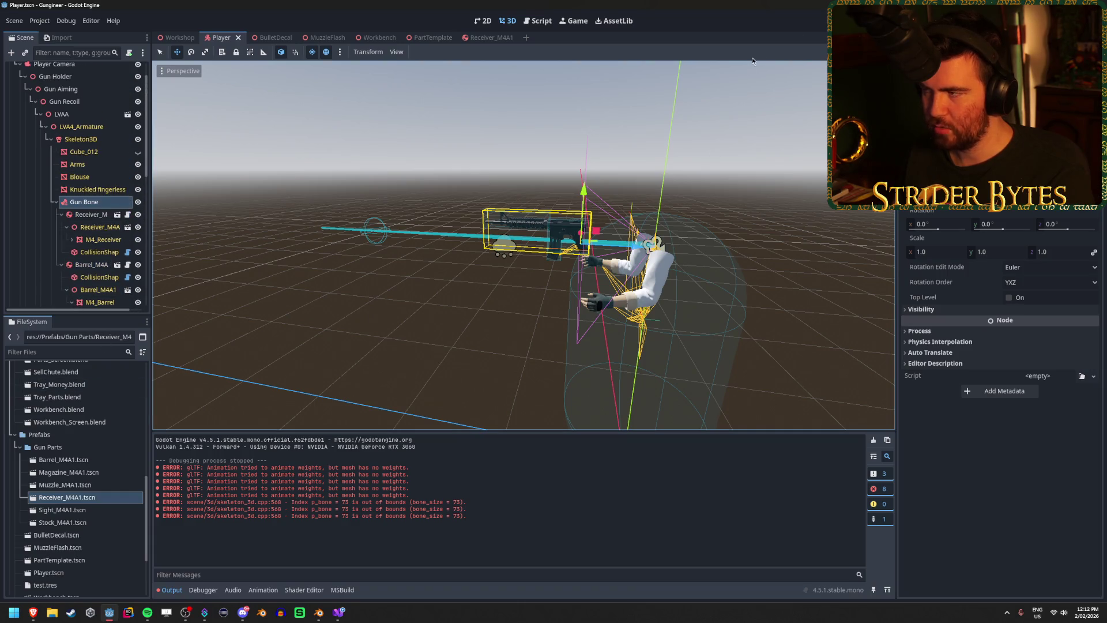
{"action": "scroll", "coordinate": [95, 254], "scroll_direction": "down", "scroll_amount": 8}
{"action": "left_click", "coordinate": [96, 254]}
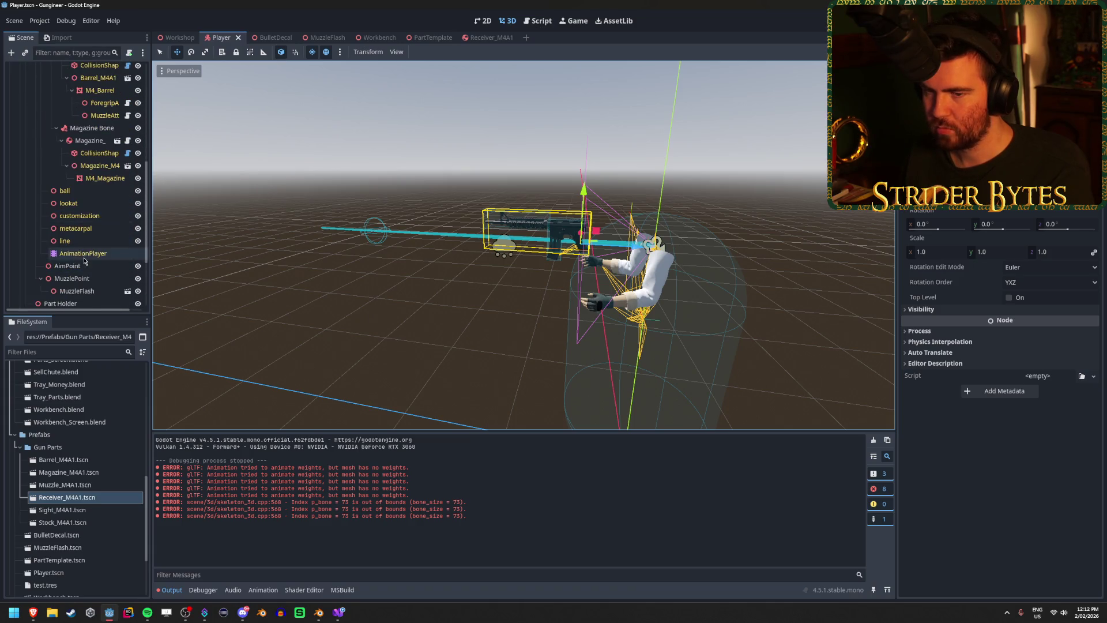
{"action": "left_click", "coordinate": [322, 440]}
- Switch the AnimationPlayer to the Reload animation and scrub through it
{"action": "left_click", "coordinate": [329, 472]}
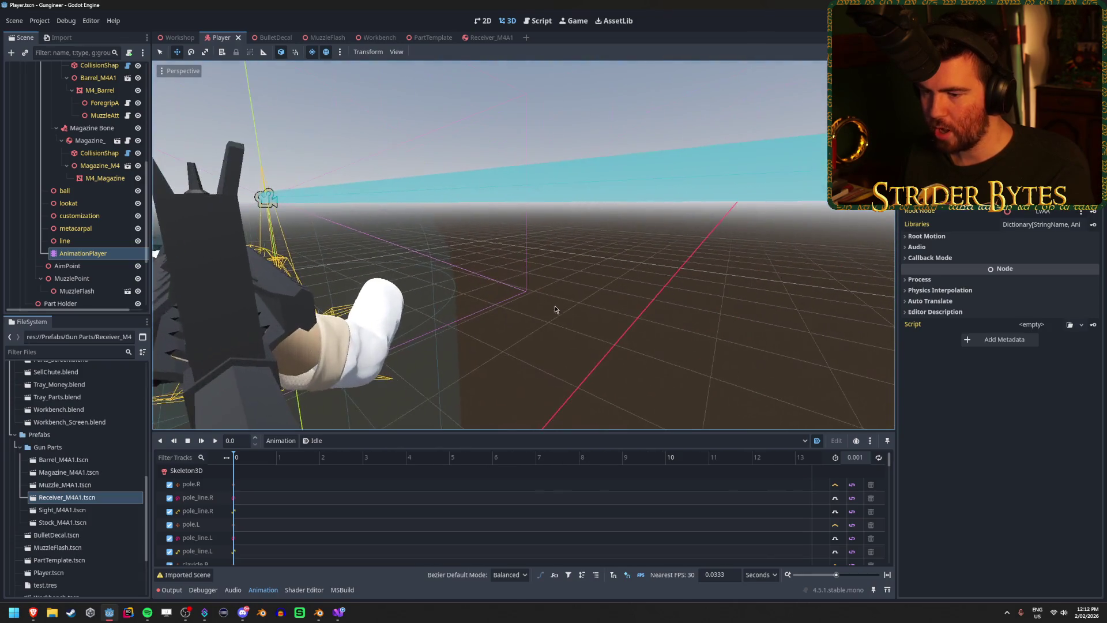
{"action": "left_click", "coordinate": [323, 440]}
{"action": "left_click", "coordinate": [322, 480]}
{"action": "mouse_move", "coordinate": [236, 457]}
{"action": "left_mouse_down"}
{"action": "mouse_move", "coordinate": [400, 455]}
{"action": "mouse_move", "coordinate": [237, 454]}
{"action": "left_mouse_up"}
- Return to the Idle animation, orbit in close to the gun, and select M4_Magazine
{"action": "left_click", "coordinate": [324, 441]}
{"action": "left_click", "coordinate": [325, 466]}
{"action": "mouse_move", "coordinate": [518, 288]}
{"action": "left_mouse_down"}
{"action": "mouse_move", "coordinate": [712, 287]}
{"action": "mouse_move", "coordinate": [807, 260]}
{"action": "left_mouse_up"}
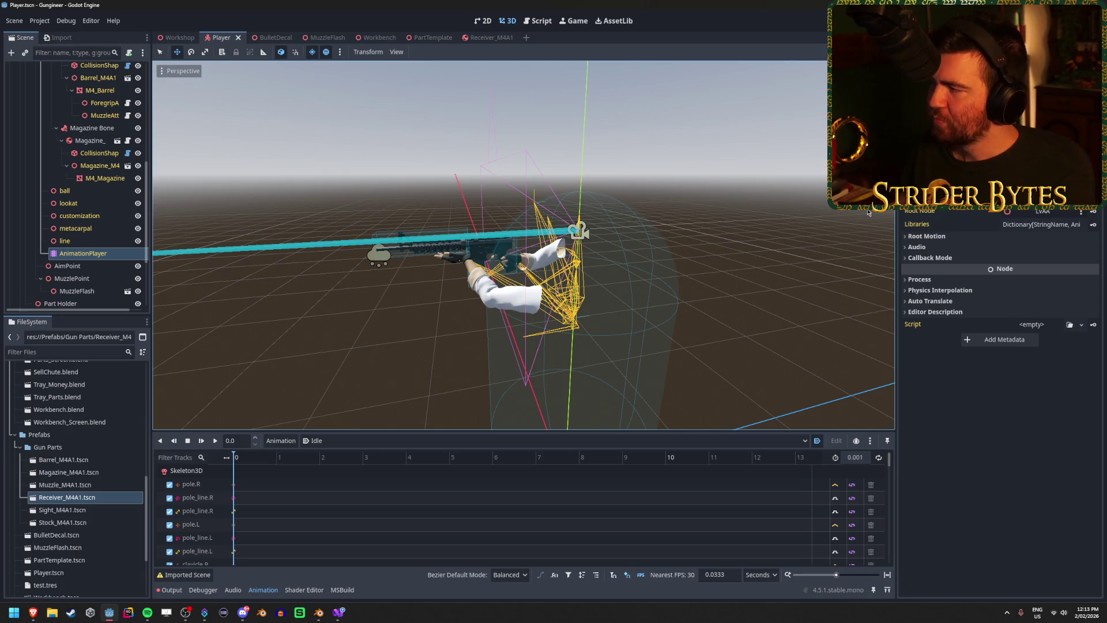
{"action": "left_click", "coordinate": [777, 209]}
{"action": "mouse_move", "coordinate": [776, 209]}
{"action": "left_mouse_down"}
{"action": "mouse_move", "coordinate": [691, 214]}
{"action": "mouse_move", "coordinate": [746, 211]}
{"action": "left_mouse_up"}
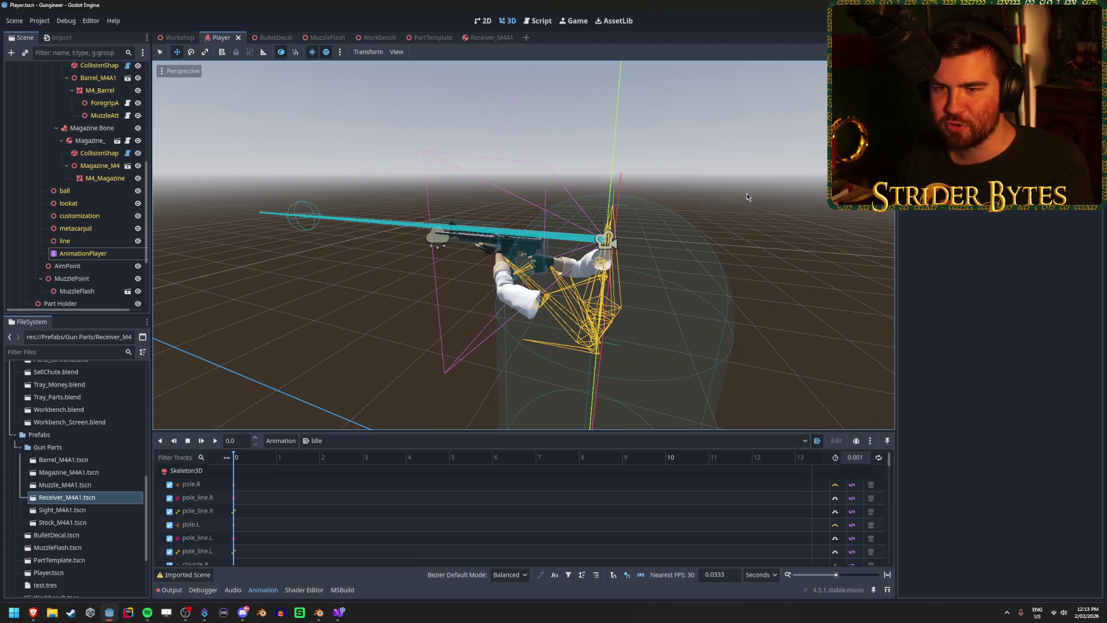
{"action": "mouse_move", "coordinate": [629, 257]}
{"action": "left_mouse_down"}
{"action": "mouse_move", "coordinate": [767, 245]}
{"action": "mouse_move", "coordinate": [637, 263]}
{"action": "left_mouse_up"}
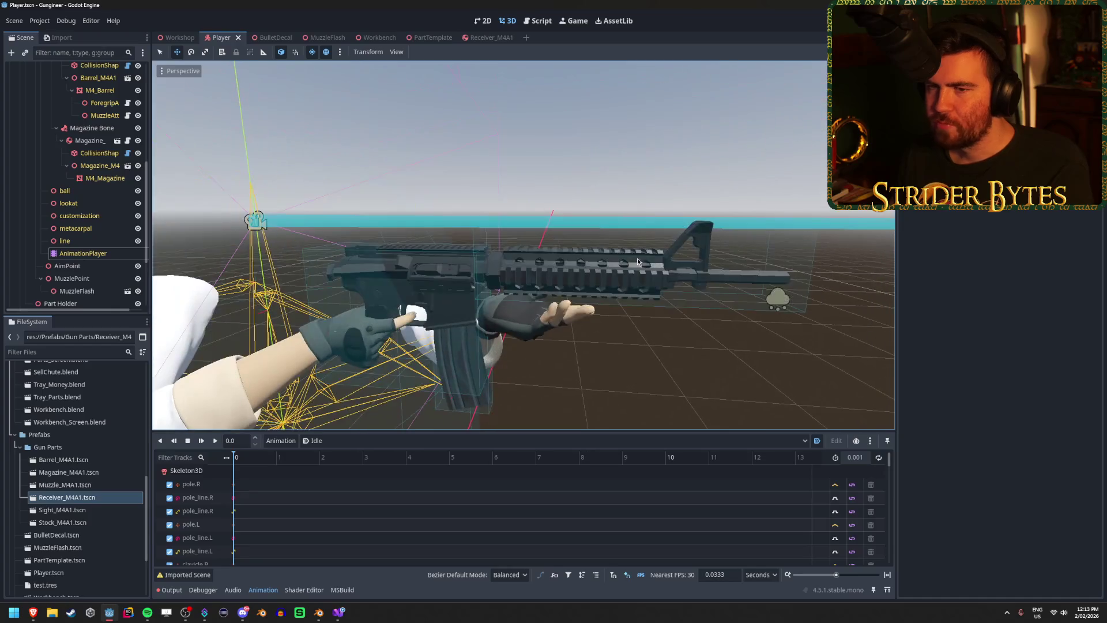
{"action": "left_click", "coordinate": [104, 179]}
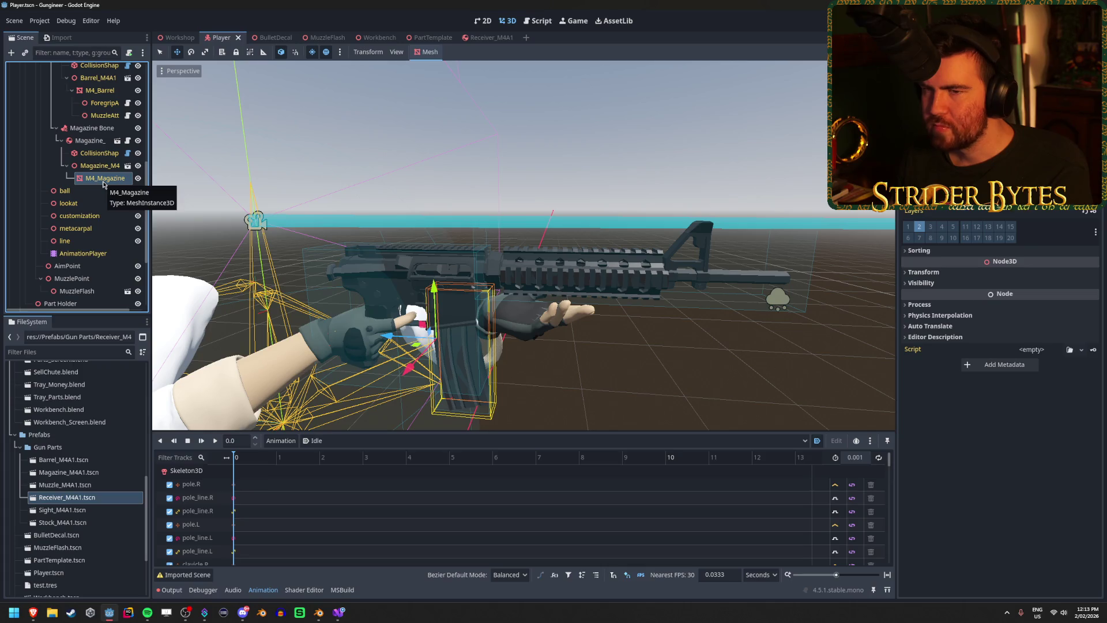
{"action": "scroll", "coordinate": [103, 184], "scroll_direction": "up", "scroll_amount": 2}
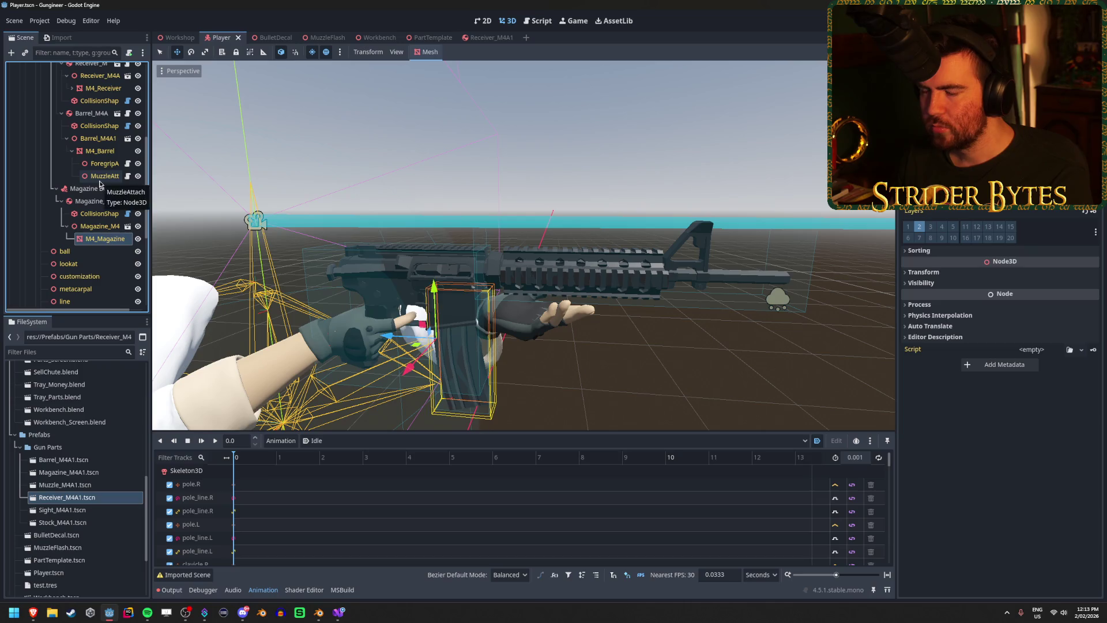
{"action": "left_click", "coordinate": [102, 165]}
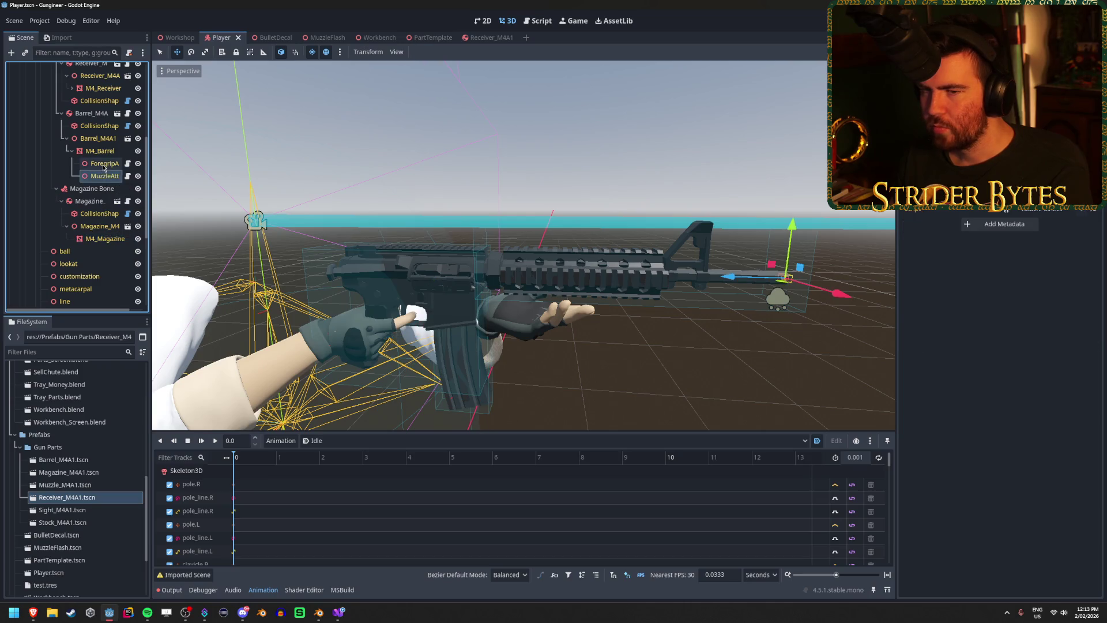
{"action": "left_click", "coordinate": [99, 239]}
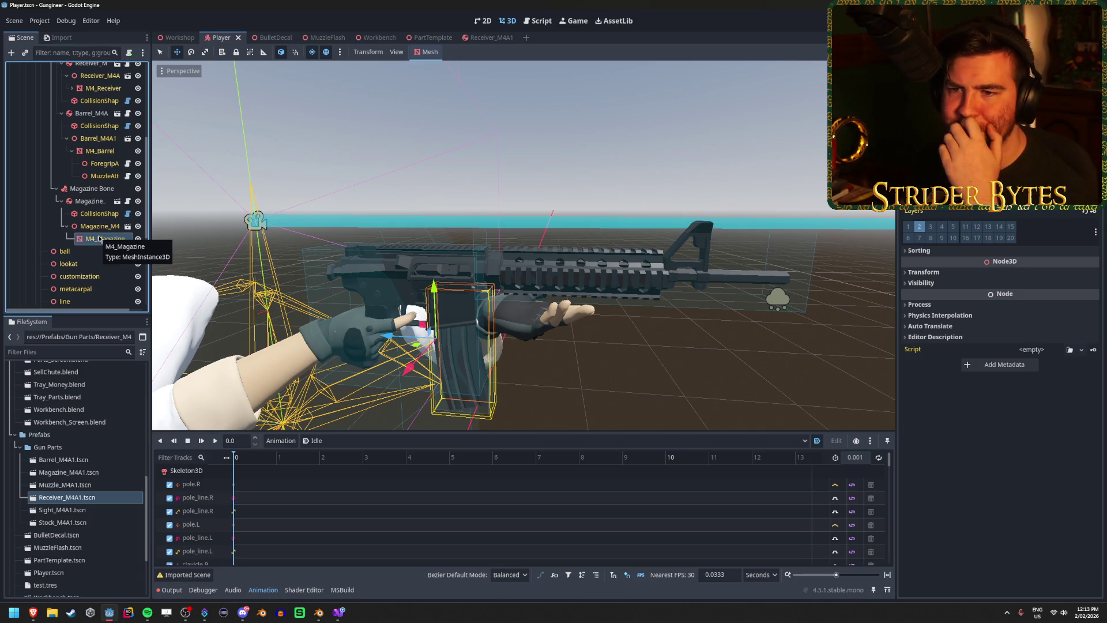
{"action": "scroll", "coordinate": [98, 225], "scroll_direction": "up", "scroll_amount": 3}
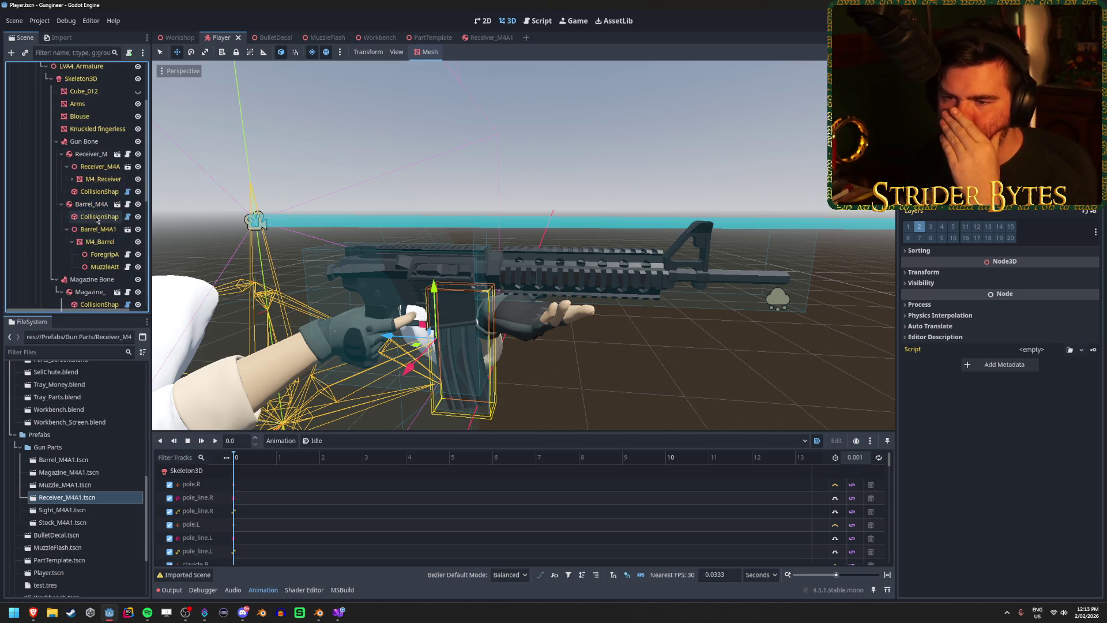
{"action": "scroll", "coordinate": [97, 215], "scroll_direction": "up", "scroll_amount": 1}
{"action": "scroll", "coordinate": [99, 209], "scroll_direction": "up", "scroll_amount": 1}
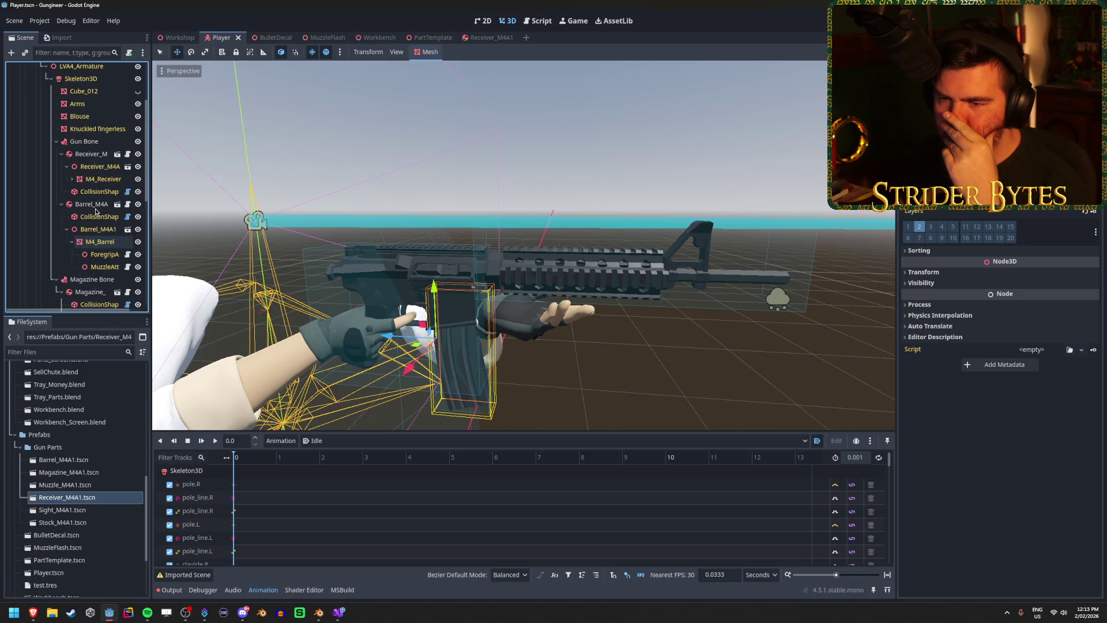
{"action": "scroll", "coordinate": [99, 205], "scroll_direction": "up", "scroll_amount": 2}
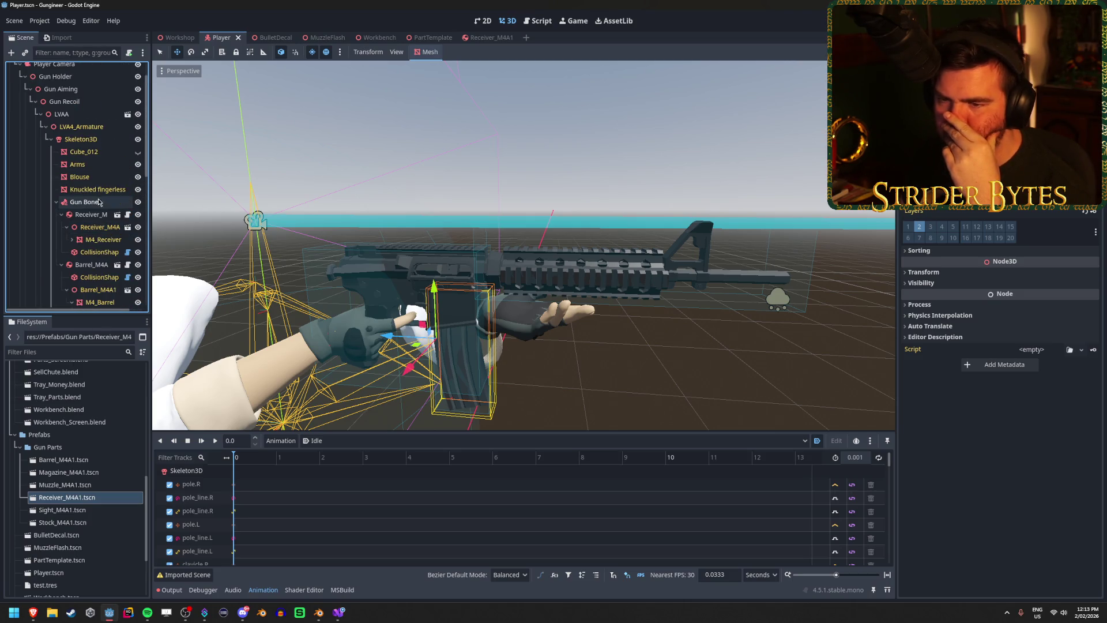
{"action": "scroll", "coordinate": [98, 198], "scroll_direction": "down", "scroll_amount": 3}
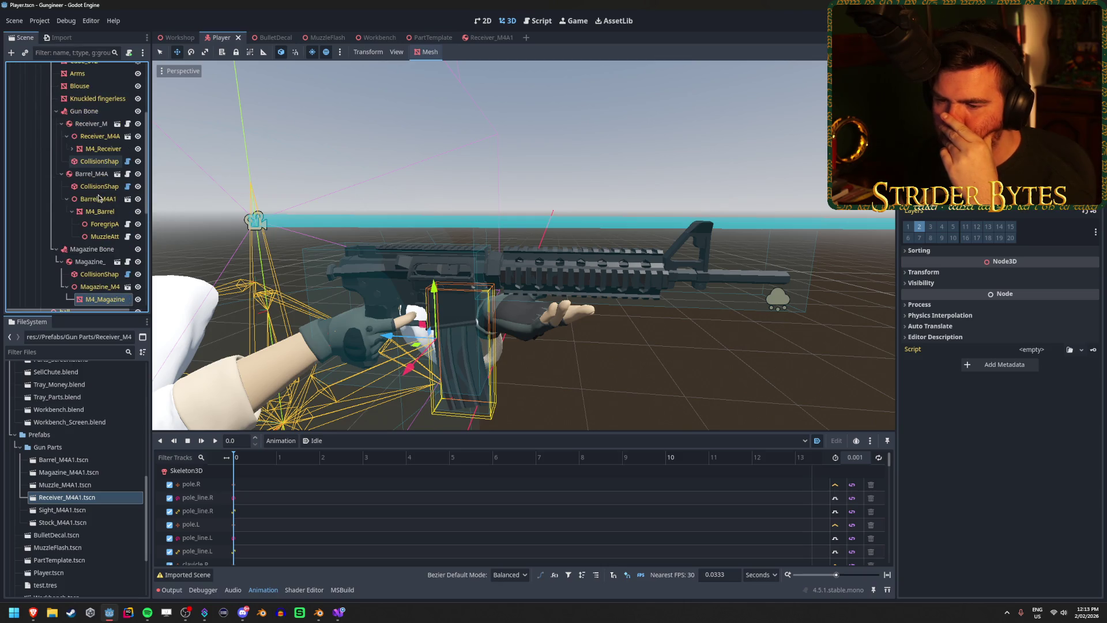
{"action": "scroll", "coordinate": [99, 198], "scroll_direction": "down", "scroll_amount": 1}
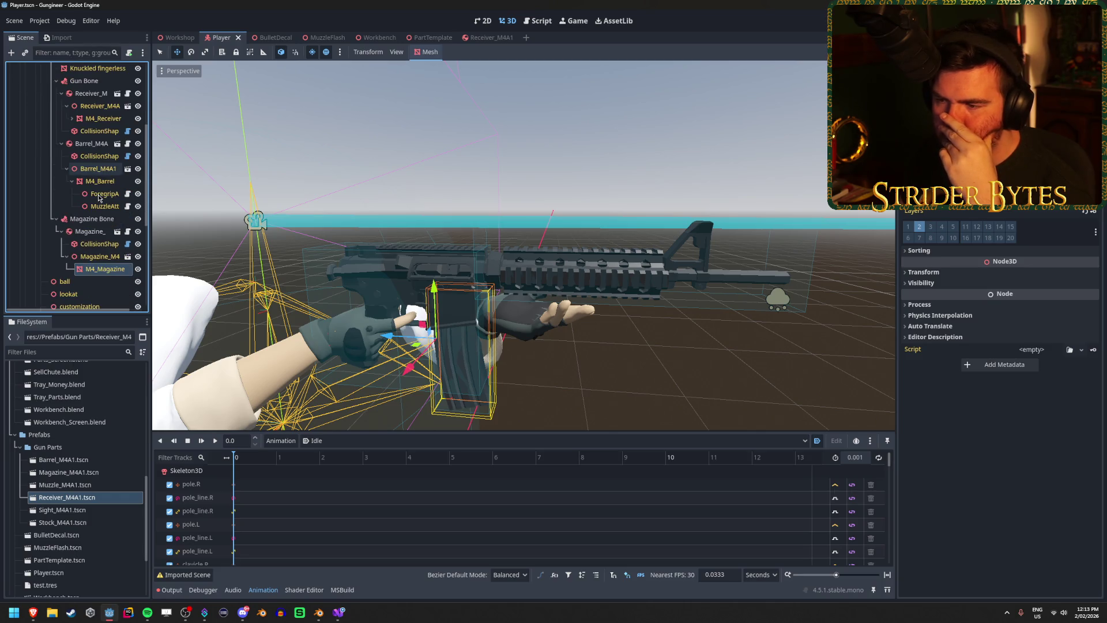
{"action": "scroll", "coordinate": [100, 198], "scroll_direction": "up", "scroll_amount": 1}
{"action": "scroll", "coordinate": [99, 198], "scroll_direction": "up", "scroll_amount": 2}
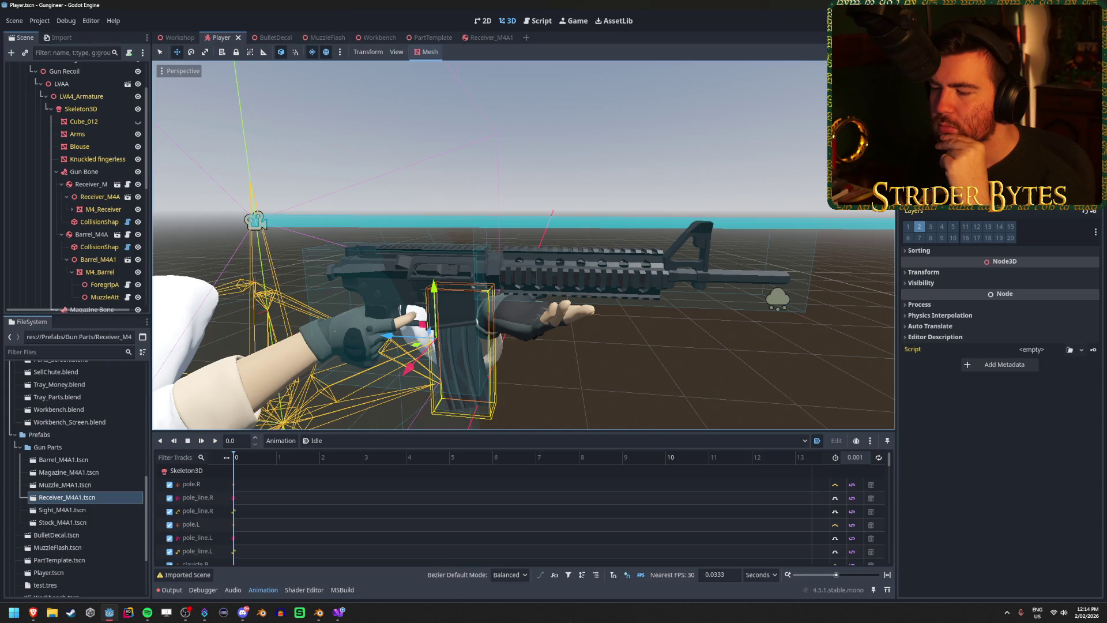
{"action": "left_click", "coordinate": [727, 574]}
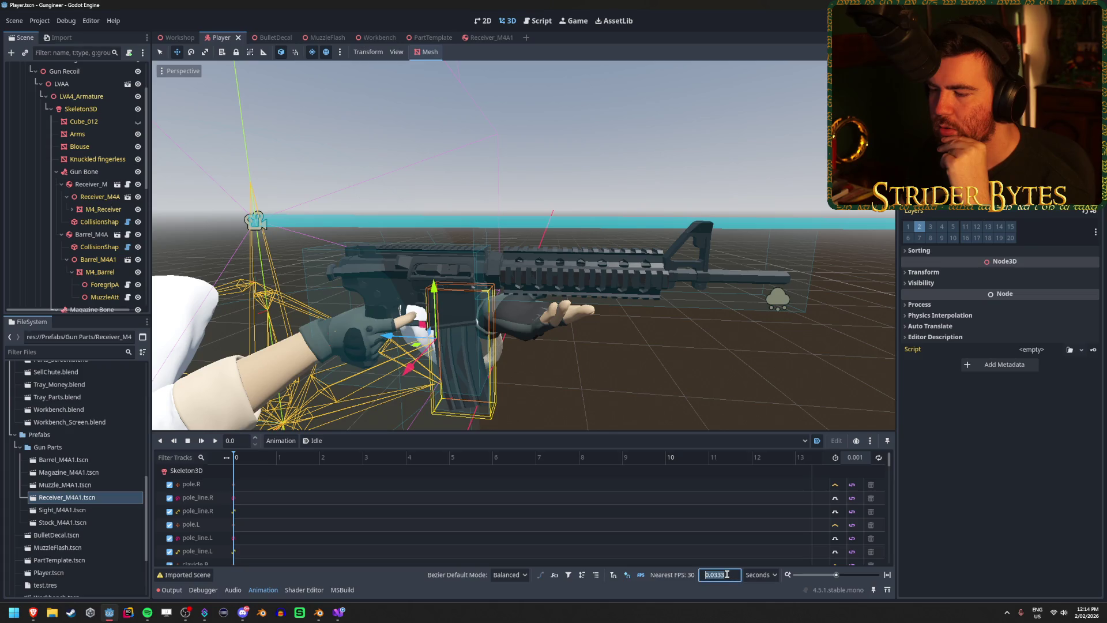
- Set the Idle animation's snap unit to FPS with a value of 60
{"action": "left_click", "coordinate": [760, 574]}
{"action": "left_click", "coordinate": [761, 599]}
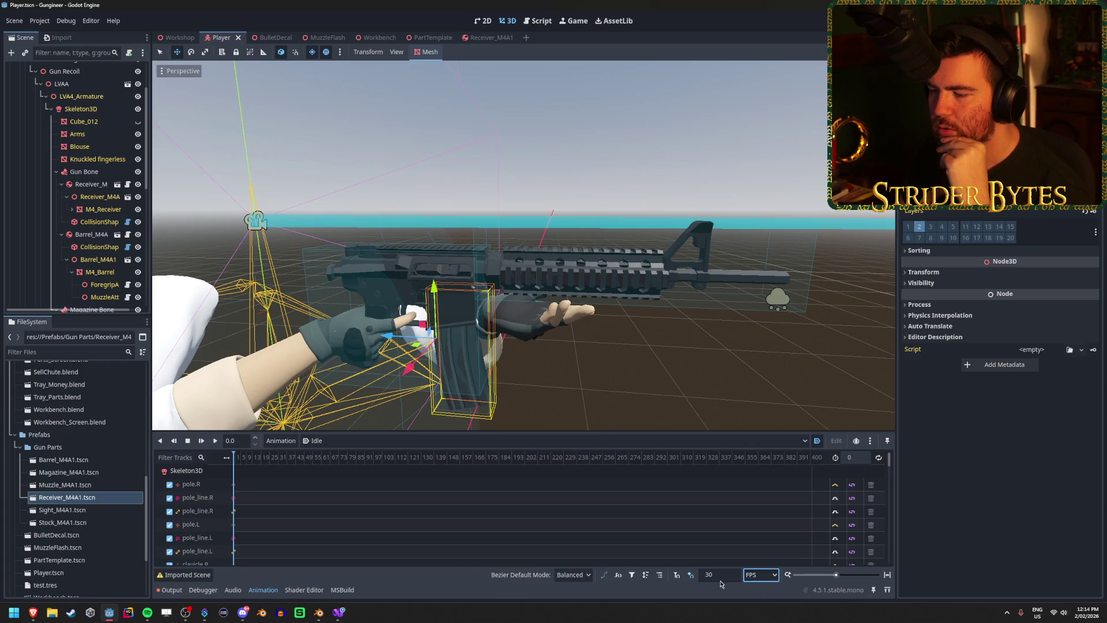
{"action": "type", "text": "60"}
{"action": "key", "text": "Return"}
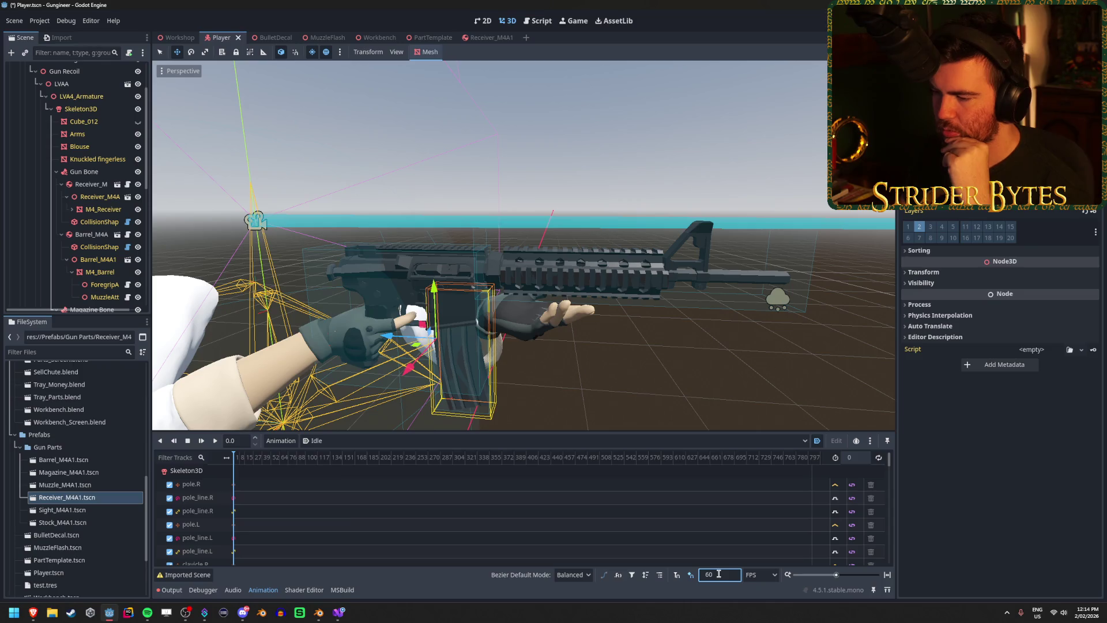
- Give the Reload animation 60 FPS snapping, scrub its timeline, and save the Player scene
{"action": "left_click", "coordinate": [542, 440]}
{"action": "left_click", "coordinate": [546, 477]}
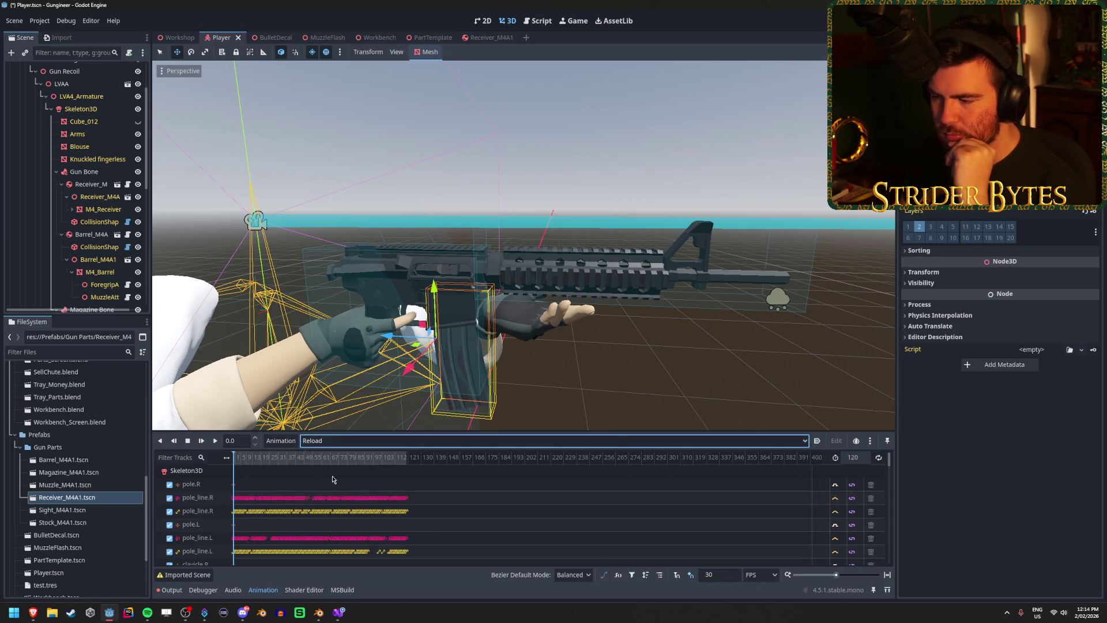
{"action": "left_click", "coordinate": [761, 574]}
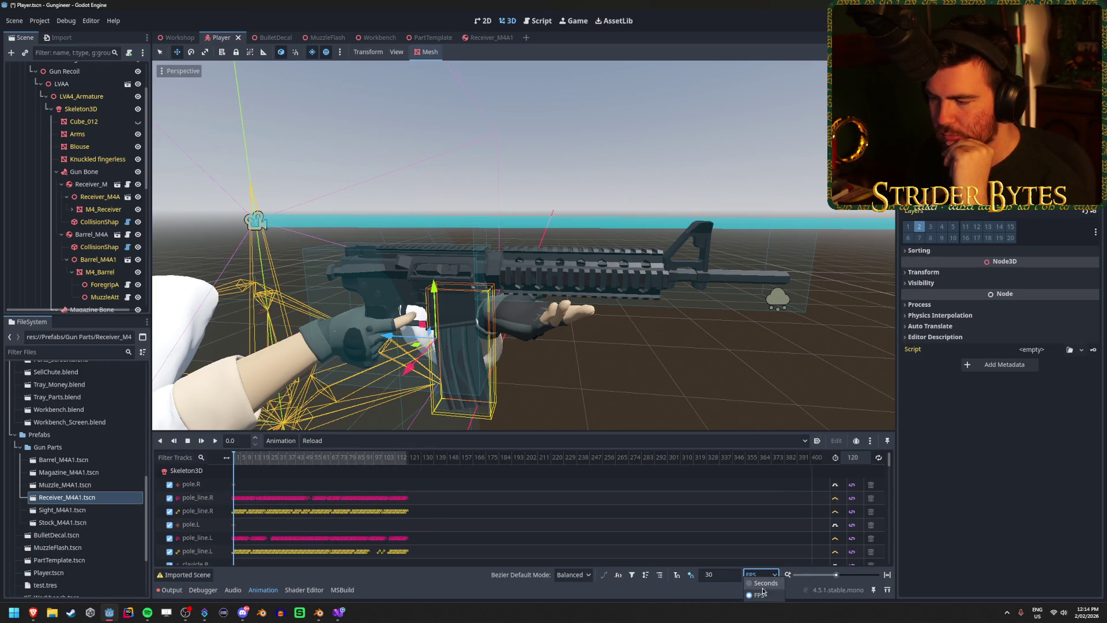
{"action": "double_click", "coordinate": [719, 574]}
{"action": "type", "text": "60"}
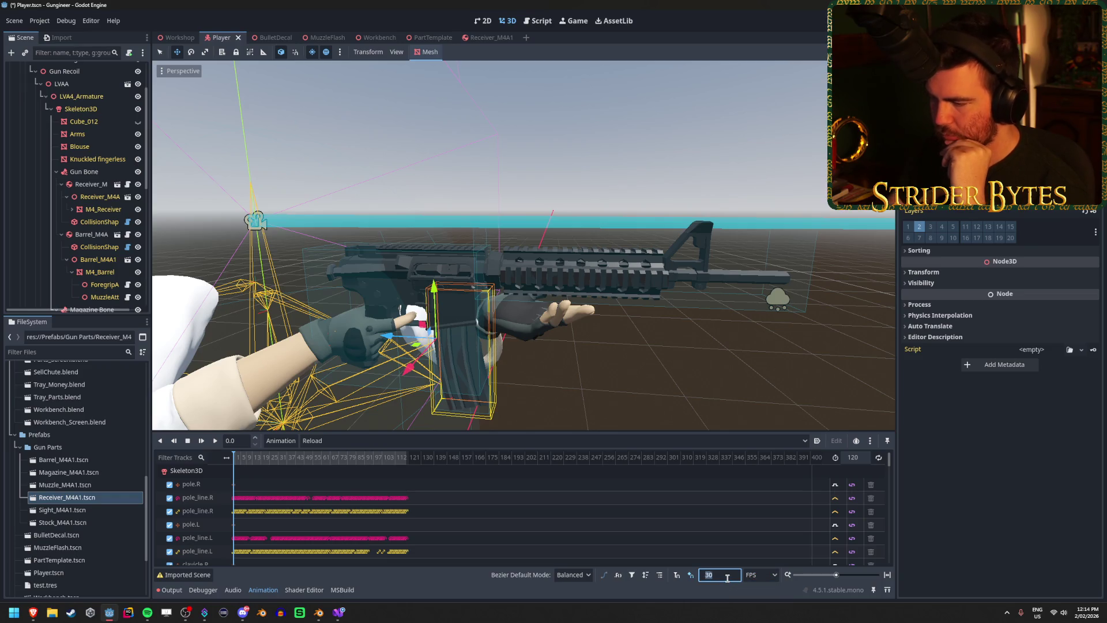
{"action": "key", "text": "Return"}
{"action": "mouse_move", "coordinate": [276, 461]}
{"action": "left_mouse_down"}
{"action": "mouse_move", "coordinate": [410, 461]}
{"action": "mouse_move", "coordinate": [234, 461]}
{"action": "left_mouse_up"}
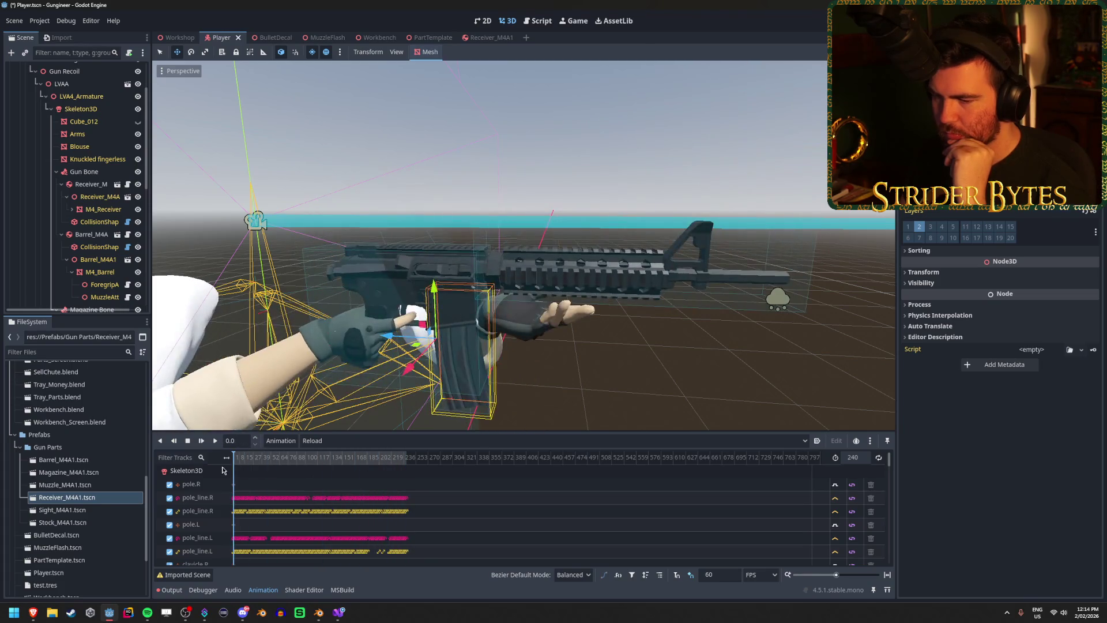
{"action": "key", "text": "ctrl+s"}
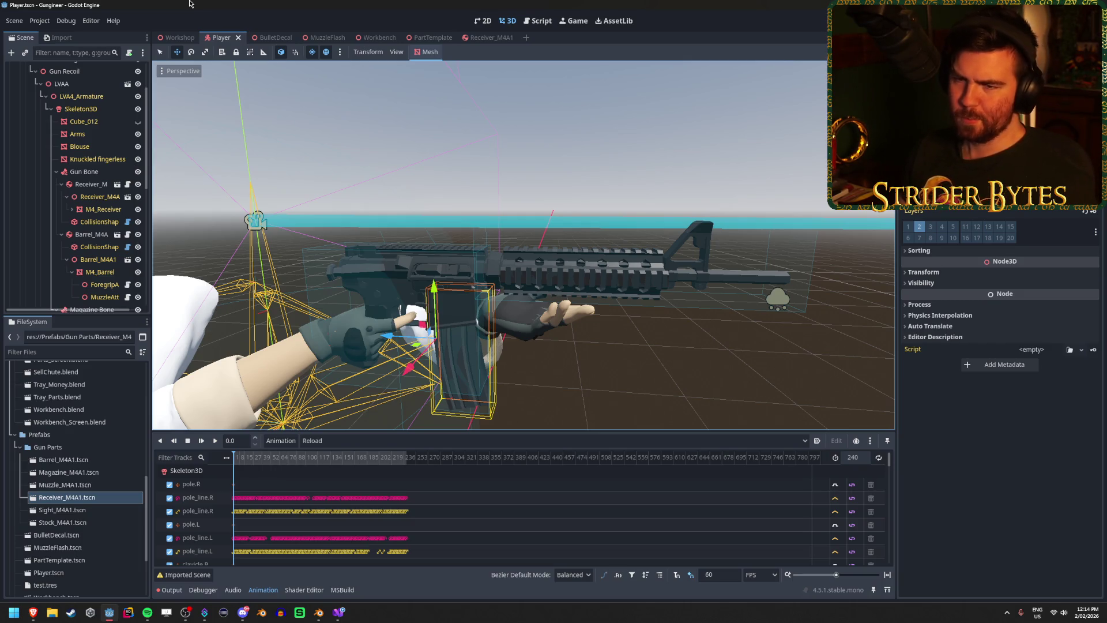
{"action": "left_click", "coordinate": [102, 185]}
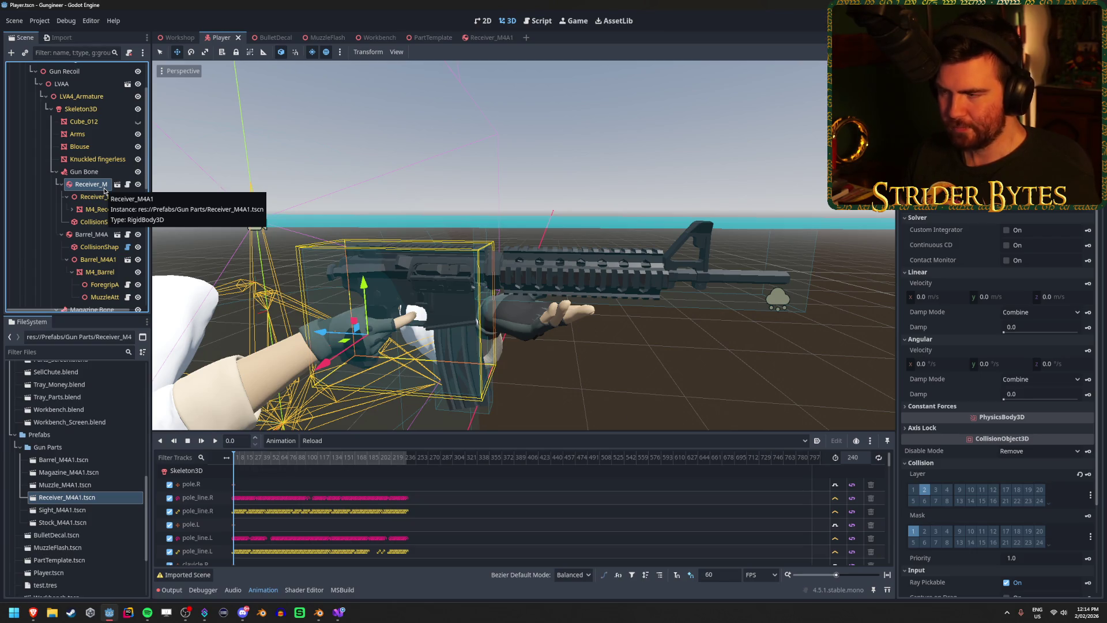
{"action": "scroll", "coordinate": [101, 241], "scroll_direction": "down", "scroll_amount": 3}
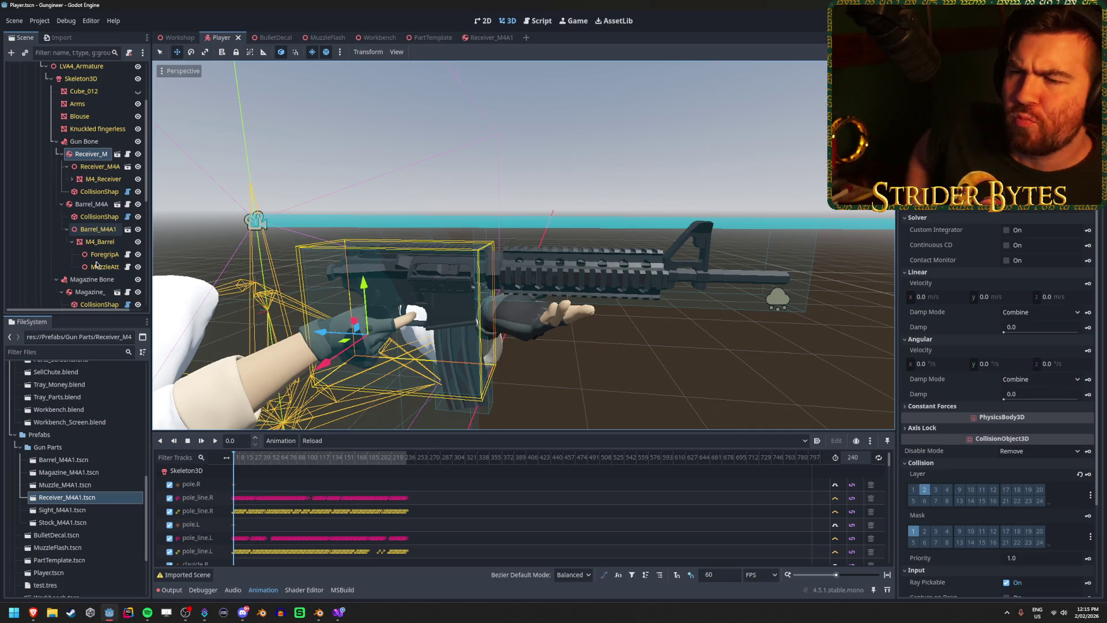
{"action": "scroll", "coordinate": [85, 173], "scroll_direction": "down", "scroll_amount": 2}
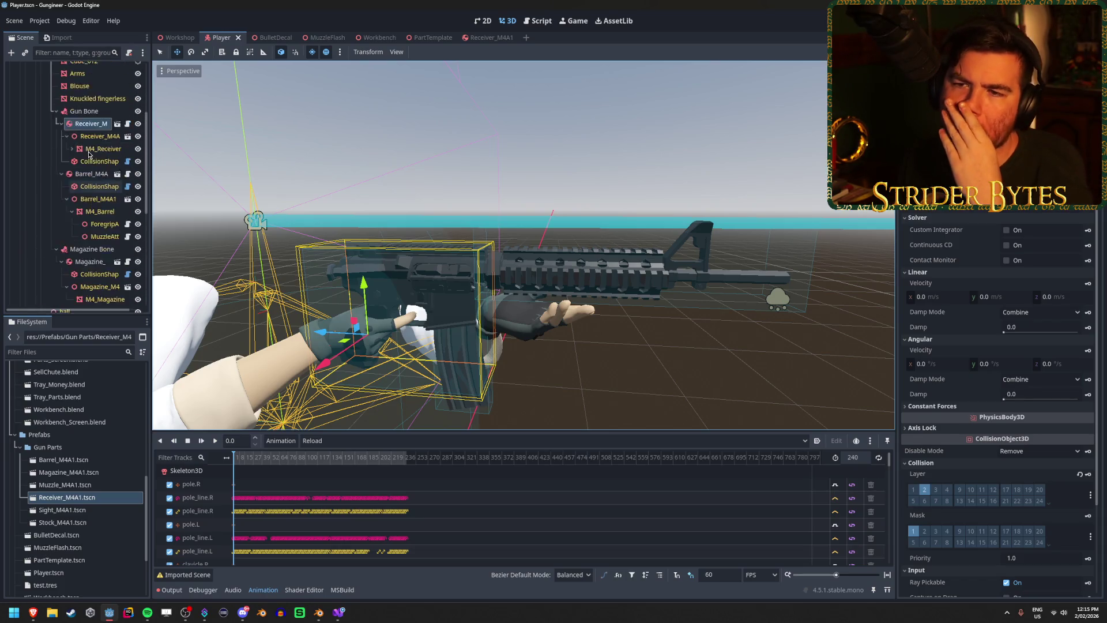
{"action": "scroll", "coordinate": [89, 153], "scroll_direction": "up", "scroll_amount": 5}
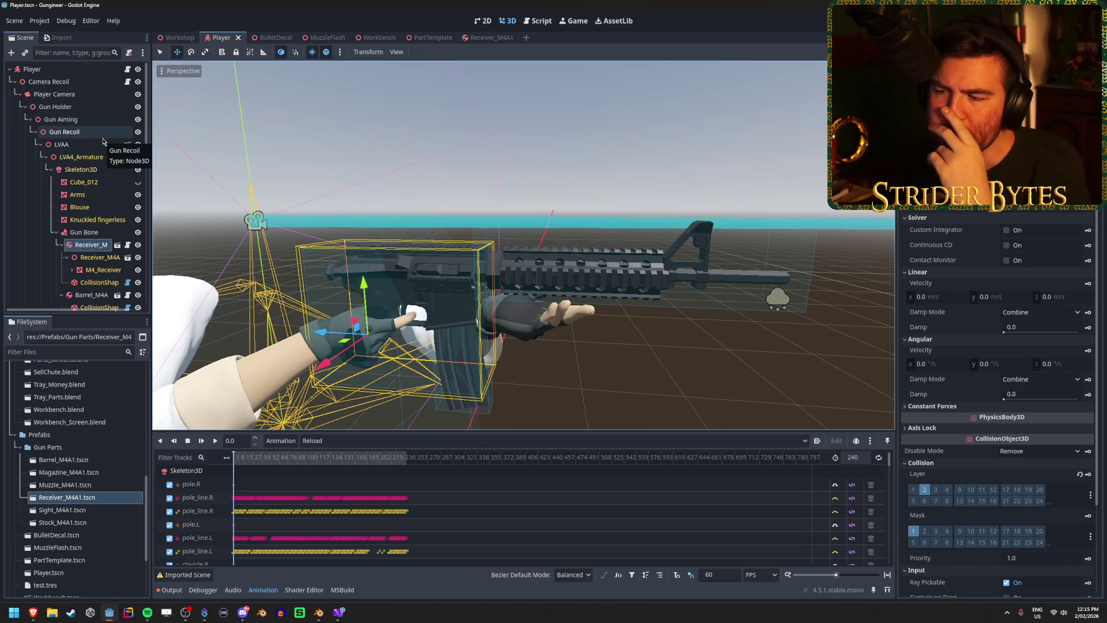
{"action": "scroll", "coordinate": [103, 141], "scroll_direction": "down", "scroll_amount": 3}
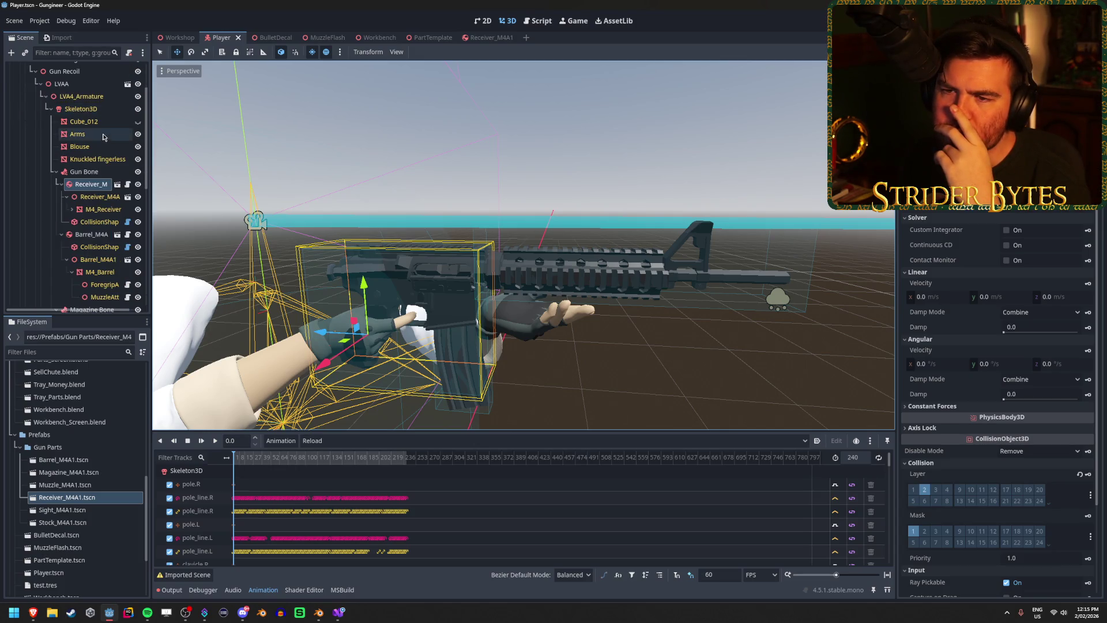
{"action": "left_click", "coordinate": [93, 185]}
- Delete the Receiver_M4A1, Barrel_M4A1 and magazine nodes, confirming each removal
{"action": "key", "text": "Delete"}
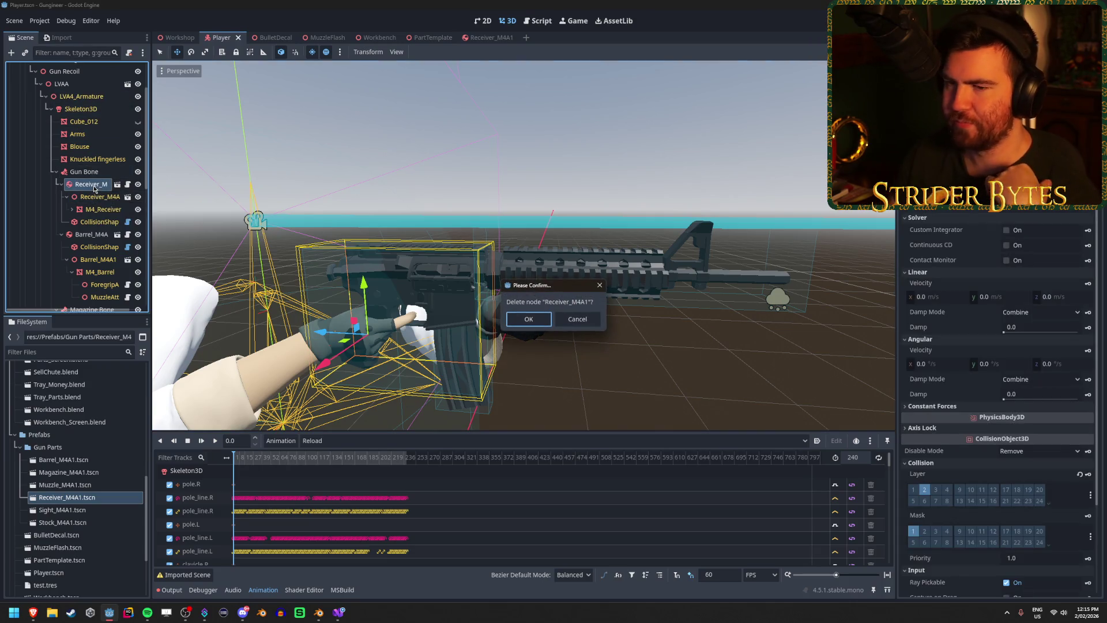
{"action": "key", "text": "Return"}
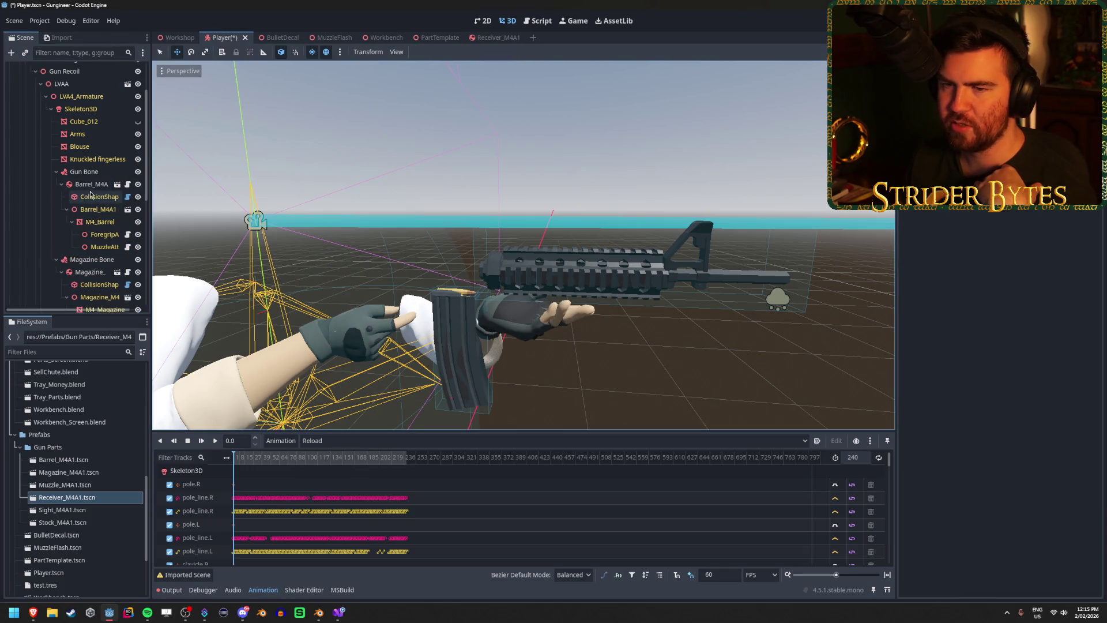
{"action": "left_click", "coordinate": [90, 189]}
{"action": "key", "text": "Delete"}
{"action": "key", "text": "Return"}
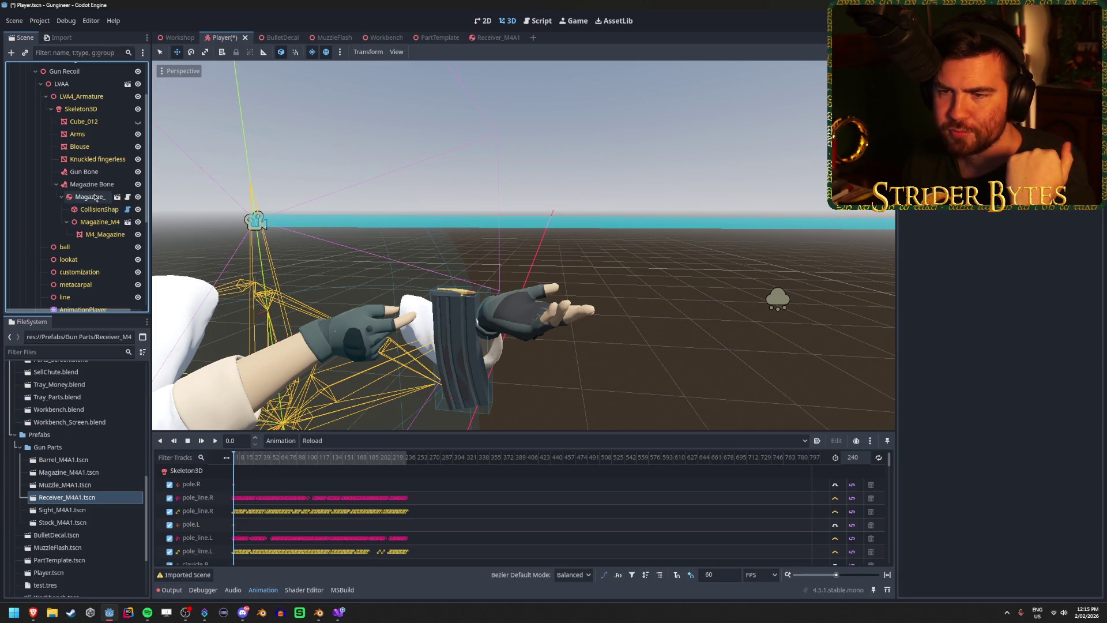
{"action": "left_click", "coordinate": [92, 197]}
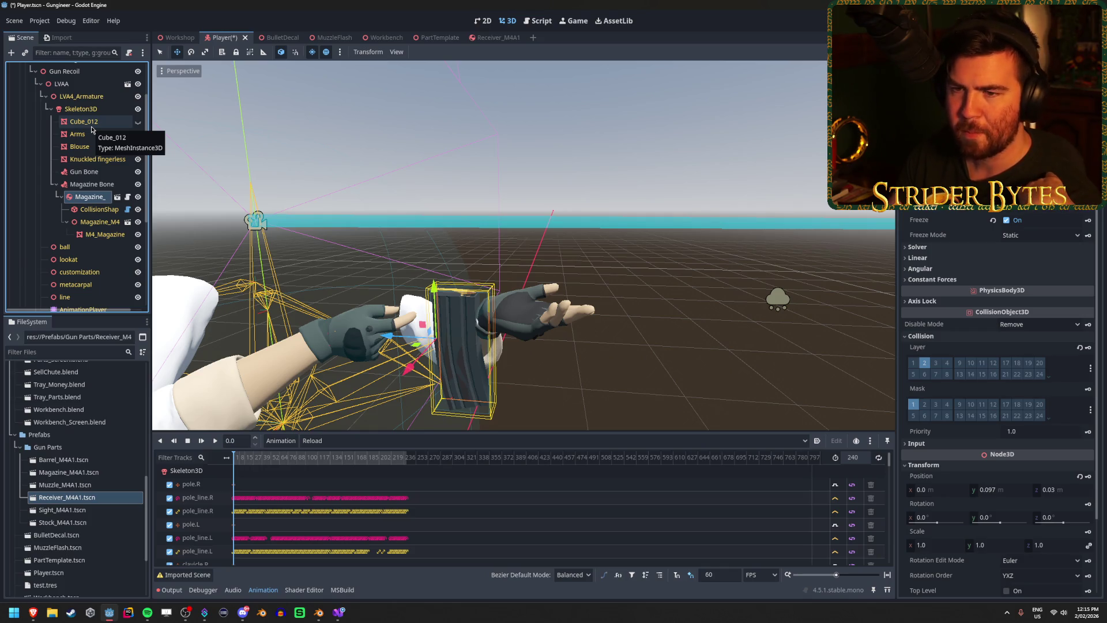
{"action": "key", "text": "Delete"}
{"action": "key", "text": "Return"}
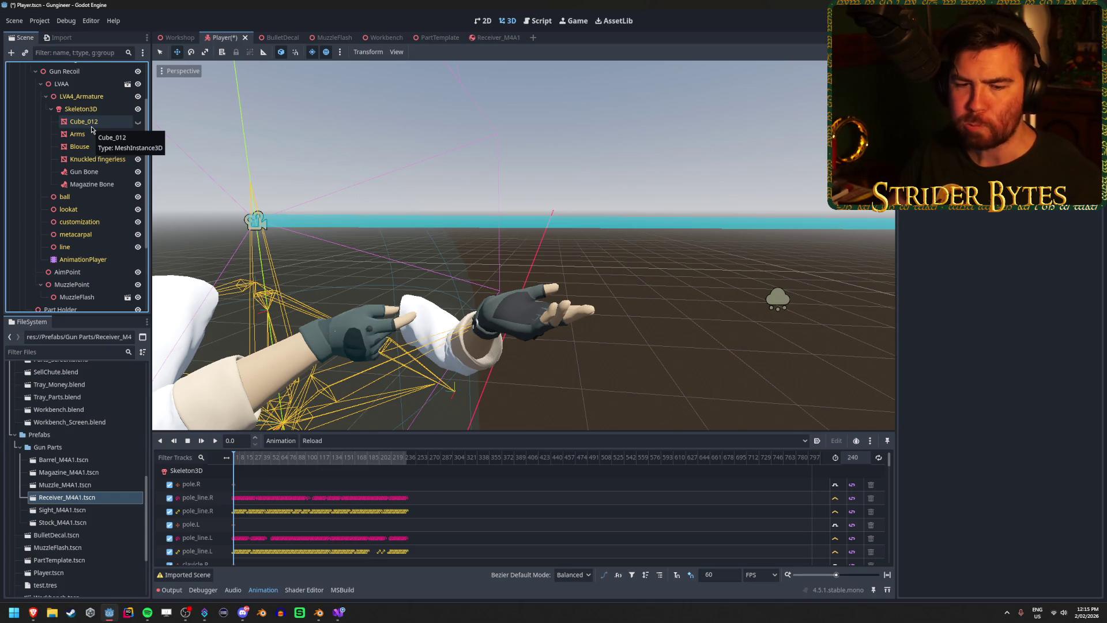
{"action": "key", "text": "alt+Tab"}
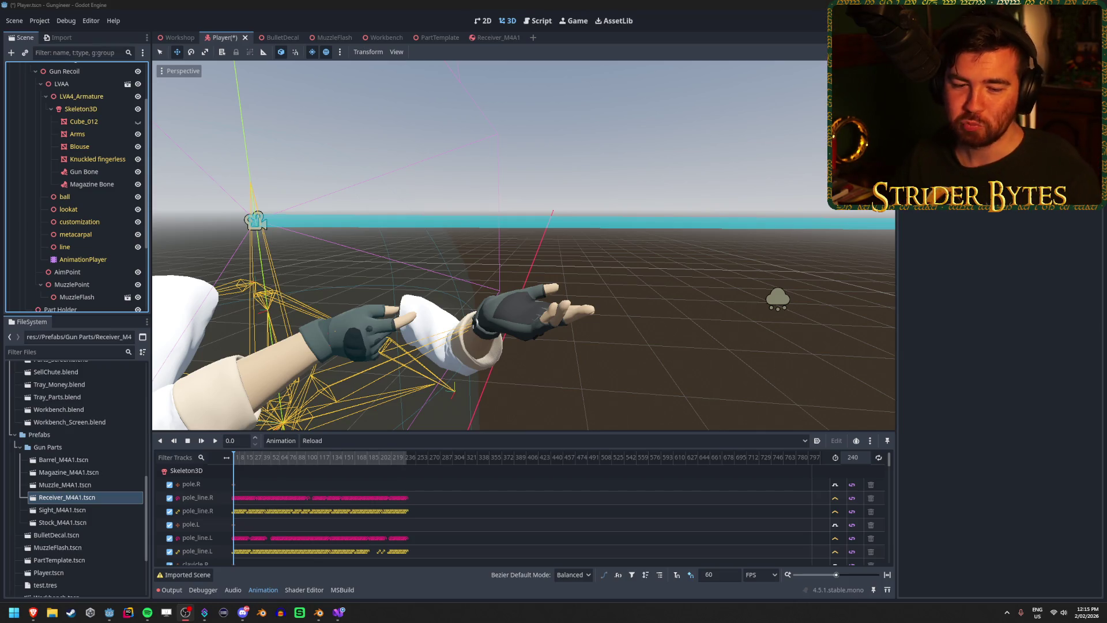
- Save Player.tscn with Ctrl+S and switch to PlayerInteraction.cs in Visual Studio
{"action": "left_click", "coordinate": [329, 106]}
{"action": "key", "text": "ctrl+s"}
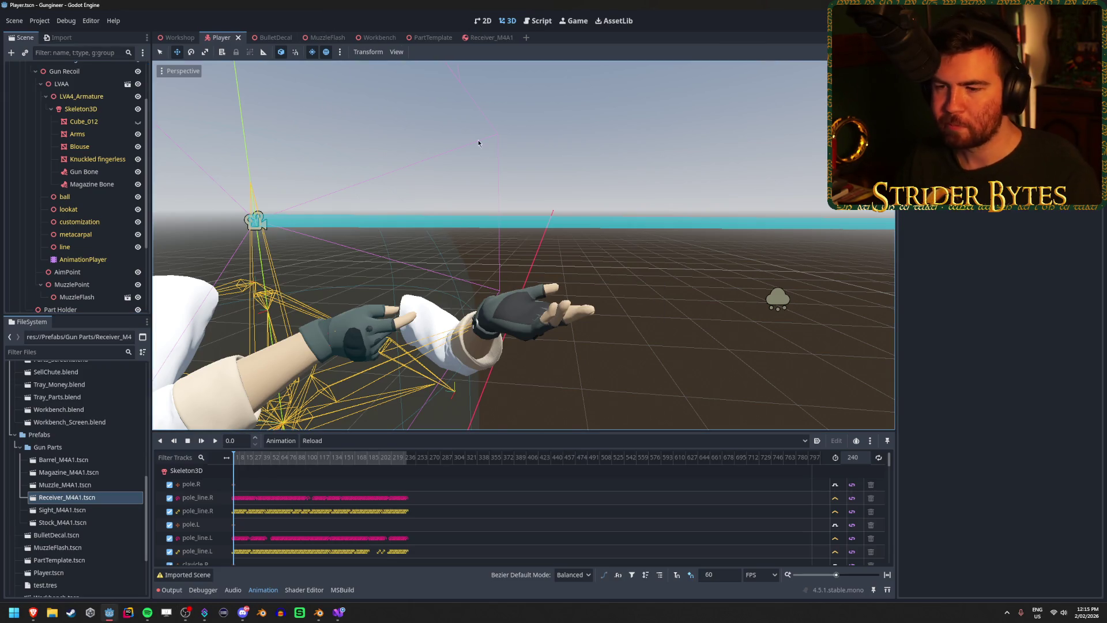
{"action": "scroll", "coordinate": [478, 143], "scroll_direction": "down", "scroll_amount": 5}
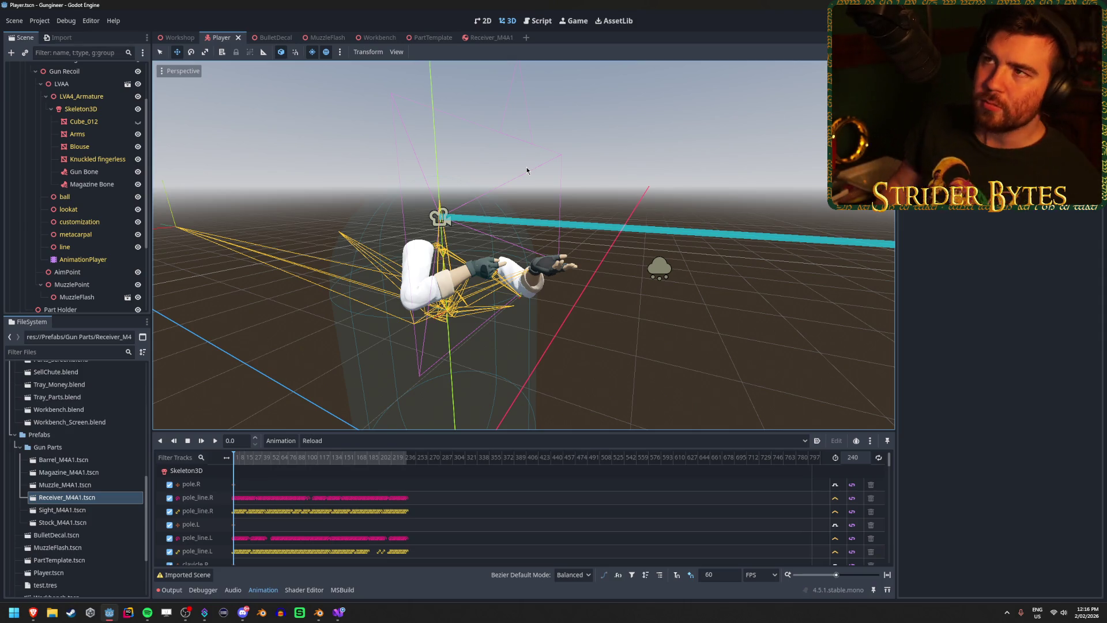
{"action": "left_click", "coordinate": [340, 613]}
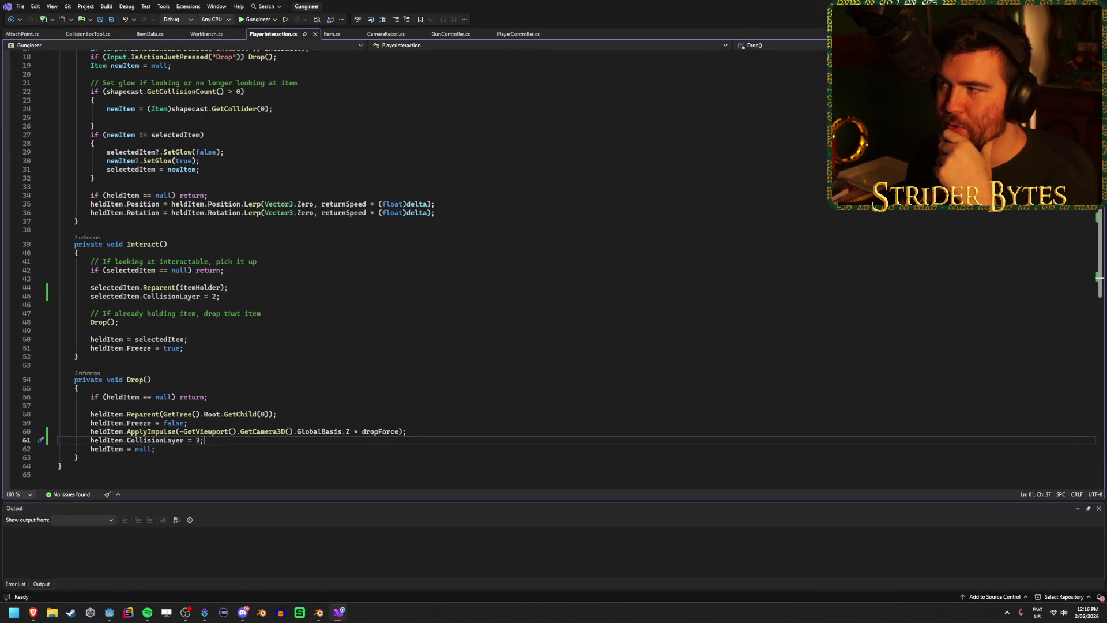
- Switch from Visual Studio back to the Godot editor's Player scene
{"action": "key", "text": "alt+Tab"}
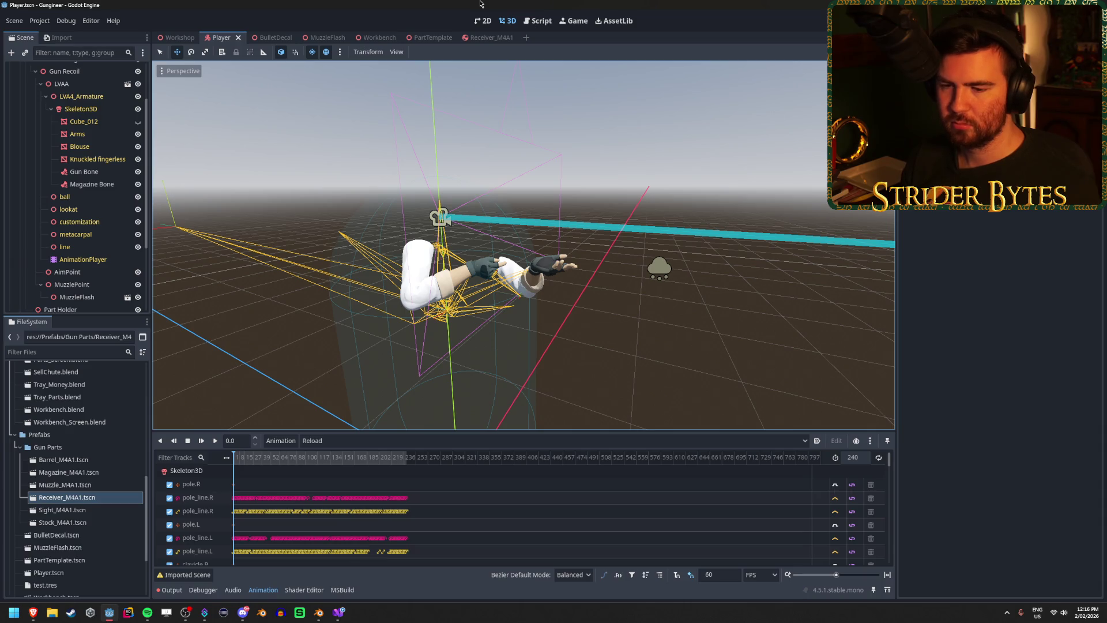
- Cycle through the open applications until the Godot editor has focus
{"action": "key", "text": "alt+Tab"}
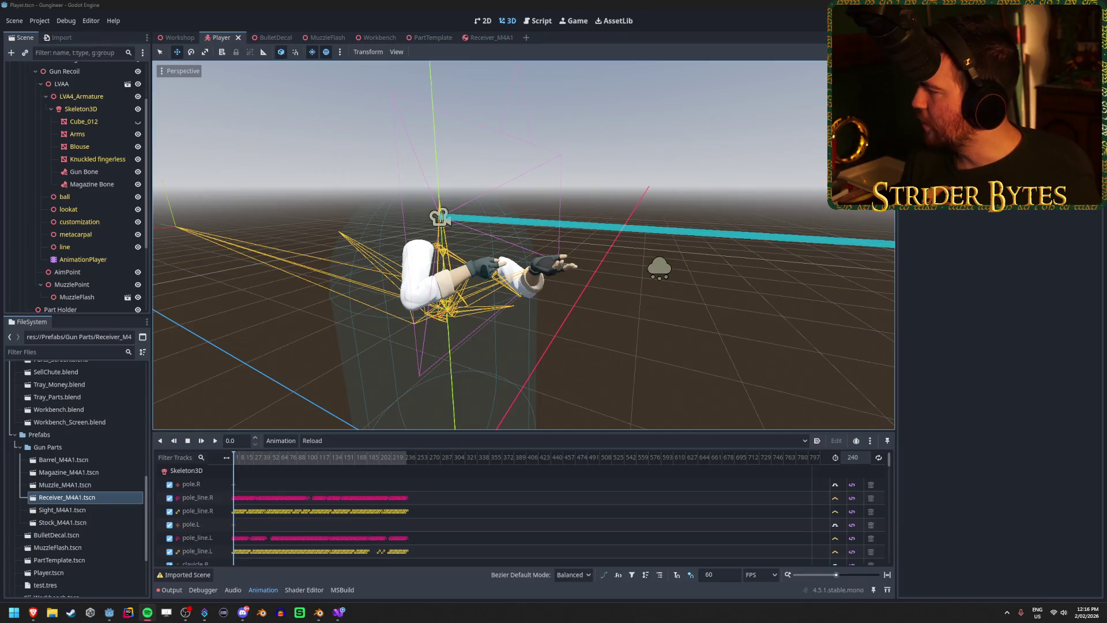
{"action": "key", "text": "alt+Tab"}
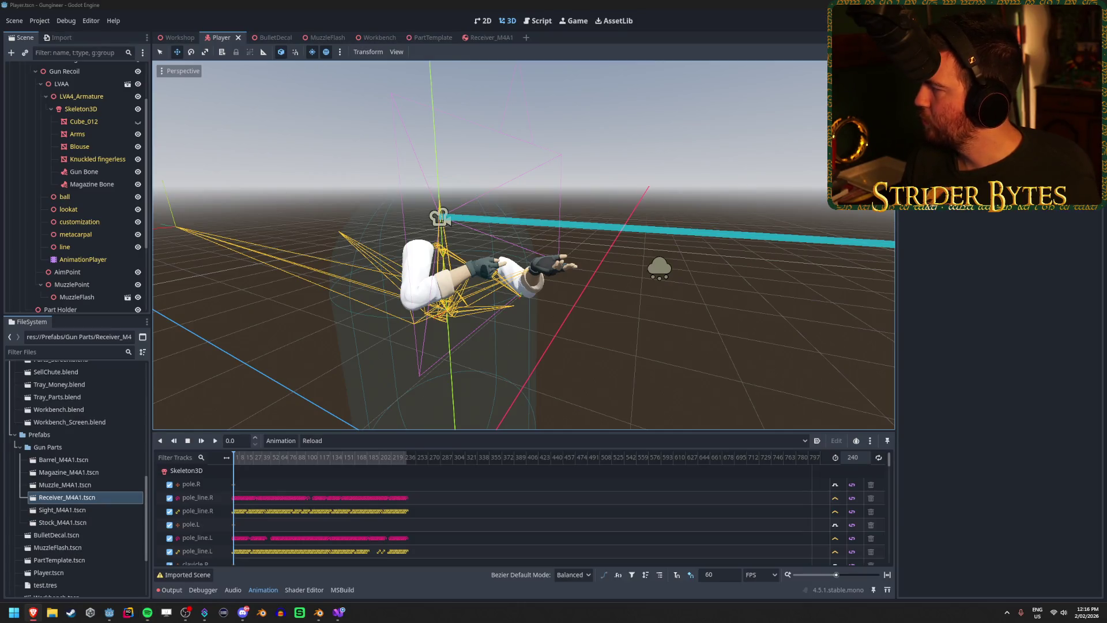
{"action": "key", "text": "alt+Tab"}
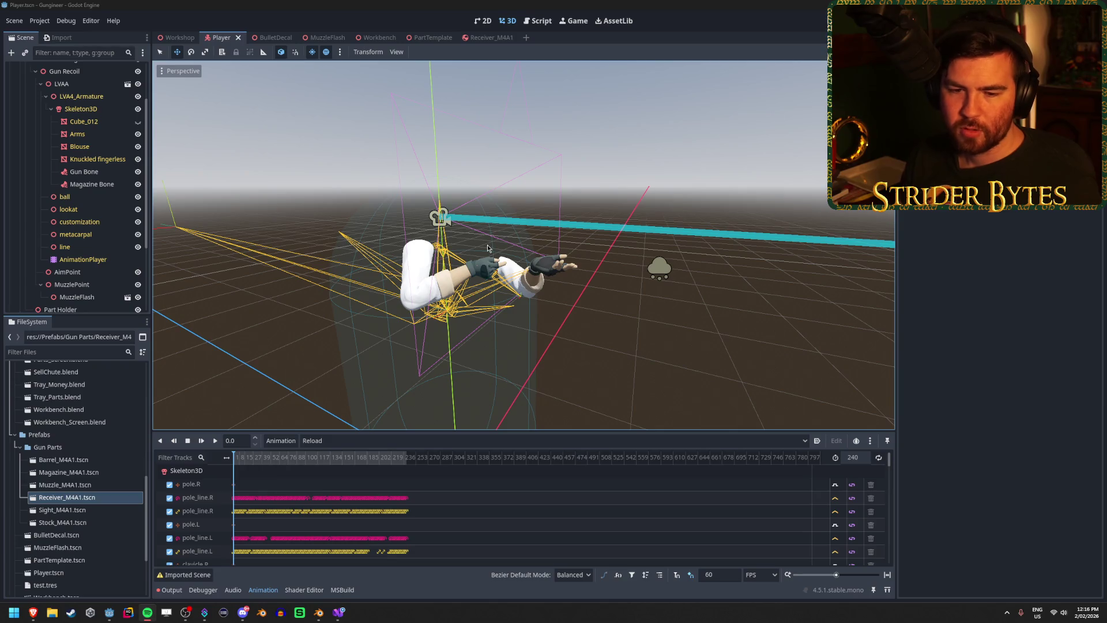
{"action": "key", "text": "alt+Tab"}
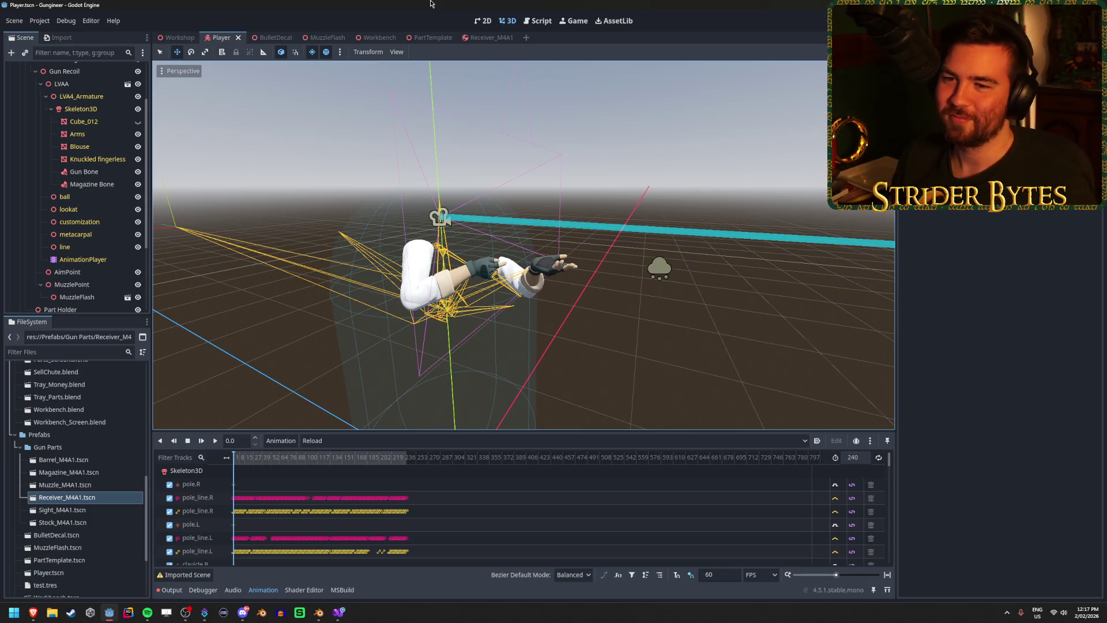
- Select the GunController node under LVAA > Gun Bone to inspect it, then return to Visual Studio
{"action": "left_click", "coordinate": [98, 222]}
{"action": "scroll", "coordinate": [87, 196], "scroll_direction": "up", "scroll_amount": 3}
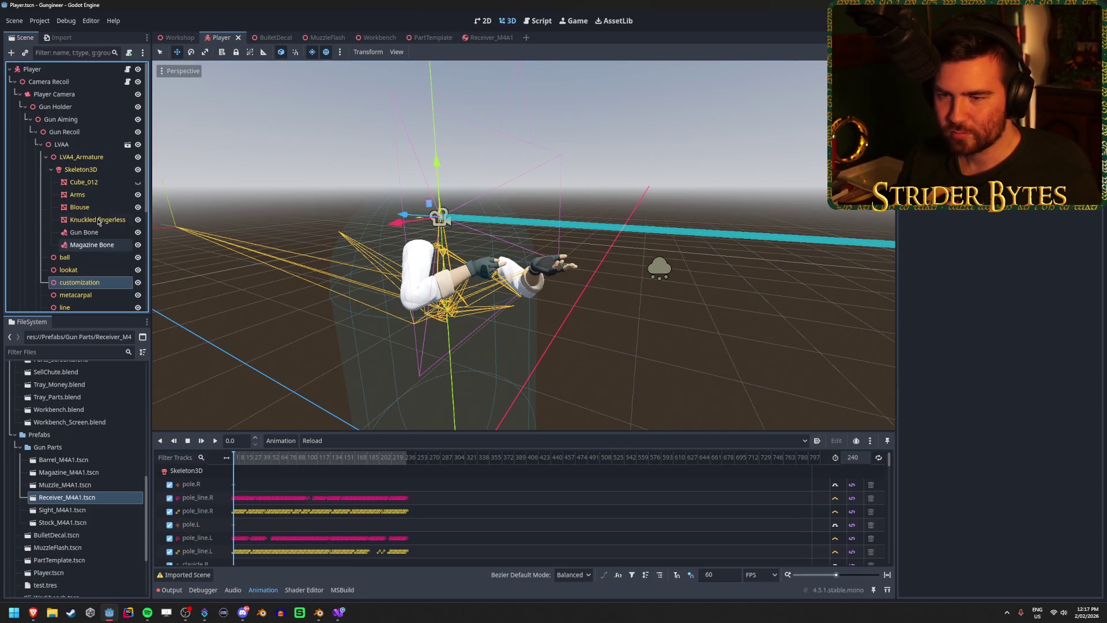
{"action": "left_click", "coordinate": [62, 145]}
{"action": "left_click", "coordinate": [42, 145]}
{"action": "left_click", "coordinate": [42, 145]}
{"action": "left_click", "coordinate": [42, 145]}
{"action": "left_click", "coordinate": [42, 145]}
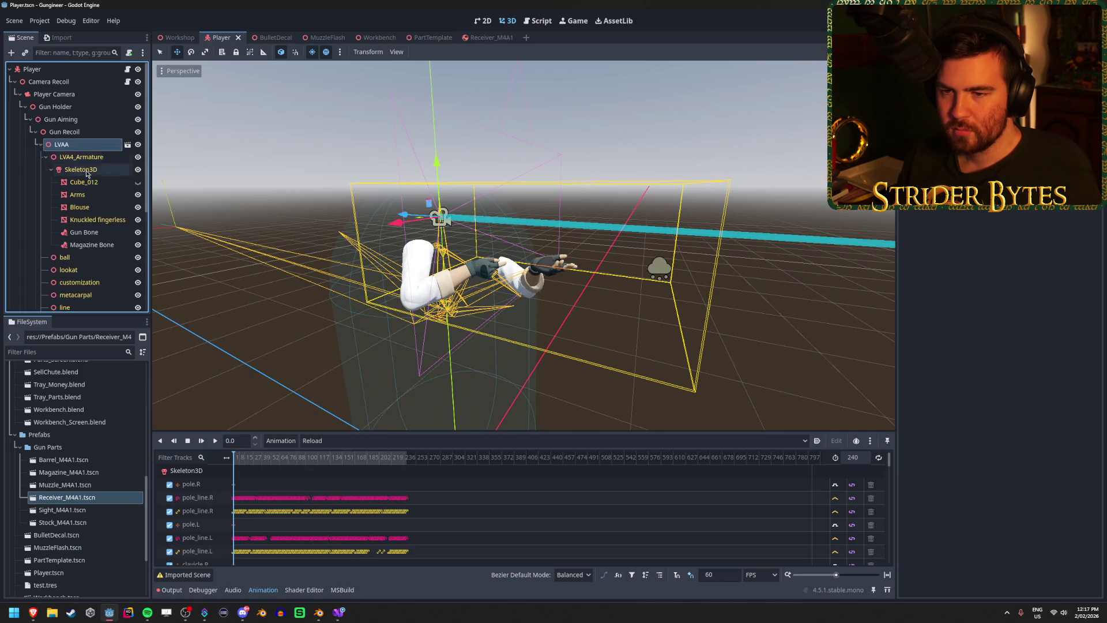
{"action": "left_click", "coordinate": [87, 232]}
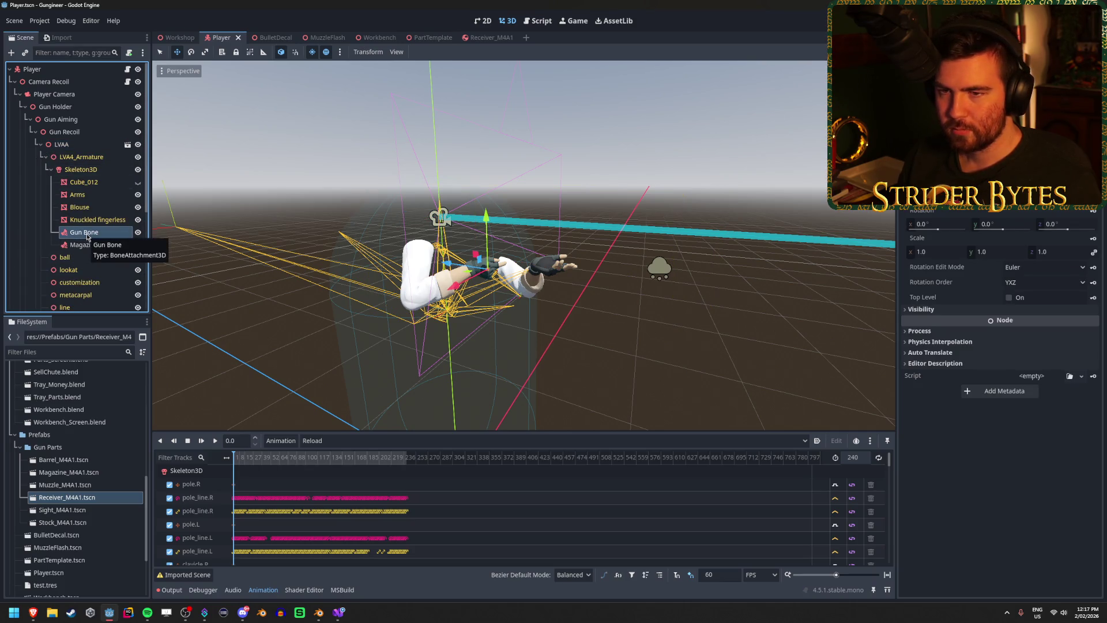
{"action": "scroll", "coordinate": [93, 151], "scroll_direction": "down", "scroll_amount": 5}
{"action": "left_click", "coordinate": [69, 254]}
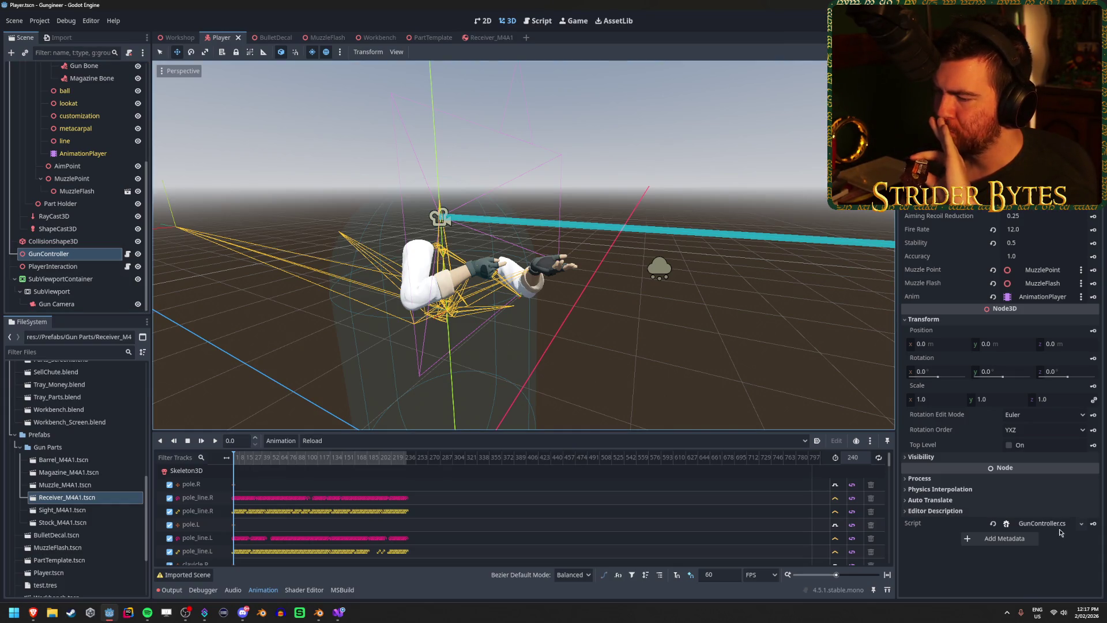
{"action": "left_click", "coordinate": [339, 611]}
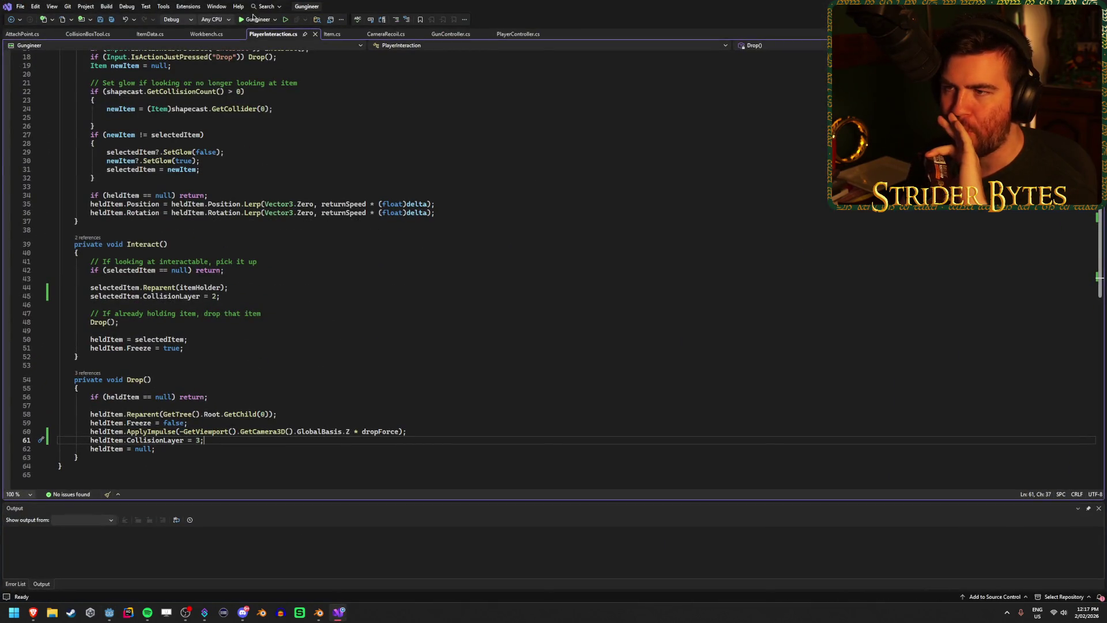
- In GunController.cs, delete the empty line 15 after swaySnappiness and save
{"action": "left_click", "coordinate": [464, 34]}
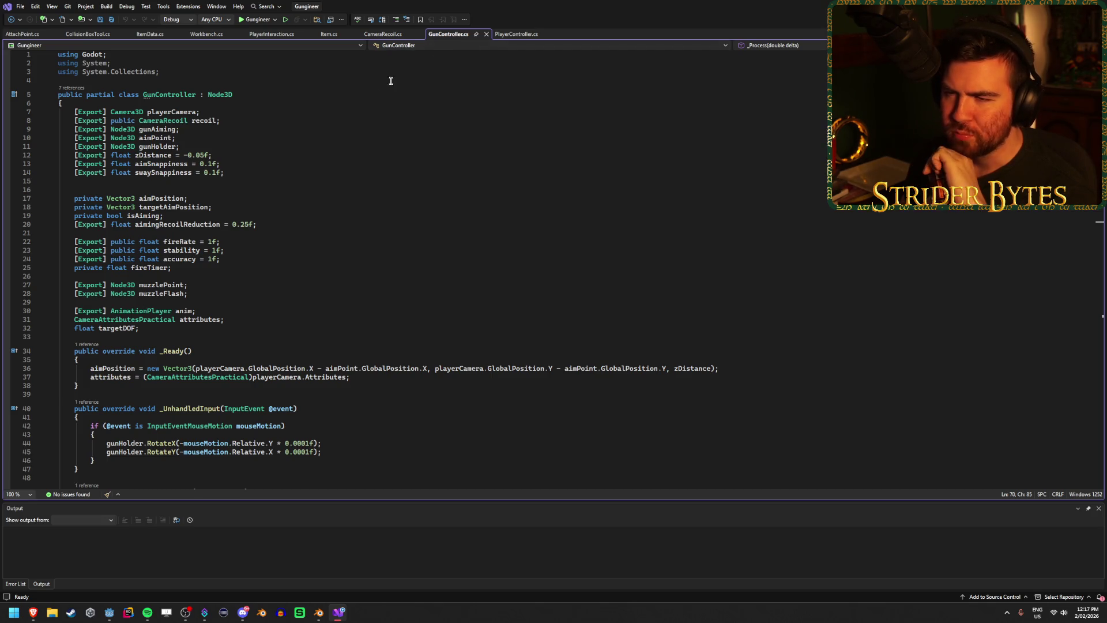
{"action": "scroll", "coordinate": [272, 196], "scroll_direction": "down", "scroll_amount": 8}
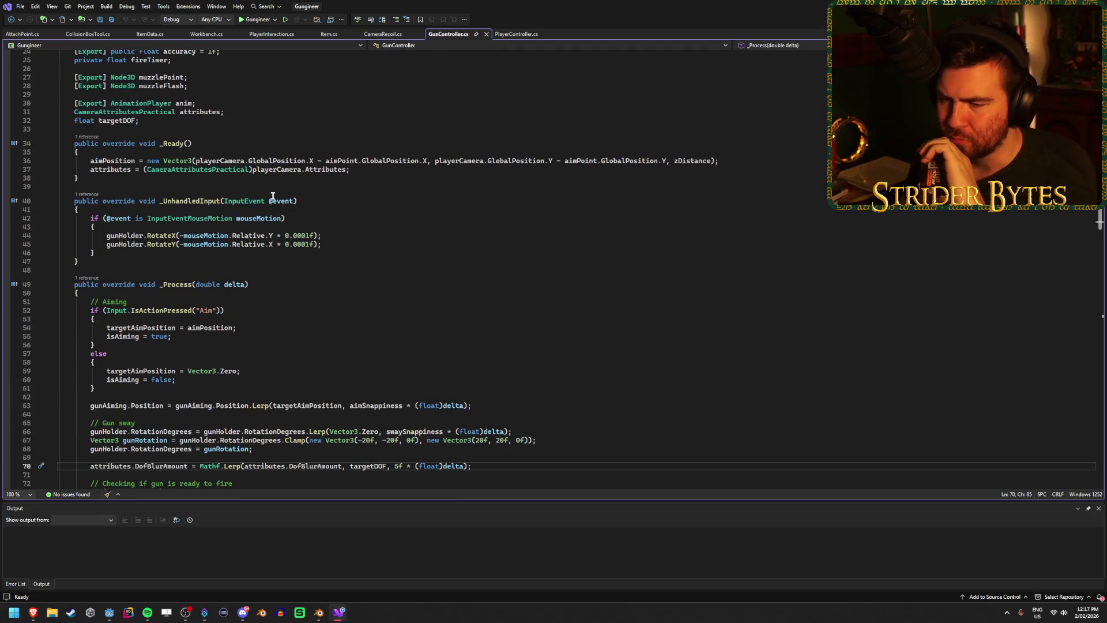
{"action": "scroll", "coordinate": [273, 196], "scroll_direction": "down", "scroll_amount": 5}
{"action": "left_click", "coordinate": [491, 335]}
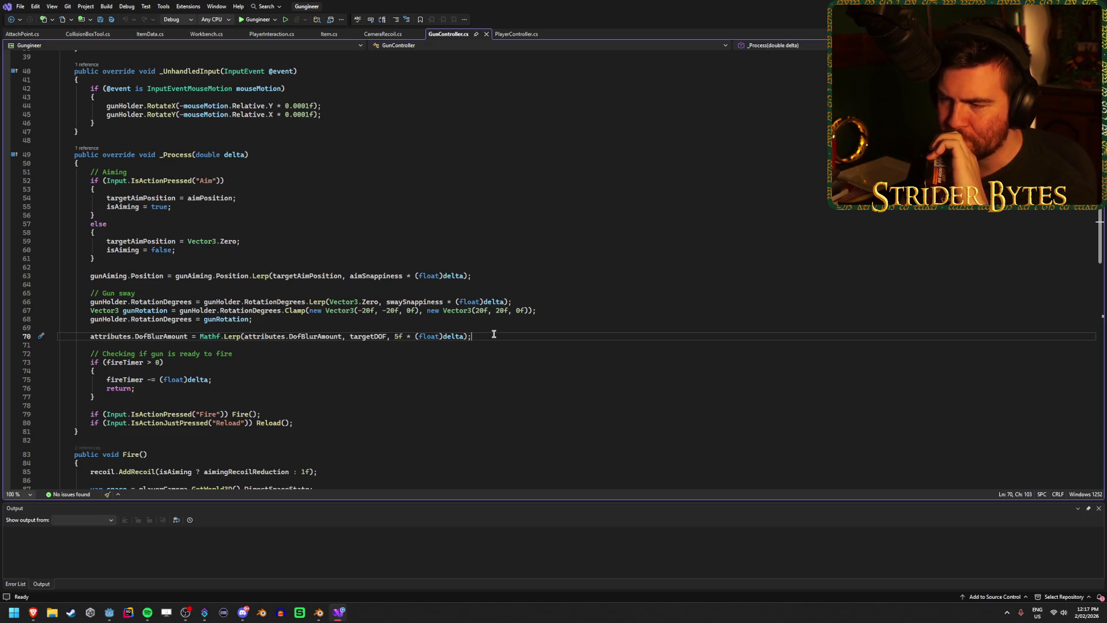
{"action": "scroll", "coordinate": [493, 334], "scroll_direction": "down", "scroll_amount": 1}
{"action": "scroll", "coordinate": [494, 334], "scroll_direction": "down", "scroll_amount": 12}
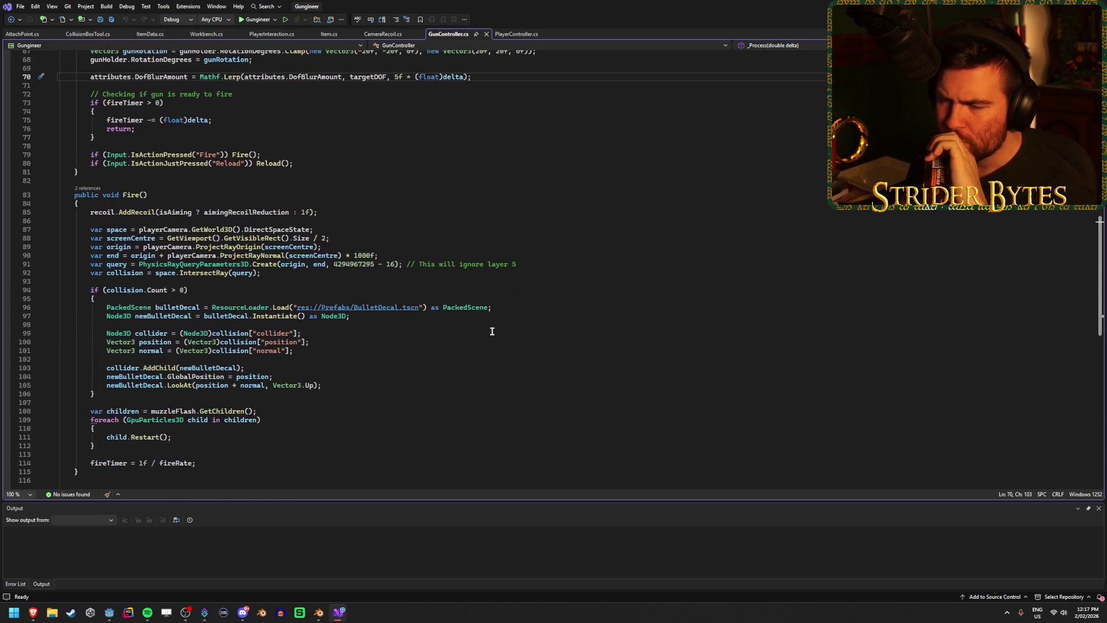
{"action": "scroll", "coordinate": [491, 330], "scroll_direction": "up", "scroll_amount": 8}
{"action": "scroll", "coordinate": [491, 331], "scroll_direction": "up", "scroll_amount": 18}
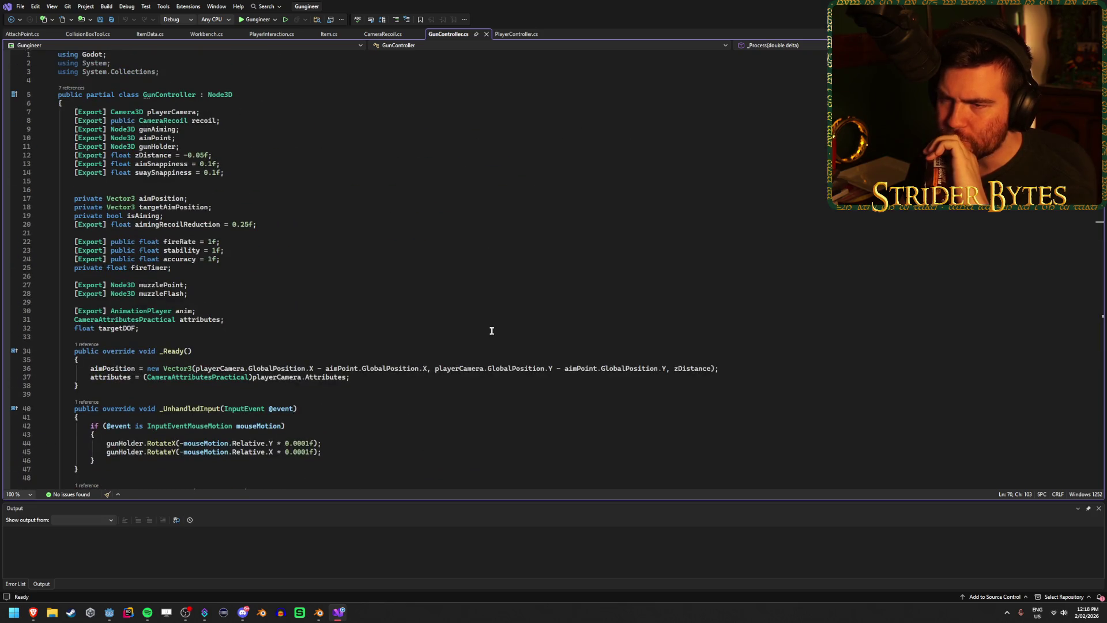
{"action": "left_click", "coordinate": [181, 185]}
{"action": "key", "text": "BackSpace"}
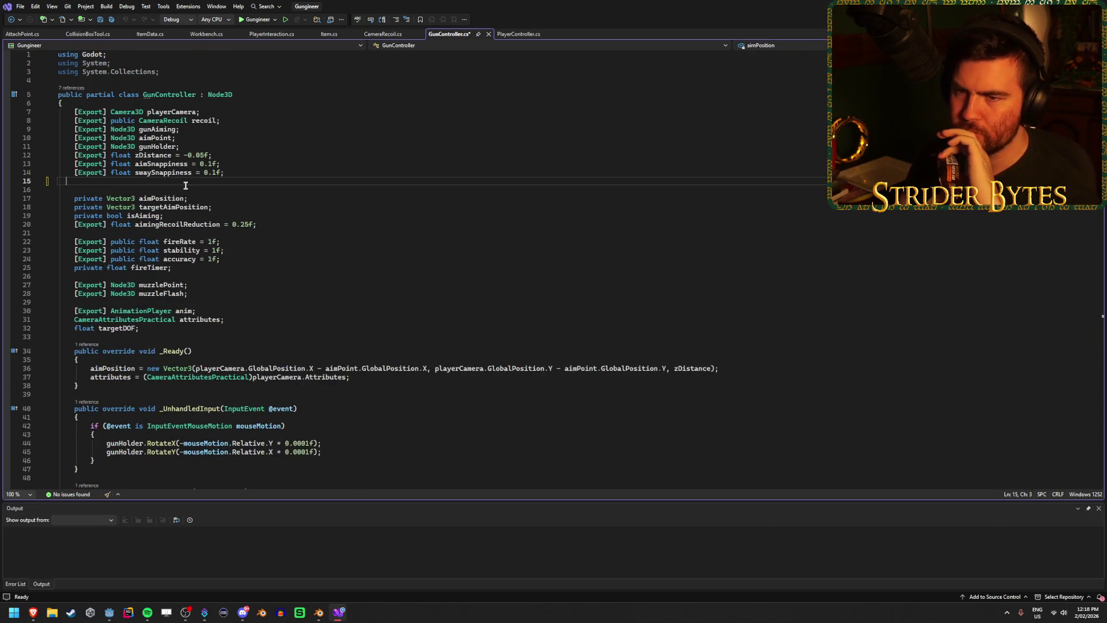
{"action": "key", "text": "BackSpace"}
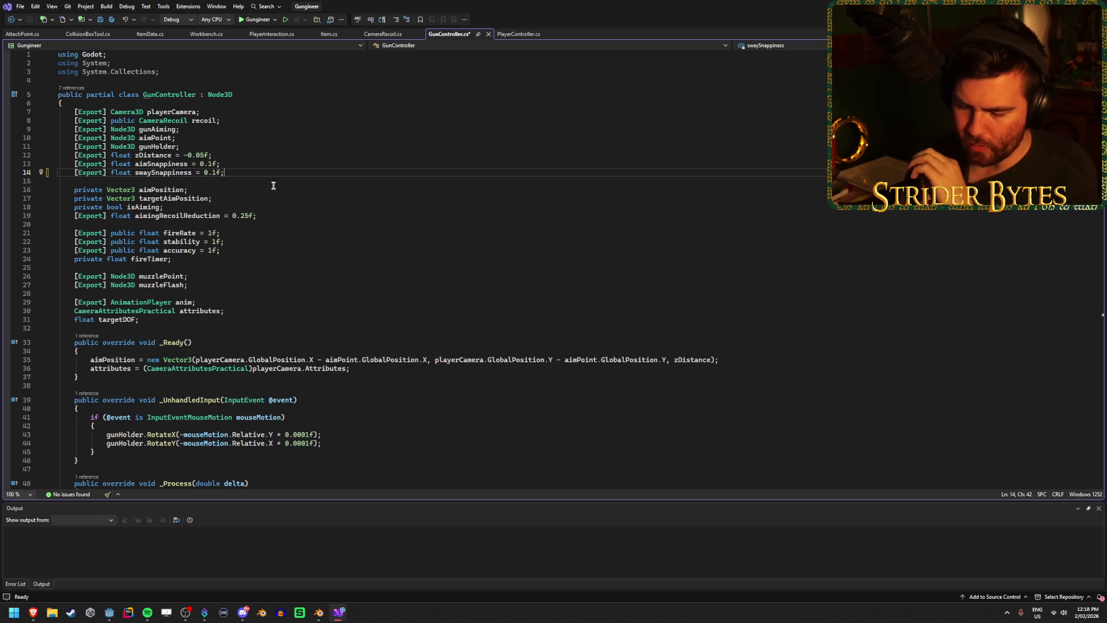
{"action": "key", "text": "ctrl+s"}
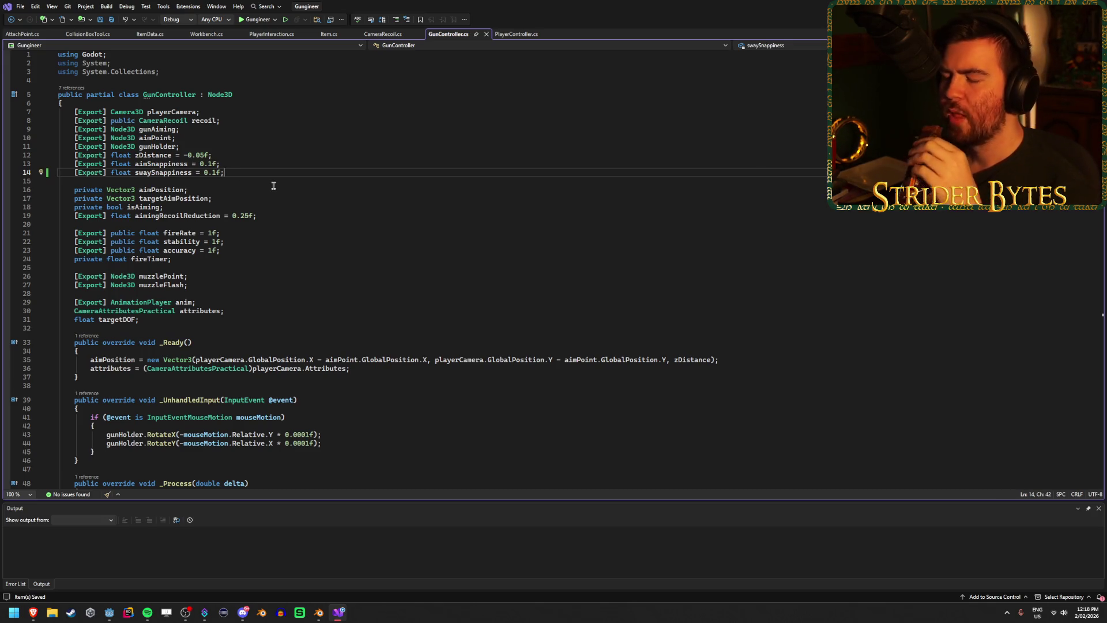
- Open Item.cs and inspect the Item class declaration and its RigidBody3D base class
{"action": "left_click", "coordinate": [328, 36]}
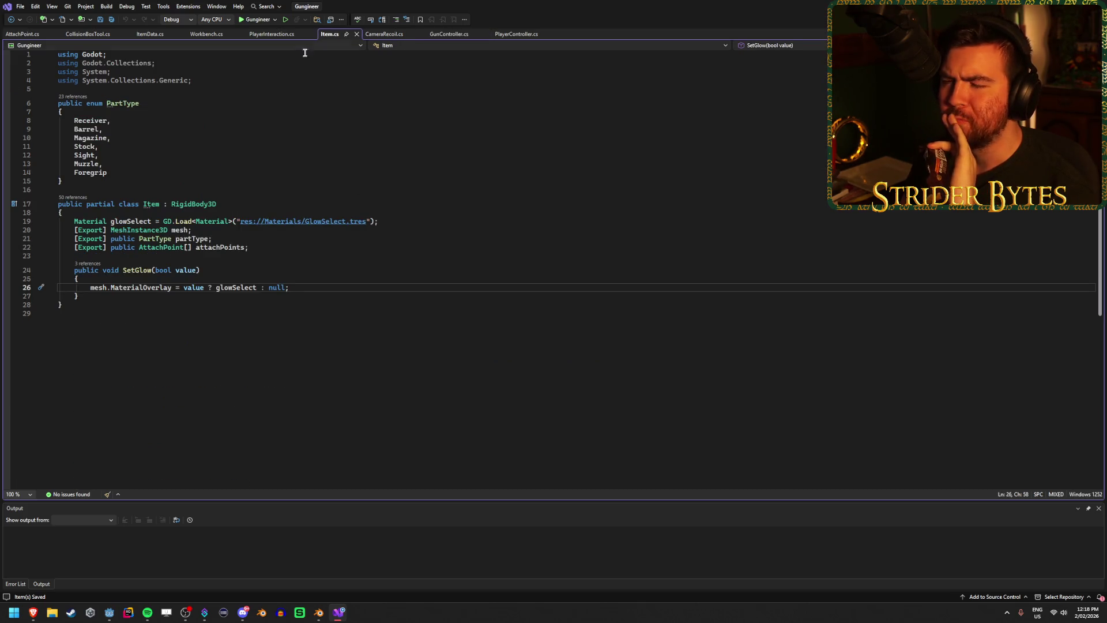
{"action": "left_click", "coordinate": [221, 204]}
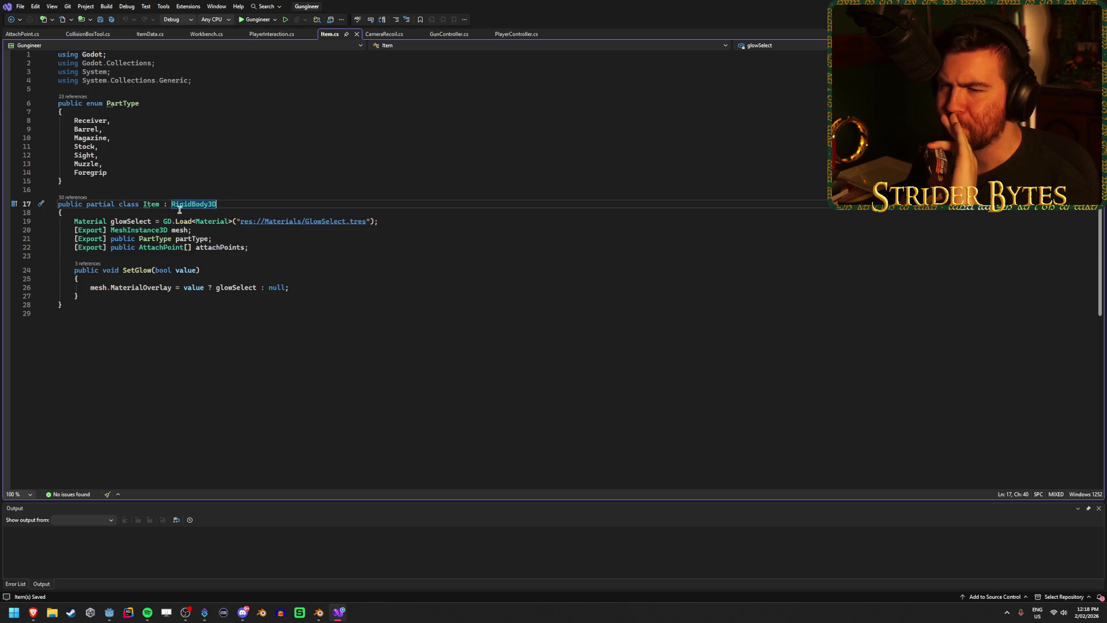
{"action": "left_click", "coordinate": [280, 253]}
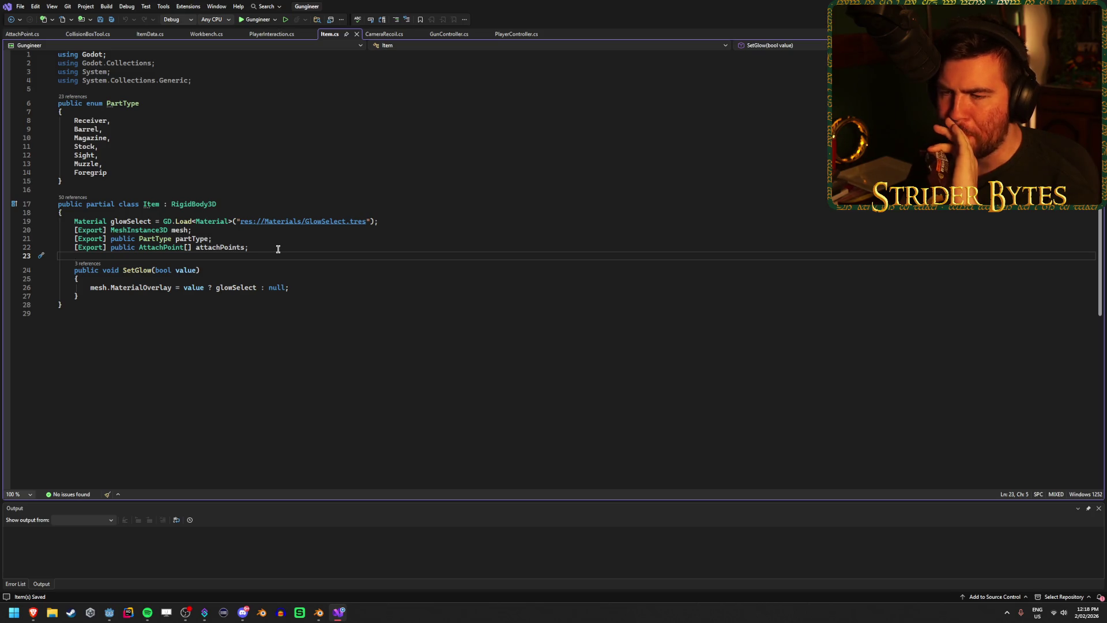
{"action": "left_click", "coordinate": [276, 247]}
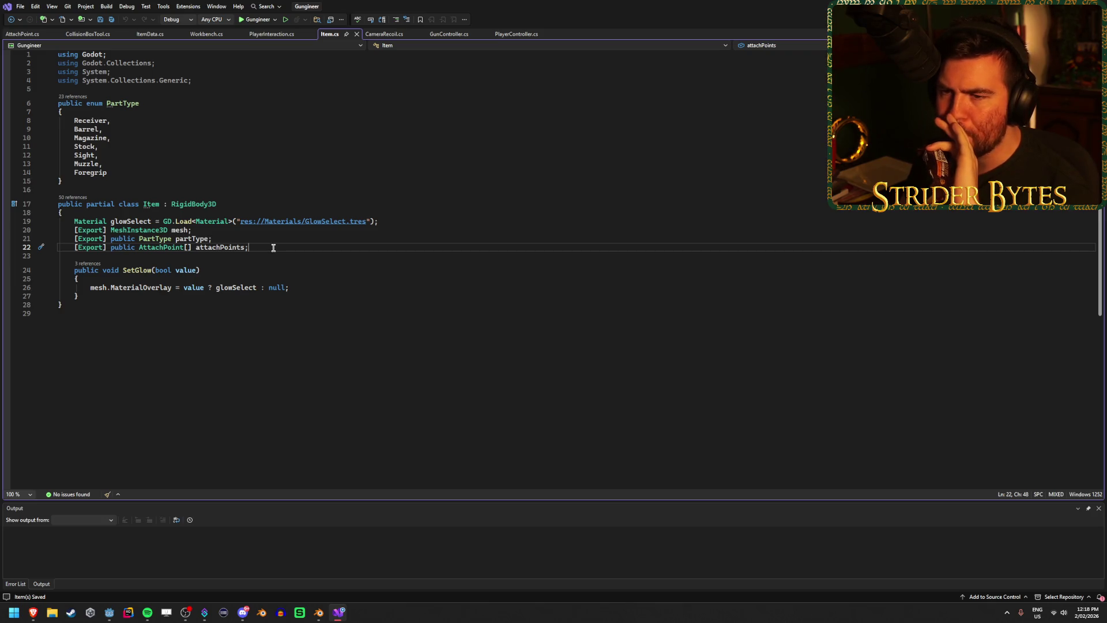
{"action": "key", "text": "Up"}
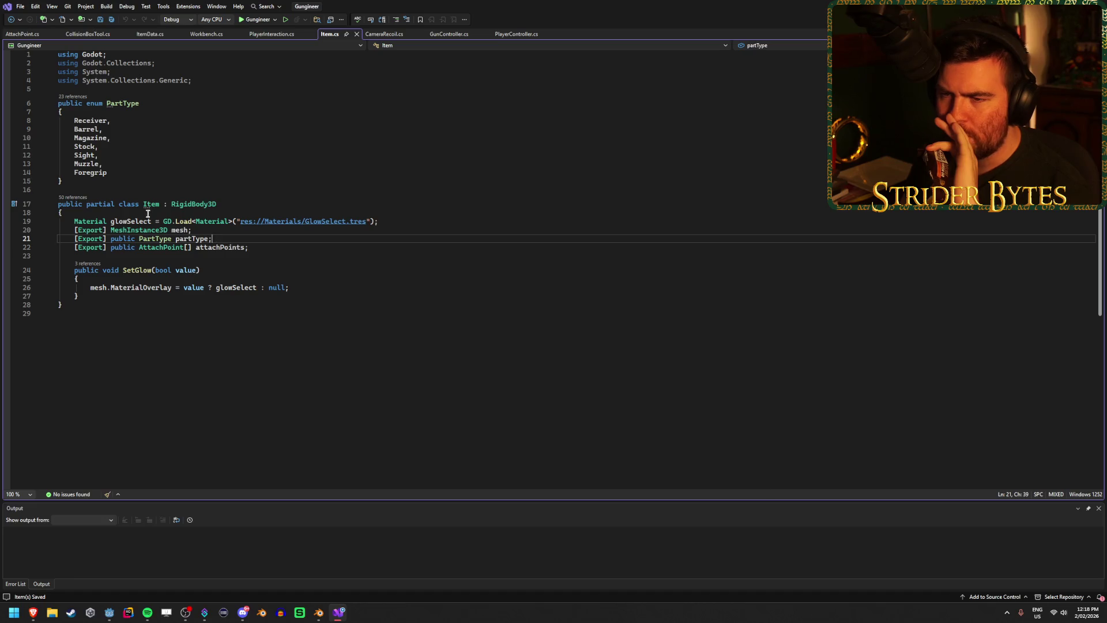
{"action": "left_click", "coordinate": [142, 200]}
{"action": "left_click", "coordinate": [190, 200]}
{"action": "double_click", "coordinate": [190, 200]}
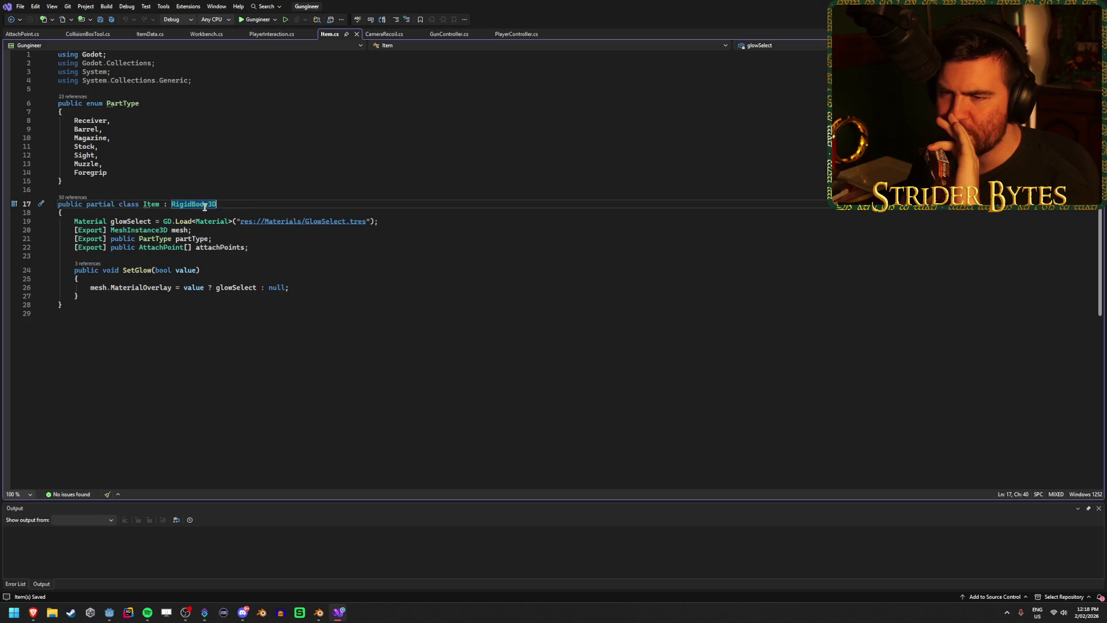
{"action": "left_click", "coordinate": [226, 204]}
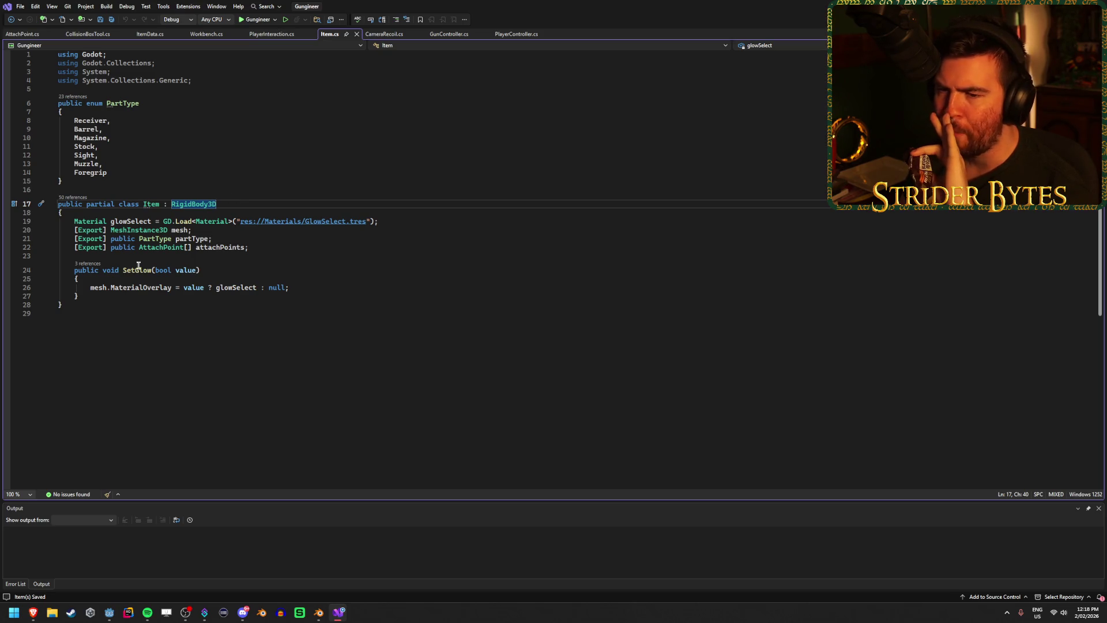
- Review the glowSelect, partType and attachPoints field lines in the Item class
{"action": "left_click", "coordinate": [104, 304]}
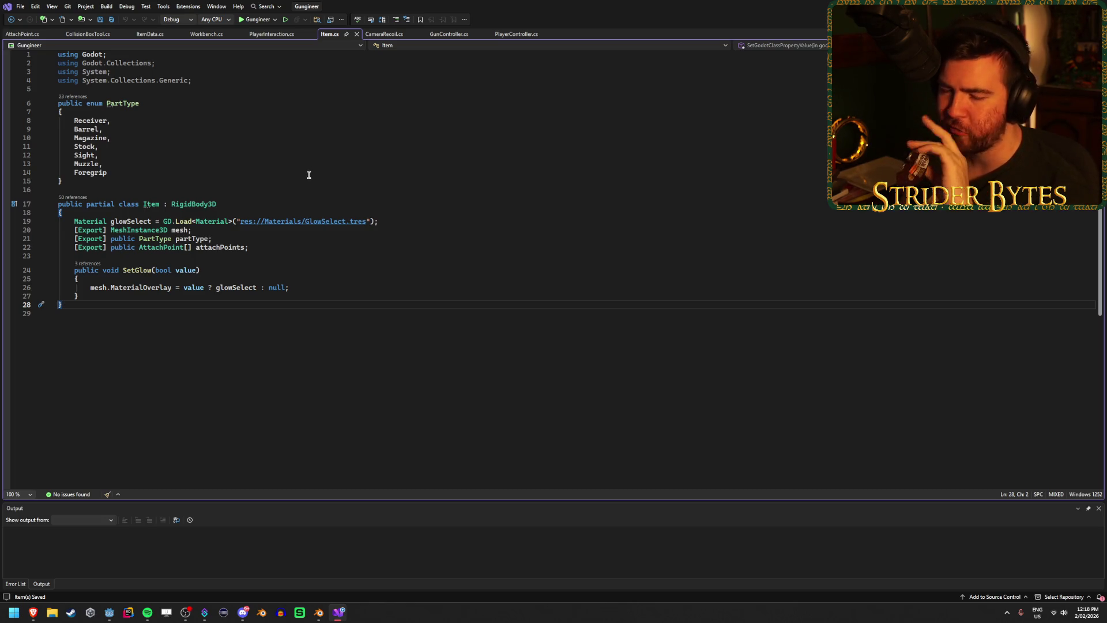
{"action": "left_click", "coordinate": [388, 219]}
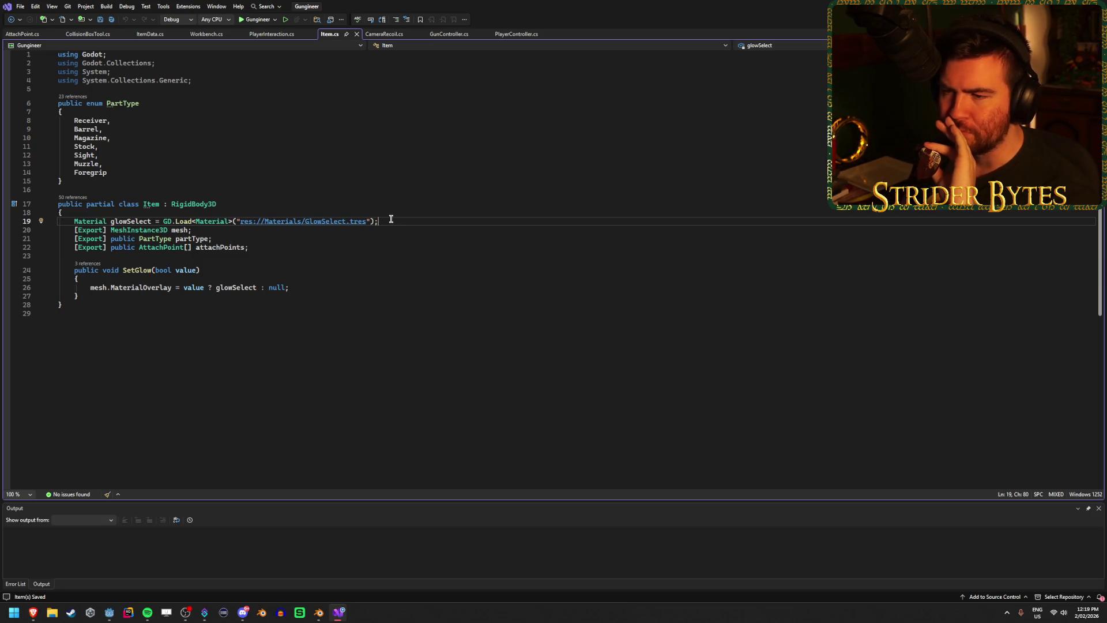
{"action": "left_click", "coordinate": [373, 239]}
{"action": "left_click", "coordinate": [371, 249]}
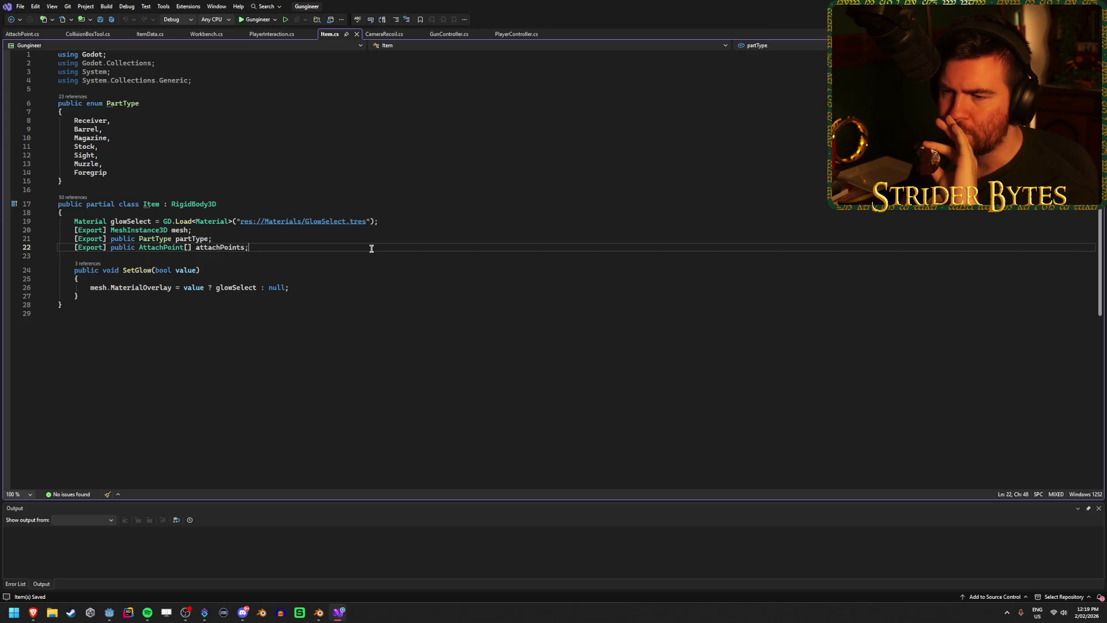
{"action": "left_click", "coordinate": [374, 241]}
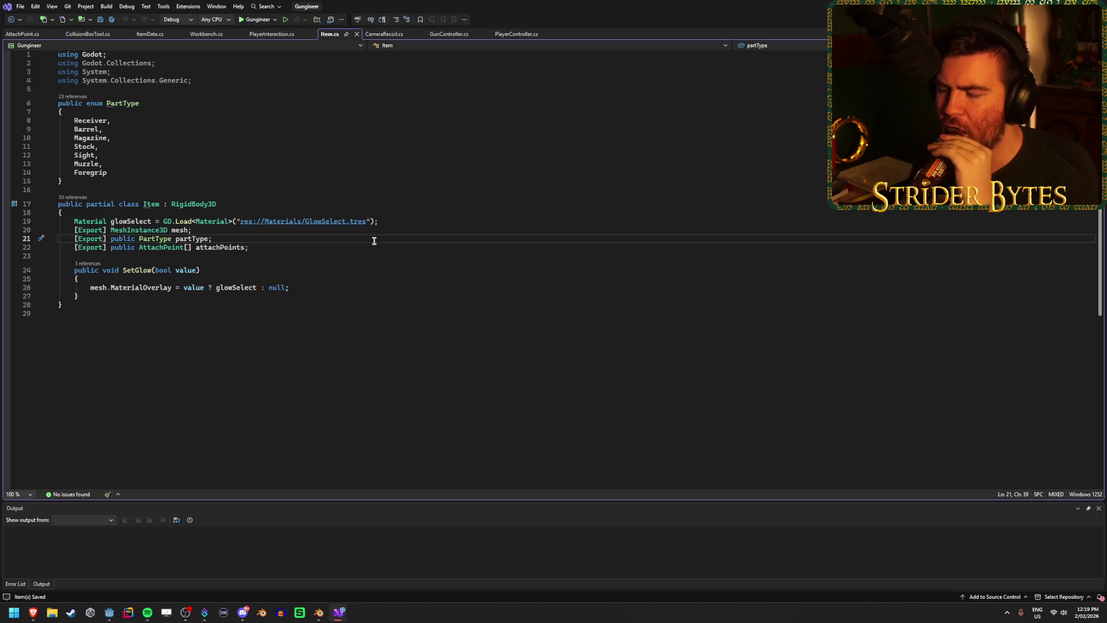
{"action": "left_click", "coordinate": [259, 244]}
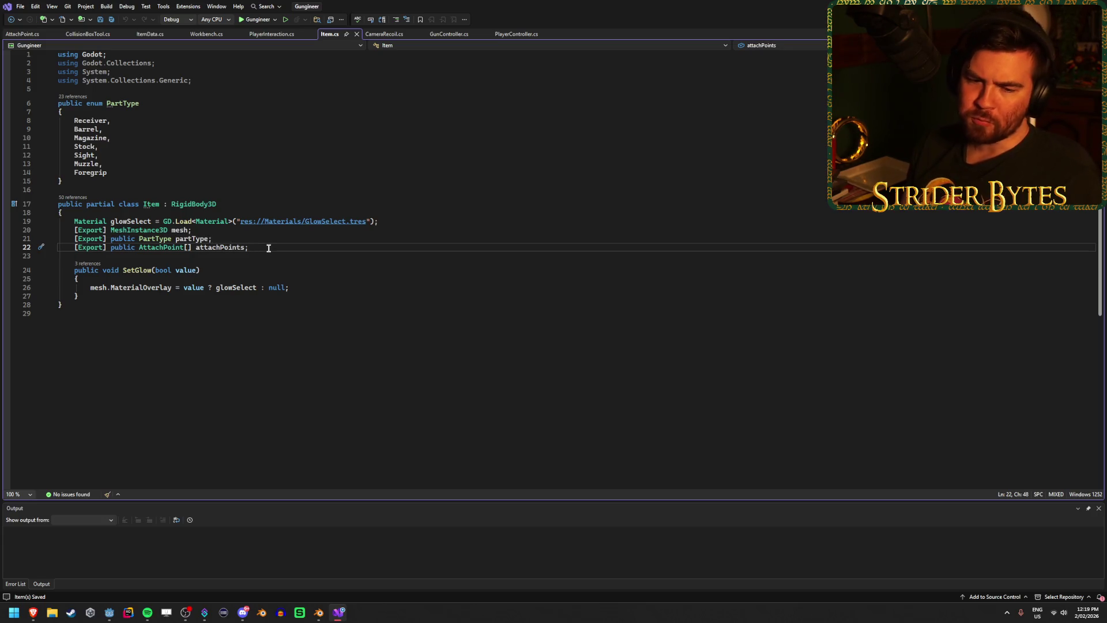
{"action": "key", "text": "alt+Tab"}
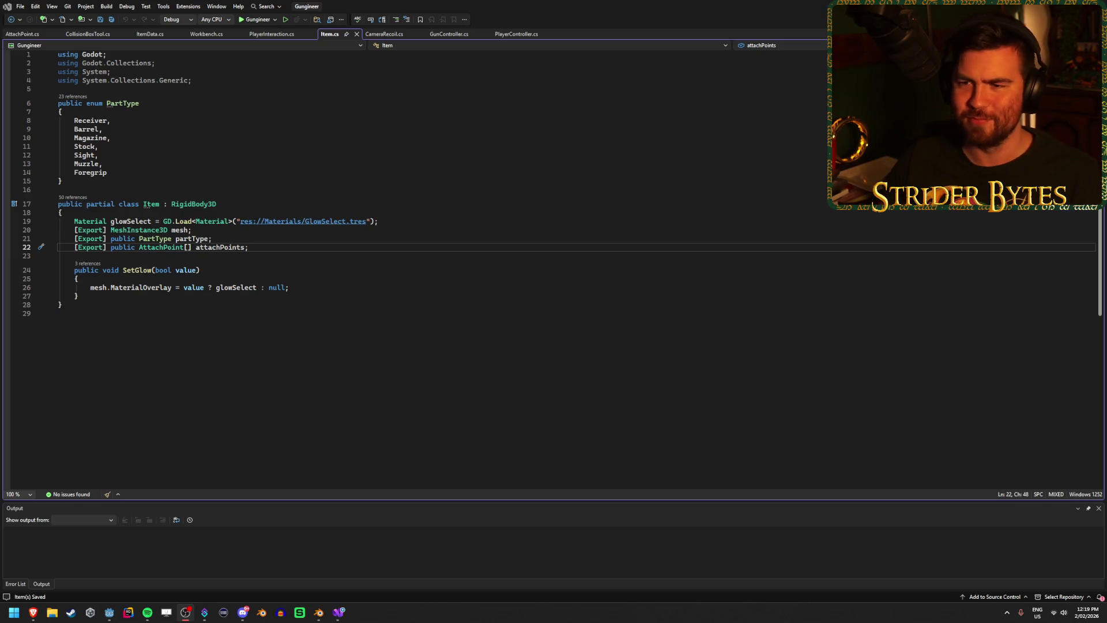
{"action": "left_click", "coordinate": [260, 247]}
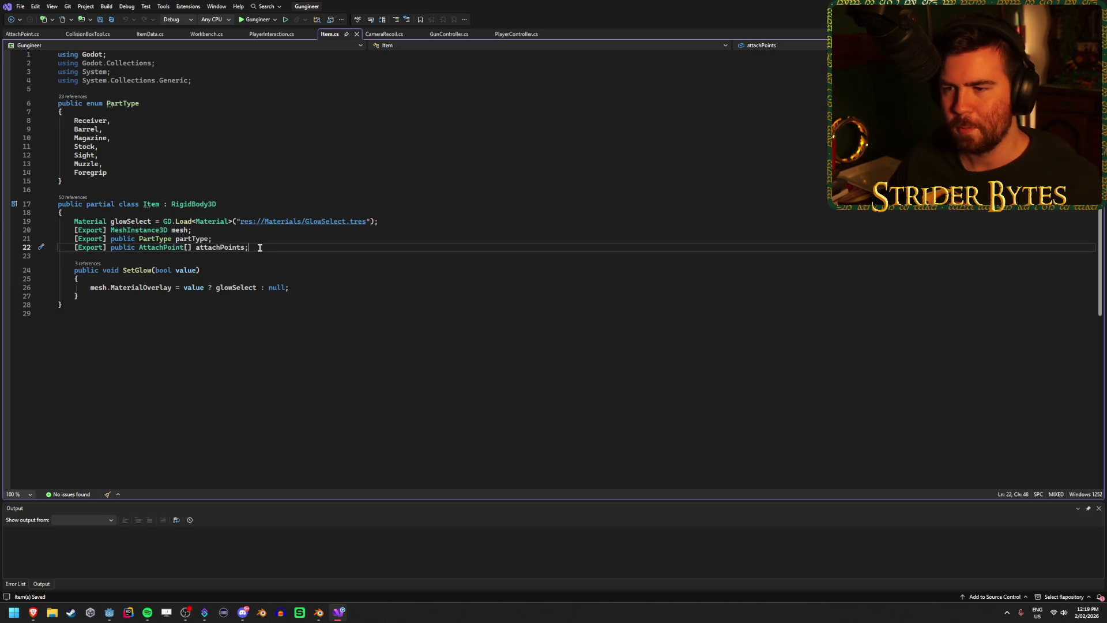
{"action": "left_click", "coordinate": [76, 305]}
- Add an empty 'public partial class Part : Item' below Item, save Item.cs, and return to Godot
{"action": "key", "text": "Return"}
{"action": "key", "text": "Return"}
{"action": "type", "text": "public part"}
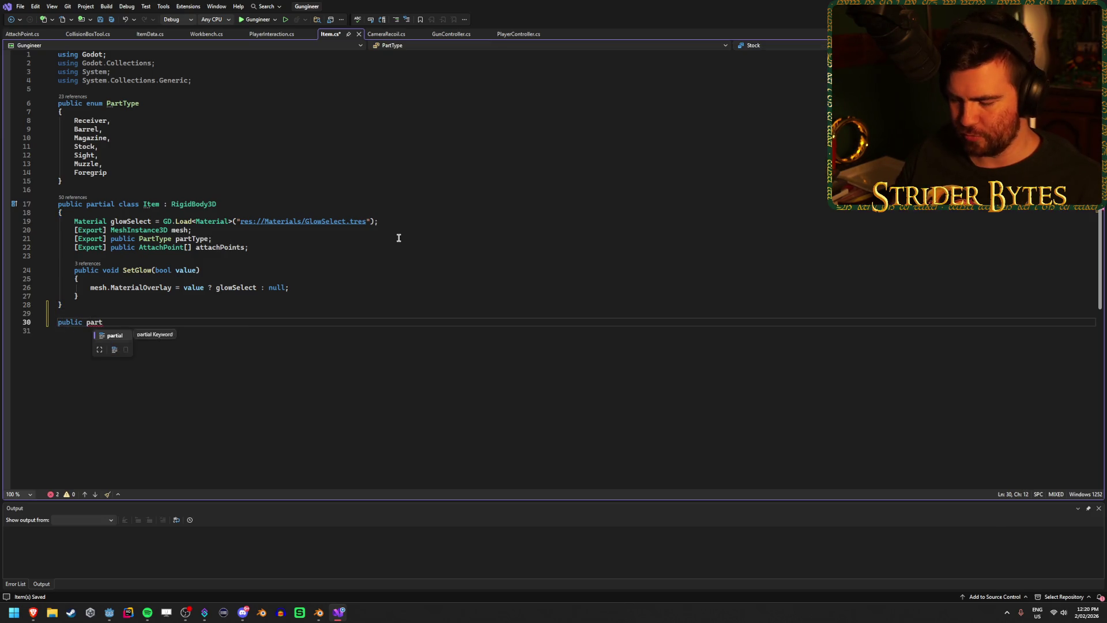
{"action": "type", "text": "ial class "}
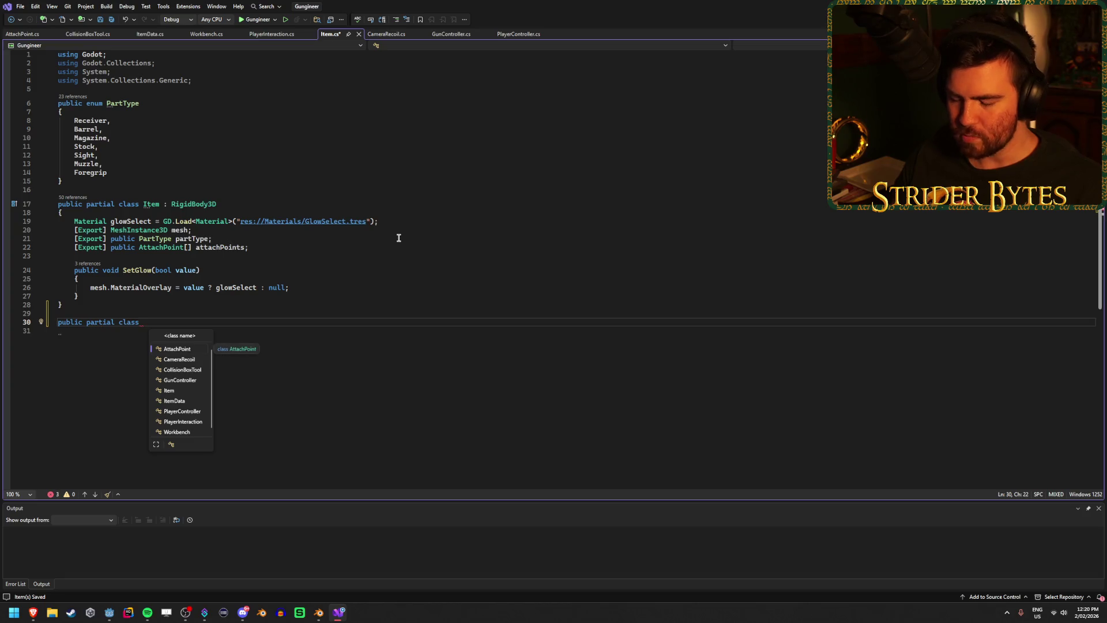
{"action": "type", "text": "Part "}
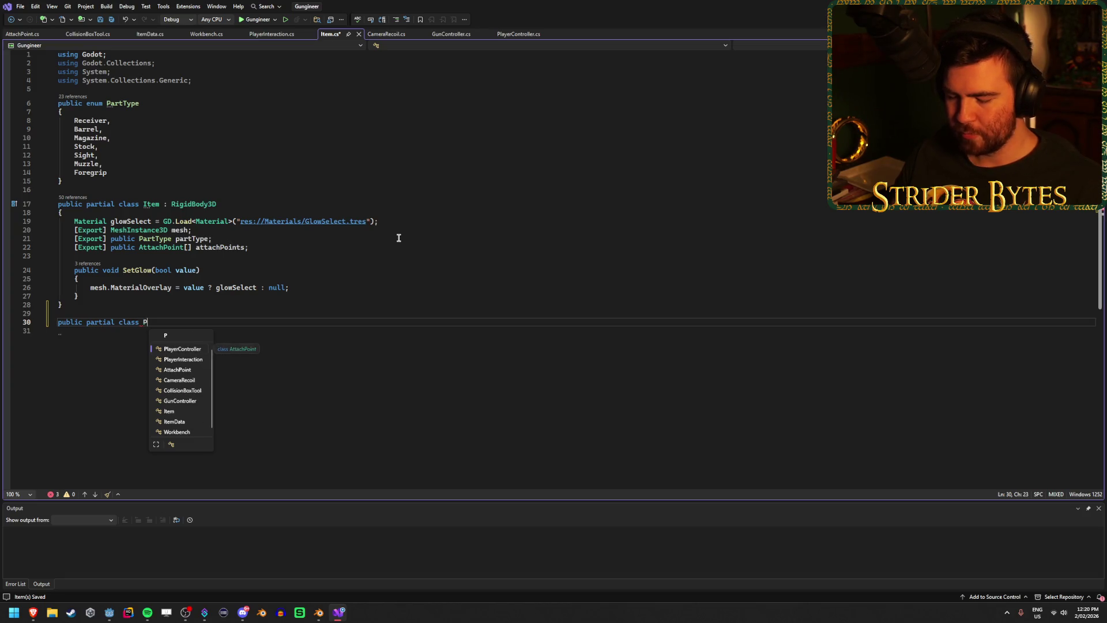
{"action": "type", "text": ": Item"}
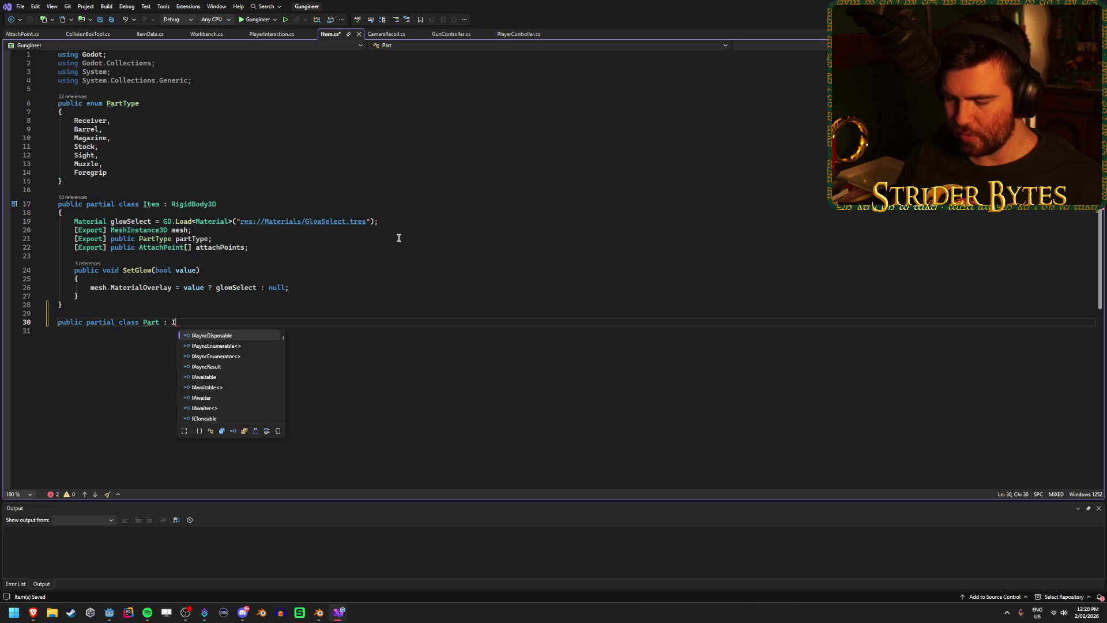
{"action": "key", "text": "Return"}
{"action": "type", "text": "{"}
{"action": "key", "text": "Return"}
{"action": "key", "text": "ctrl+s"}
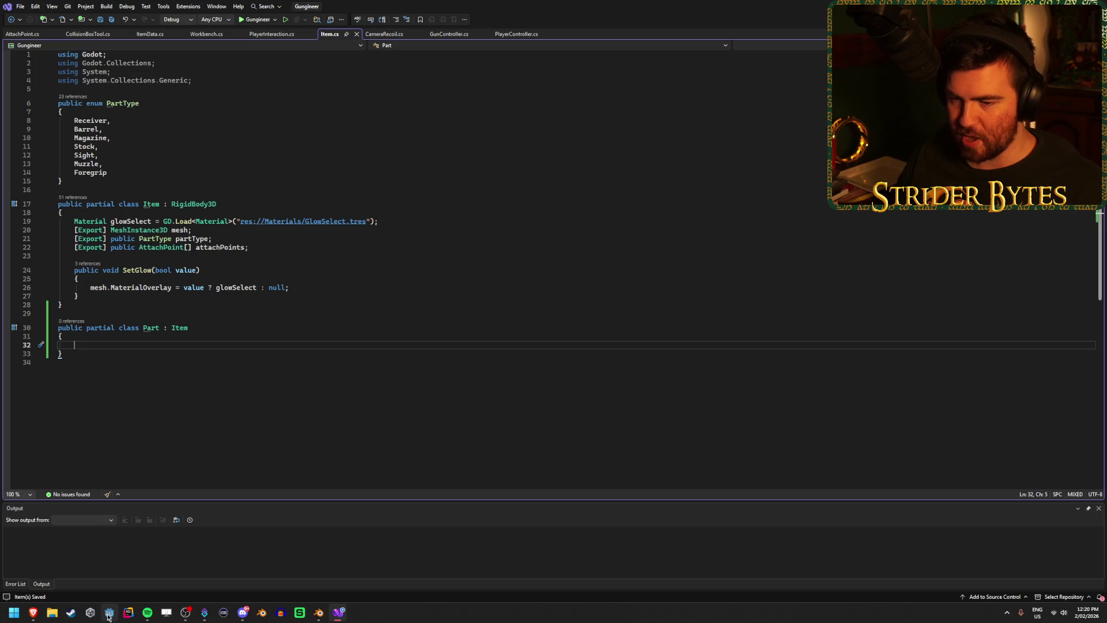
{"action": "left_click", "coordinate": [109, 612]}
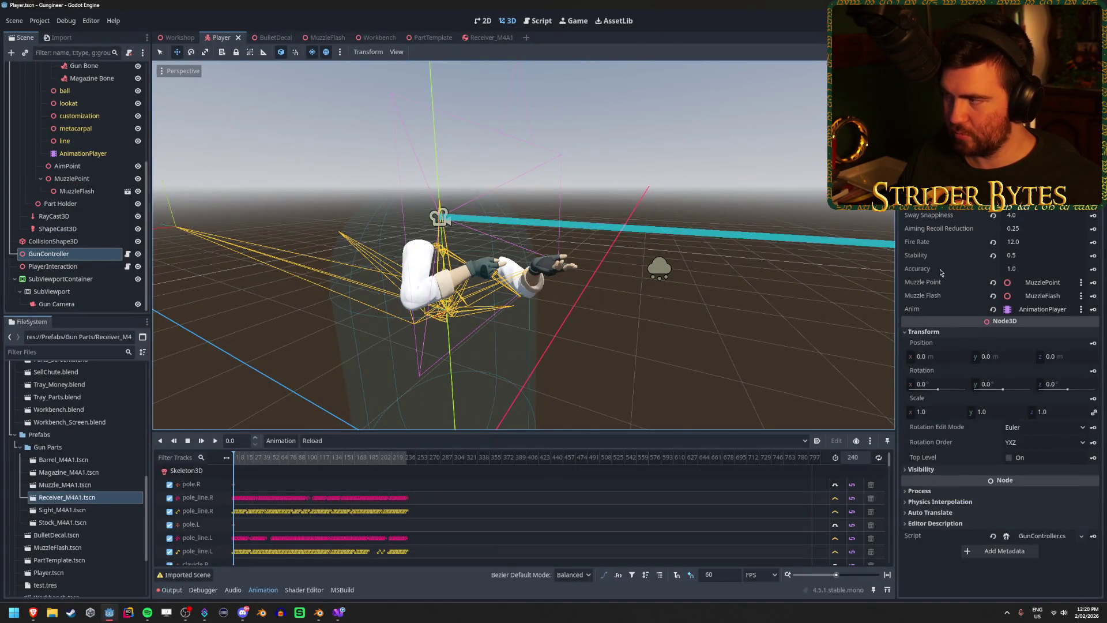
- Rebuild, then check the Receiver_M4A1 root's script via Load in the Scripts folder and cancel
{"action": "key", "text": "alt+b"}
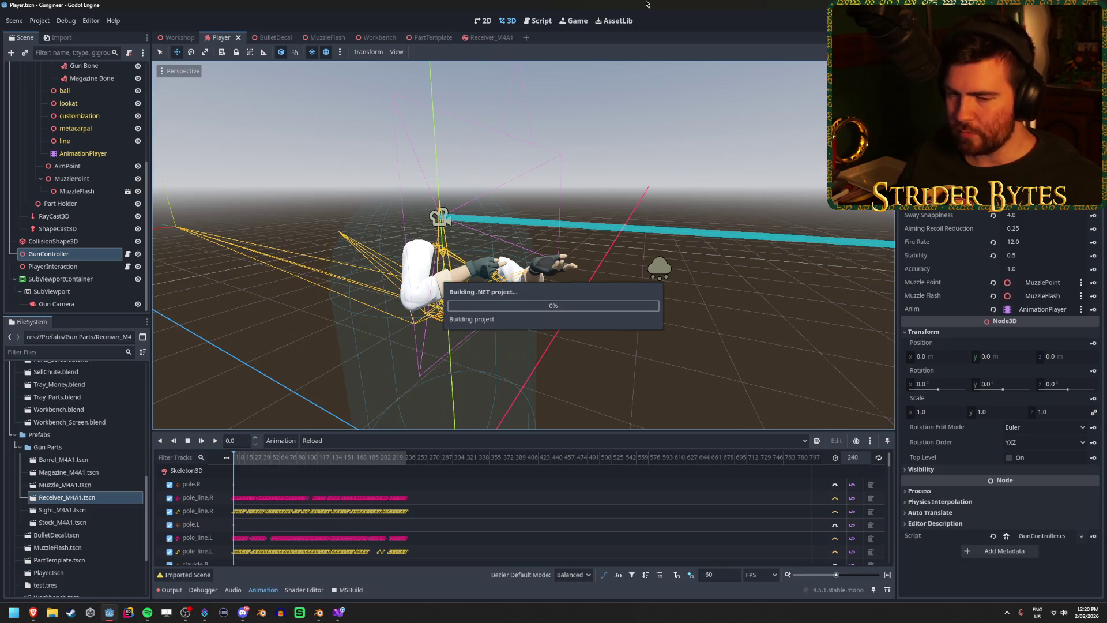
{"action": "left_click", "coordinate": [491, 37]}
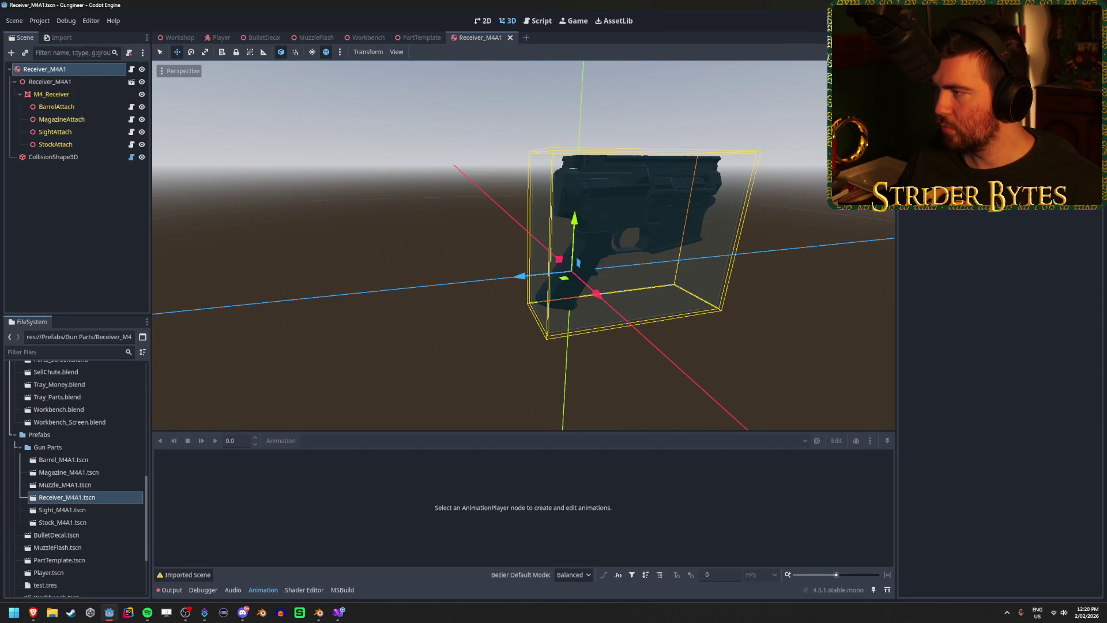
{"action": "left_click", "coordinate": [22, 71]}
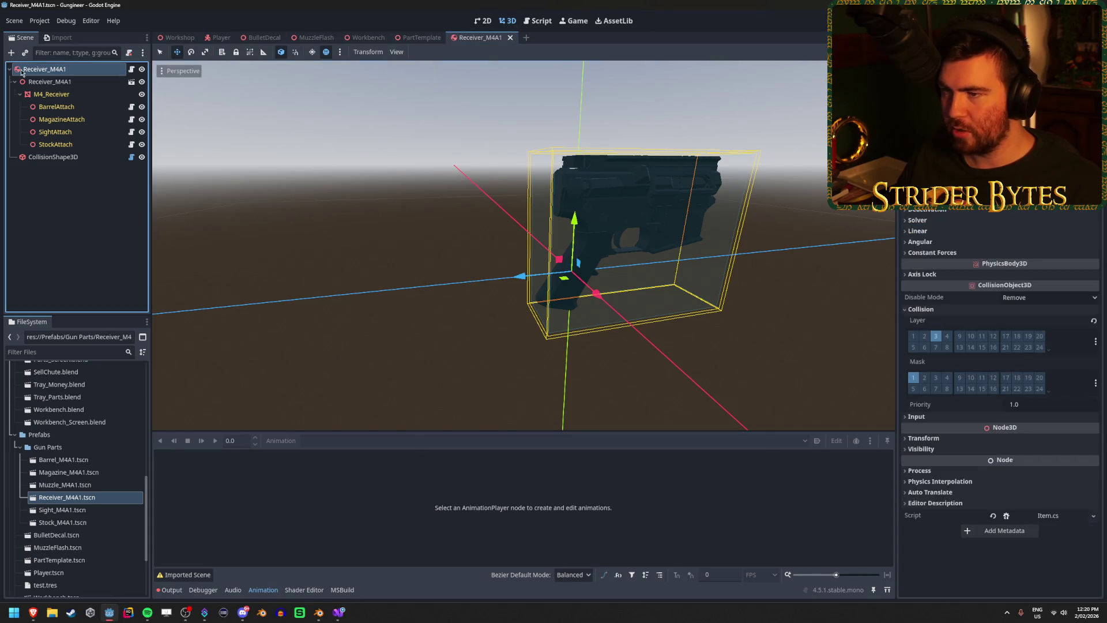
{"action": "left_click", "coordinate": [1092, 515]}
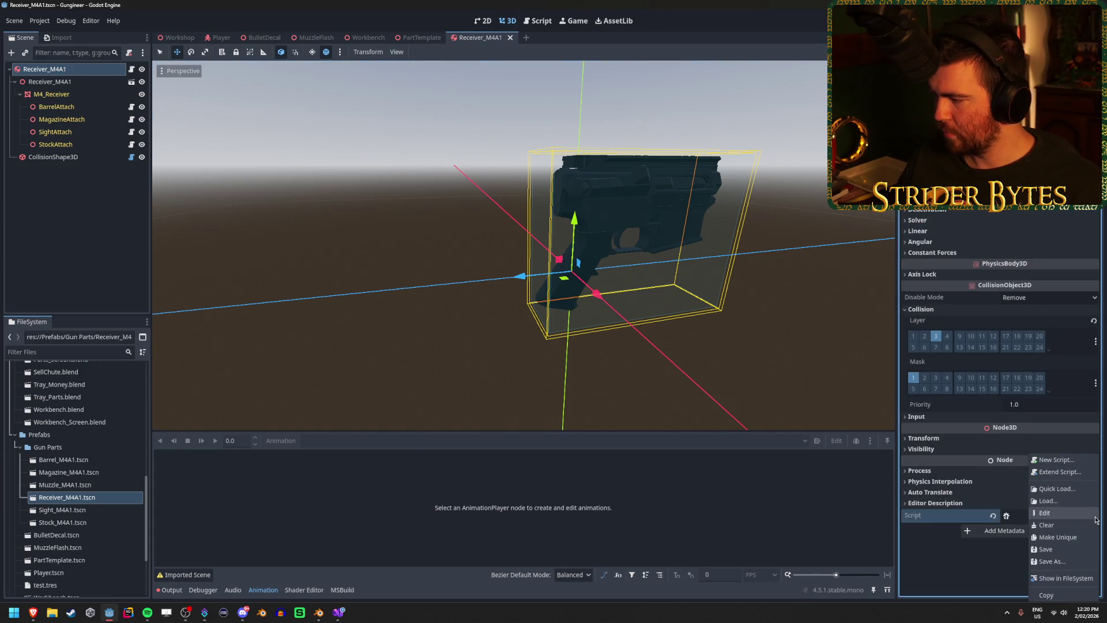
{"action": "left_click", "coordinate": [1084, 501]}
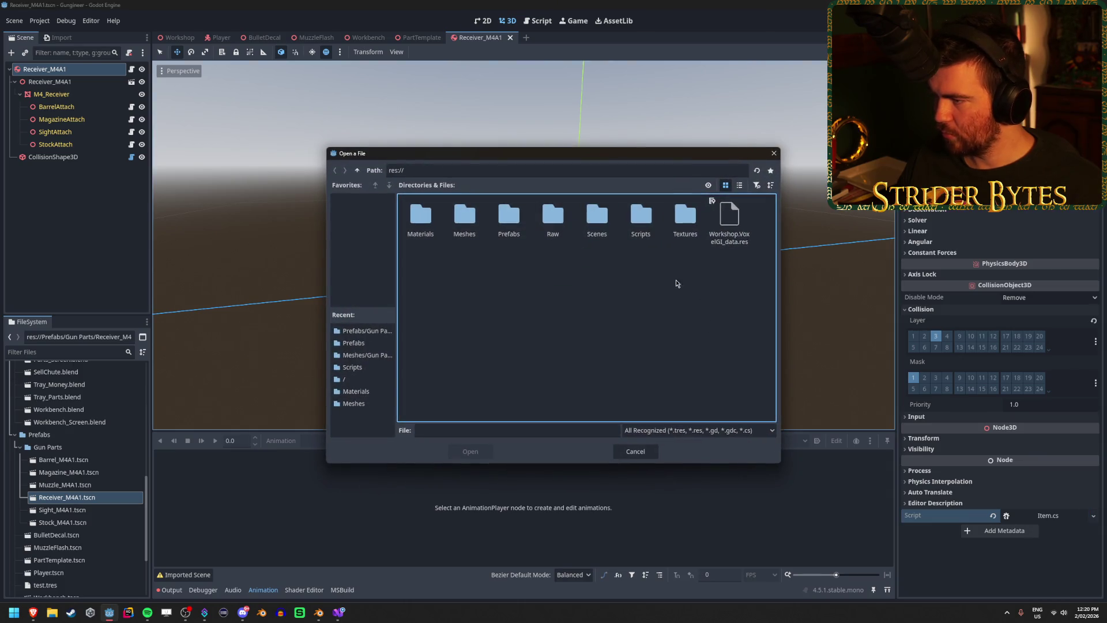
{"action": "double_click", "coordinate": [656, 220]}
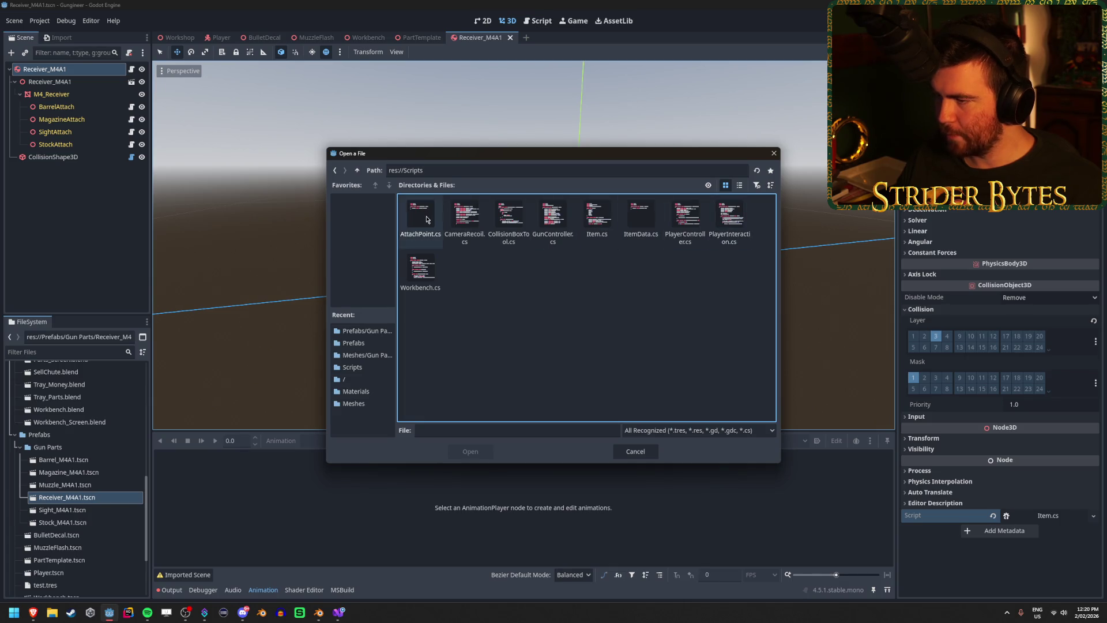
{"action": "key", "text": "Escape"}
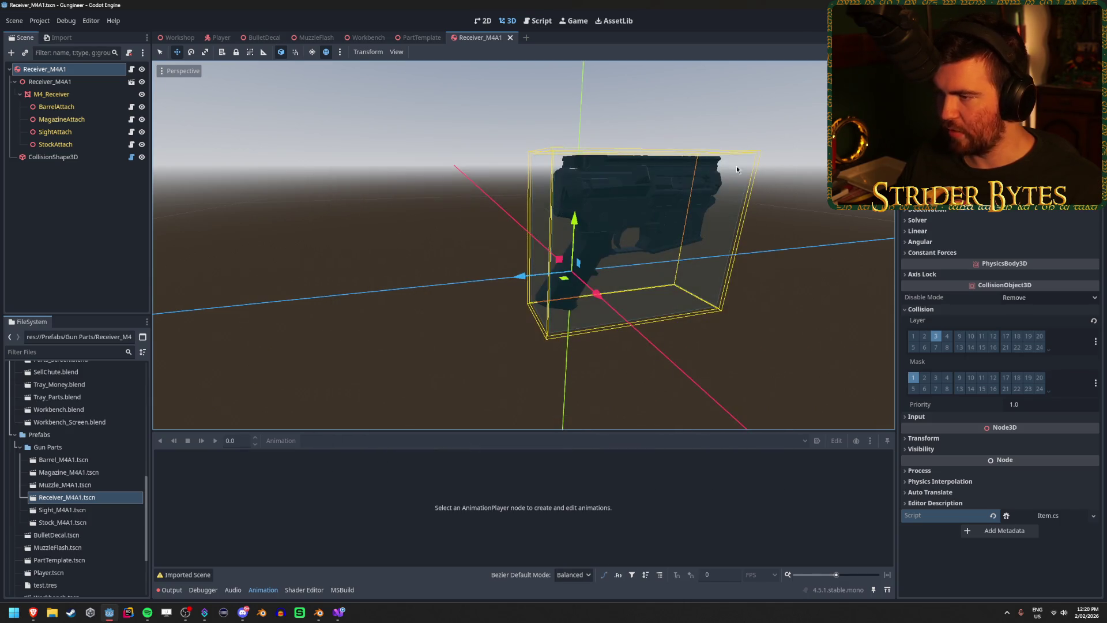
- Delete the Part class code from Item.cs in Visual Studio
{"action": "left_click", "coordinate": [338, 612]}
{"action": "left_click_drag", "start_coordinate": [63, 353], "coordinate": [28, 321]}
{"action": "key", "text": "BackSpace"}
{"action": "key", "text": "BackSpace"}
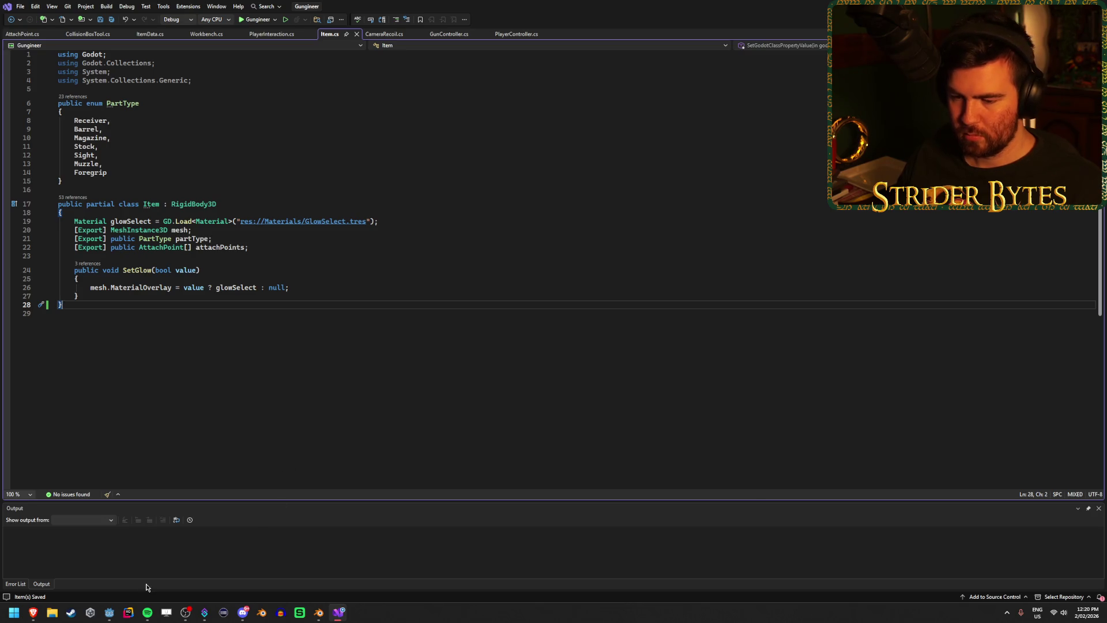
- Rename the Item class to ItemBase with Ctrl+R, R, then go back to Godot
{"action": "mouse_move", "coordinate": [109, 612]}
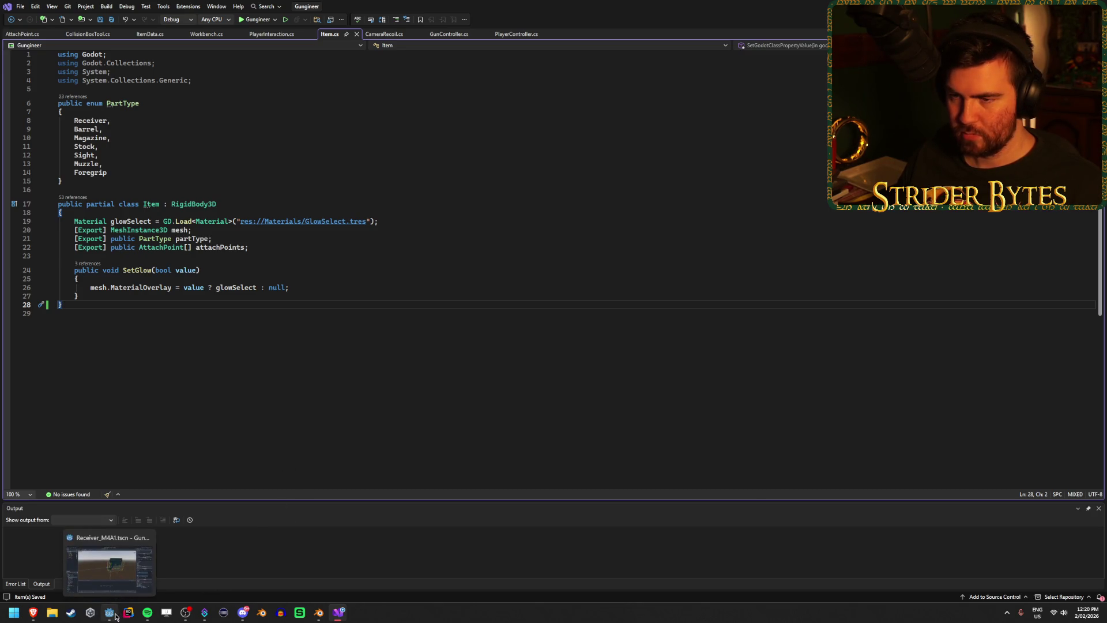
{"action": "left_click", "coordinate": [151, 205]}
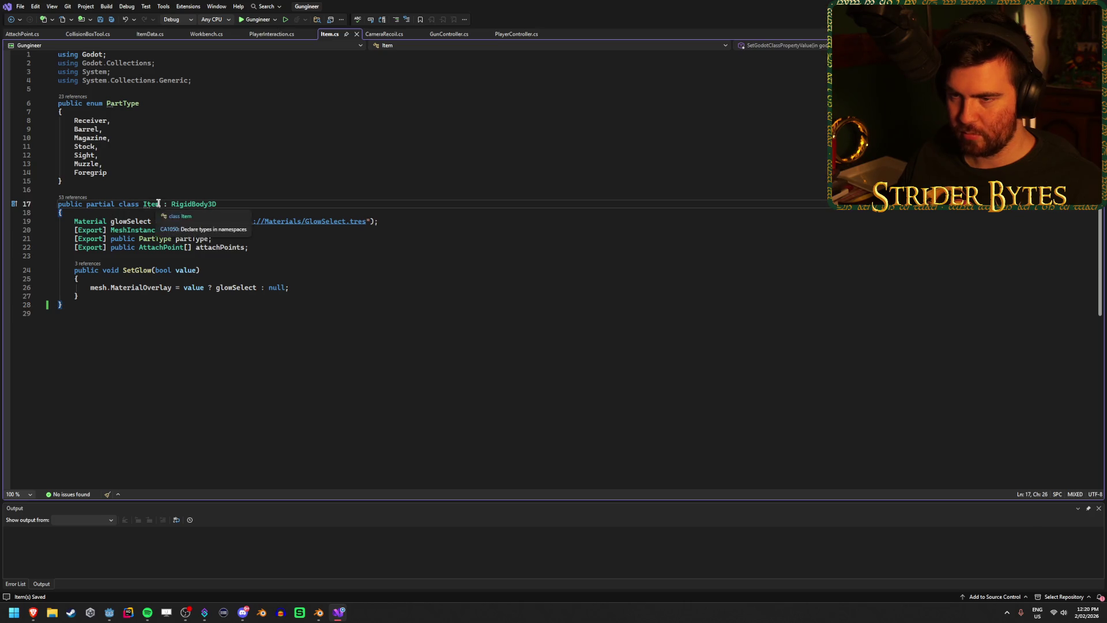
{"action": "key", "text": "ctrl+r"}
{"action": "key", "text": "ctrl+r"}
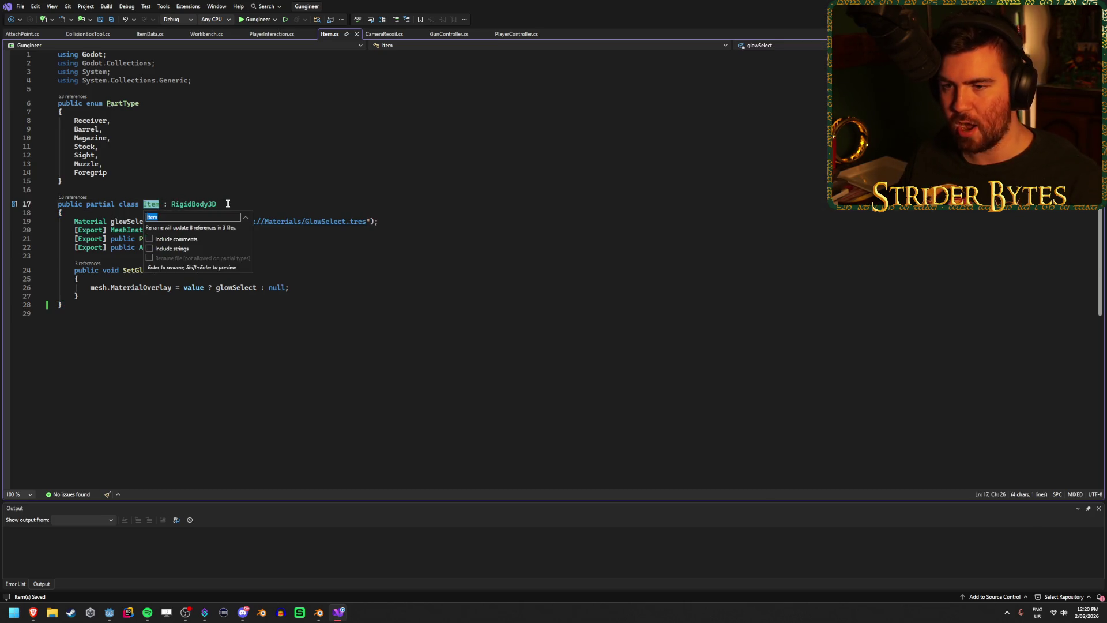
{"action": "type", "text": "ItemBase"}
{"action": "key", "text": "Return"}
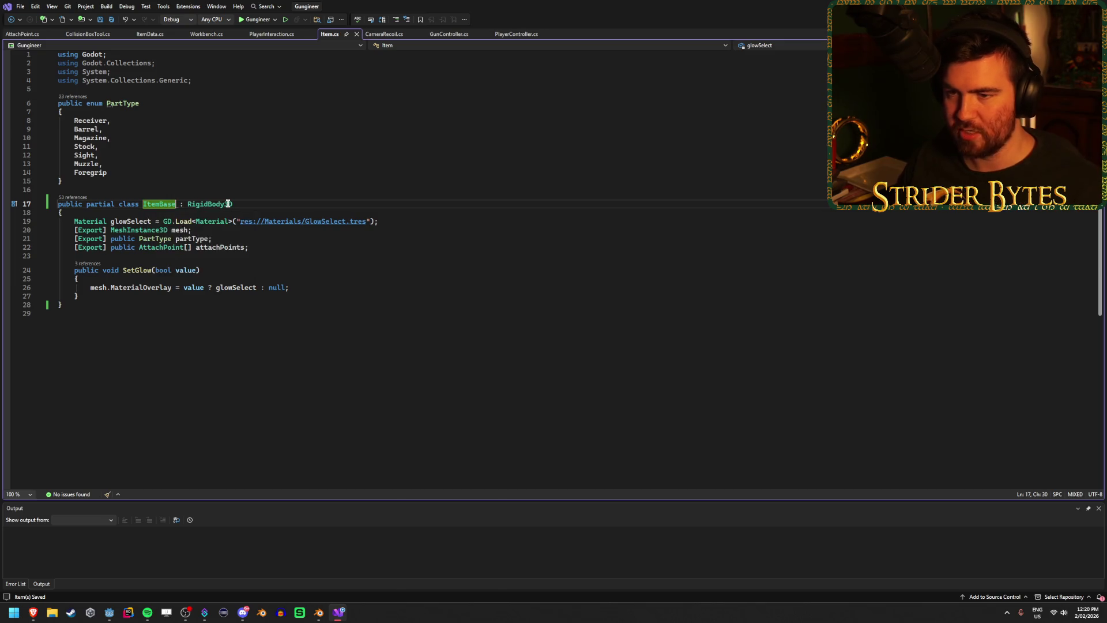
{"action": "left_click", "coordinate": [240, 202]}
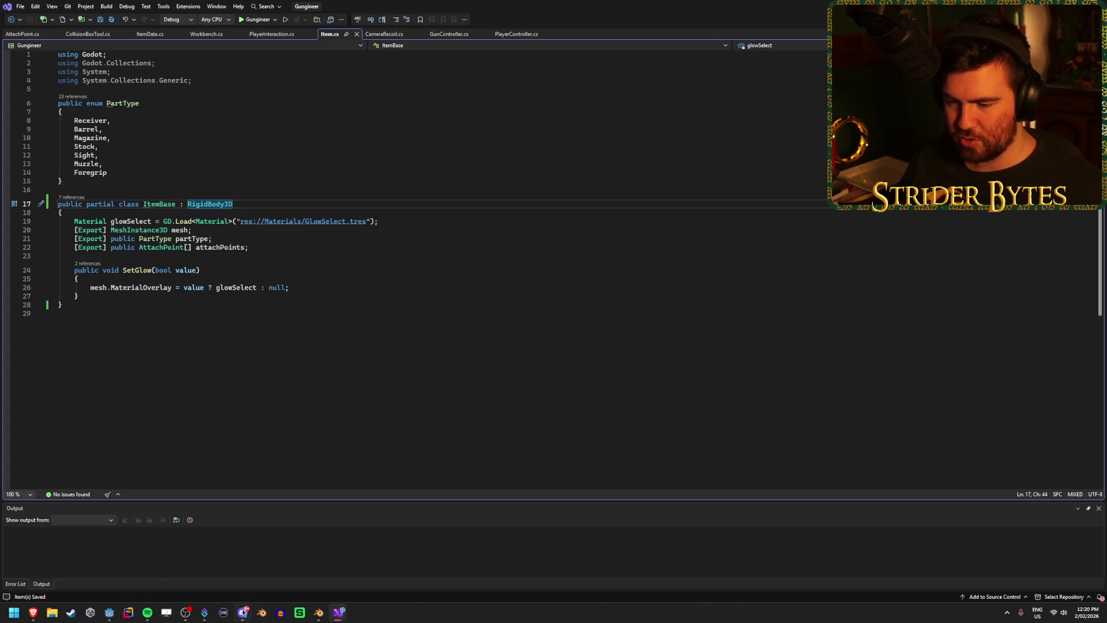
{"action": "left_click", "coordinate": [110, 612]}
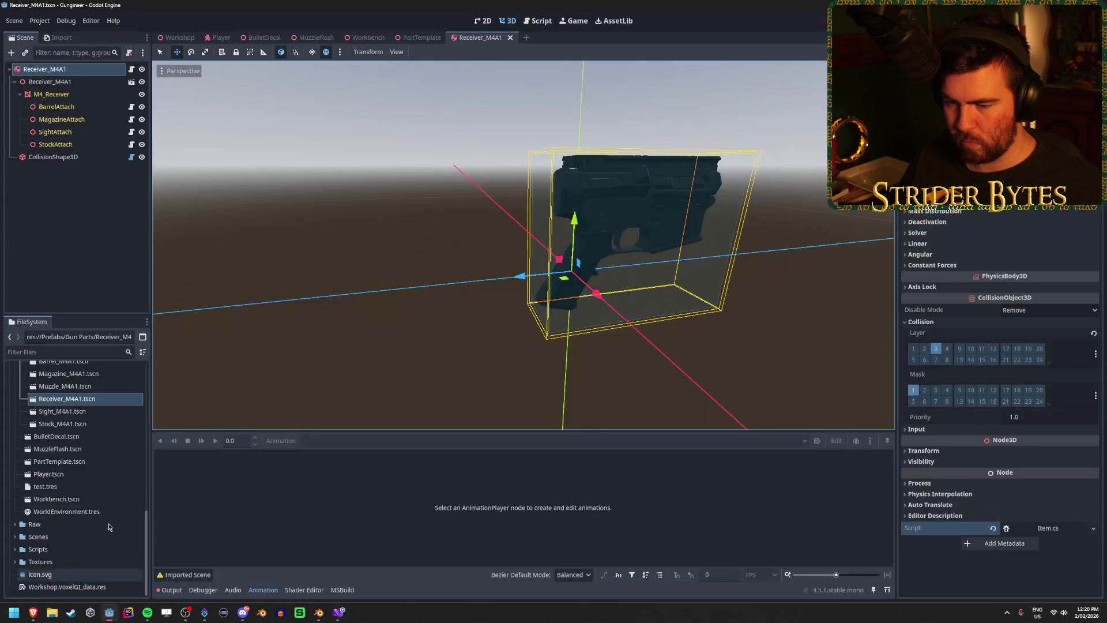
- Rename Scripts/Item.cs to ItemBase.cs in the FileSystem dock, then rebuild from the Receiver_M4A1 scene
{"action": "left_click", "coordinate": [15, 549]}
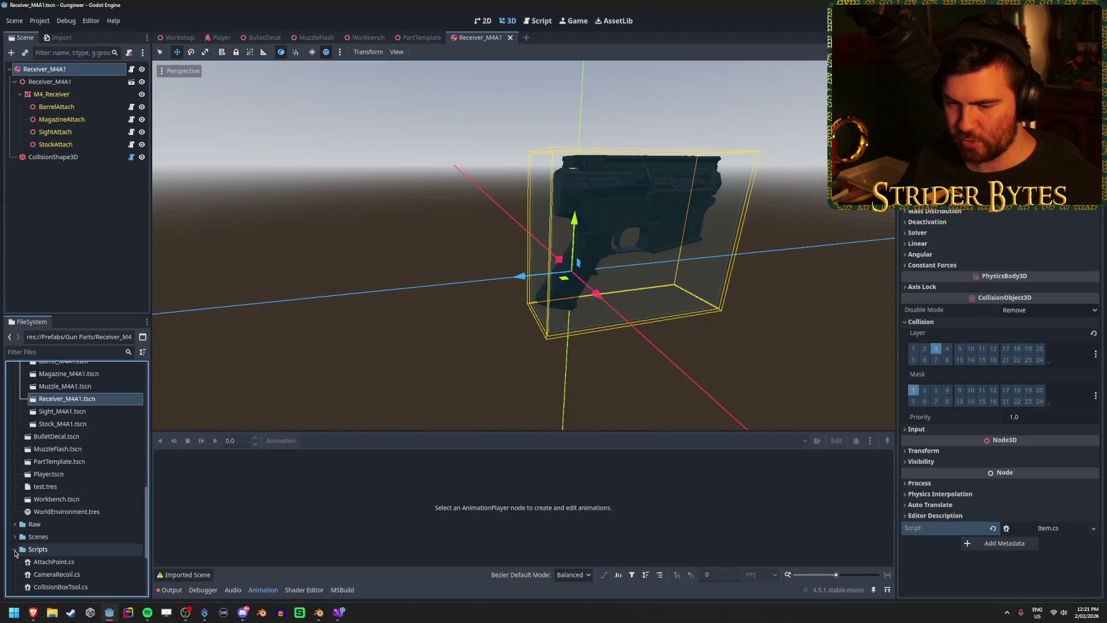
{"action": "scroll", "coordinate": [34, 518], "scroll_direction": "down", "scroll_amount": 3}
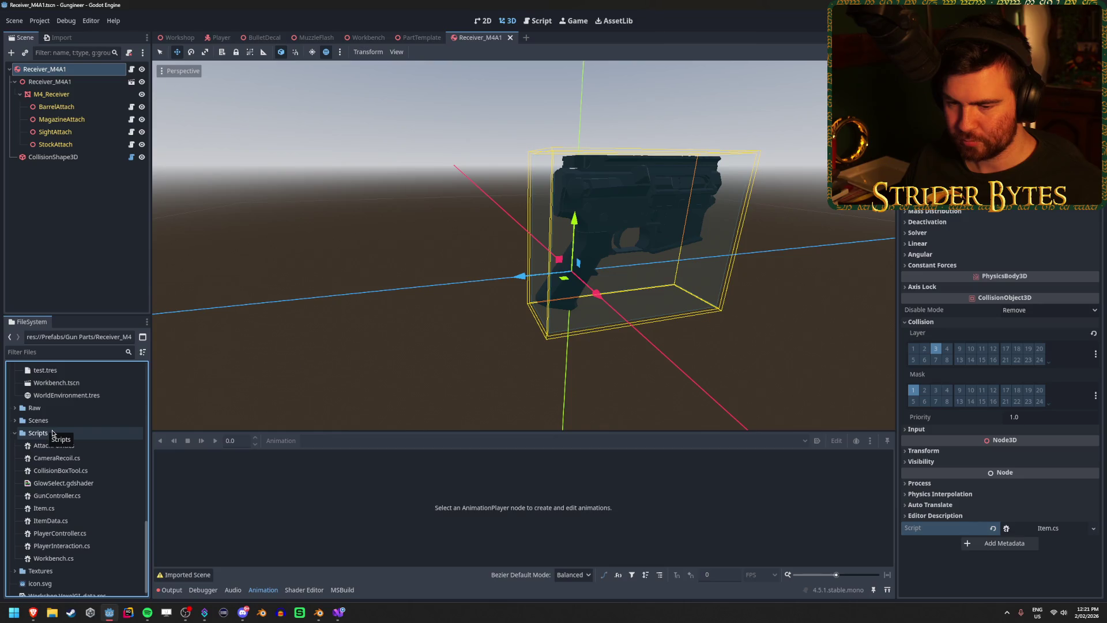
{"action": "left_click", "coordinate": [61, 508]}
{"action": "key", "text": "F2"}
{"action": "left_click", "coordinate": [61, 505]}
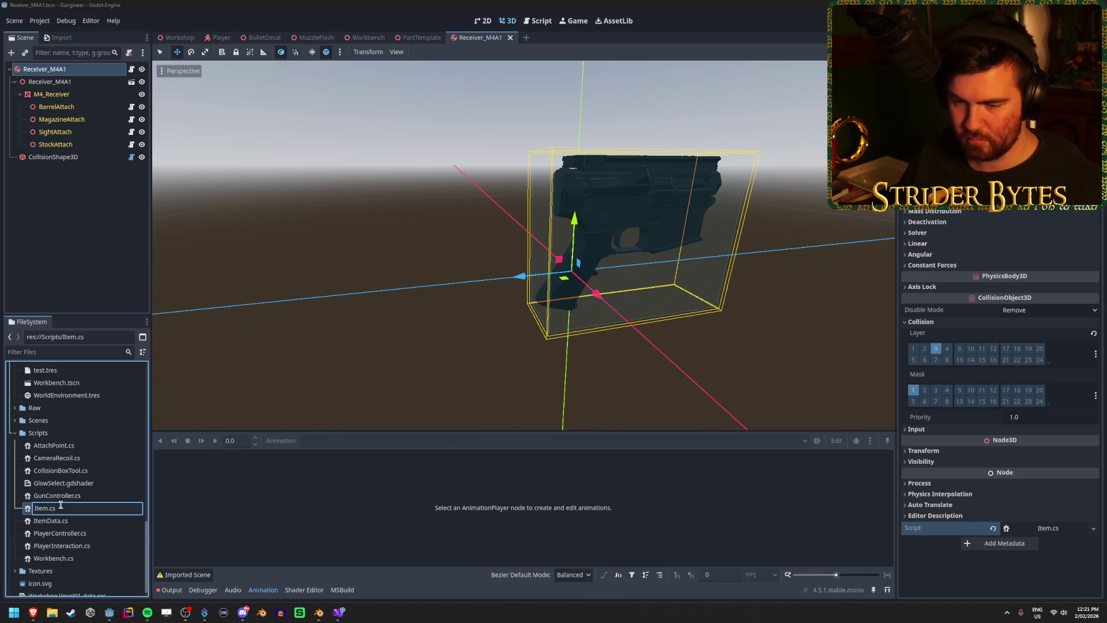
{"action": "type", "text": "Base"}
{"action": "key", "text": "Return"}
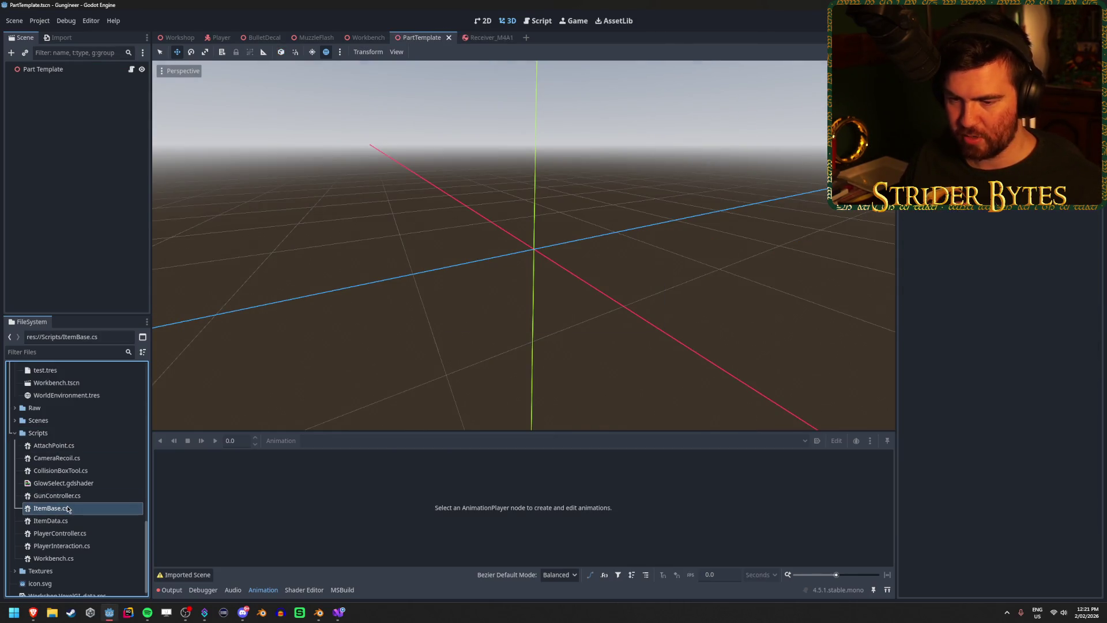
{"action": "left_click", "coordinate": [490, 37]}
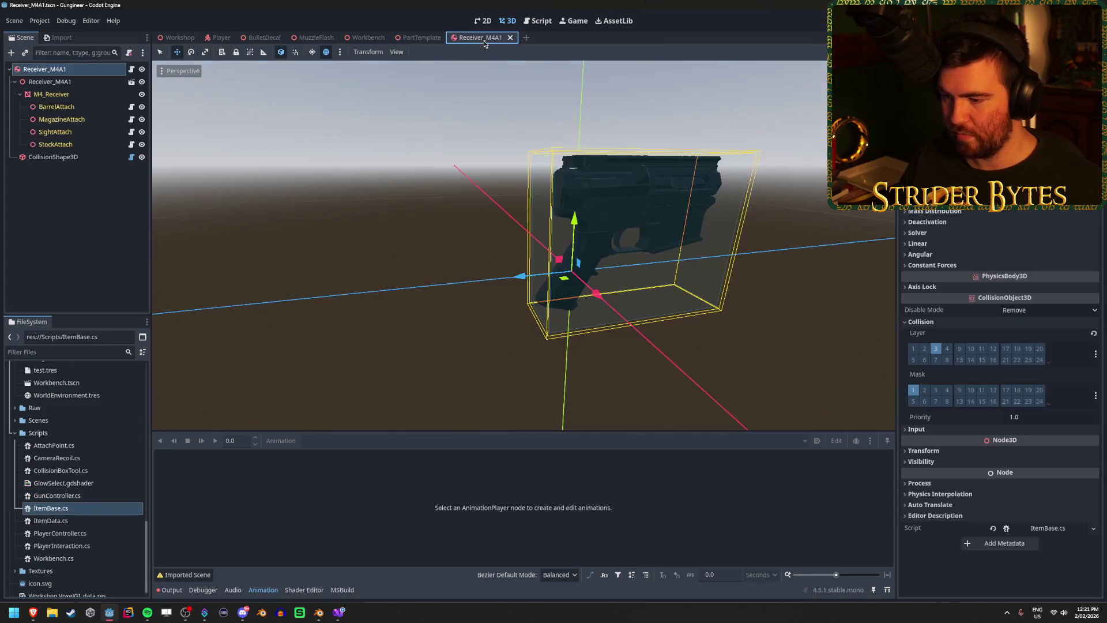
{"action": "key", "text": "alt+b"}
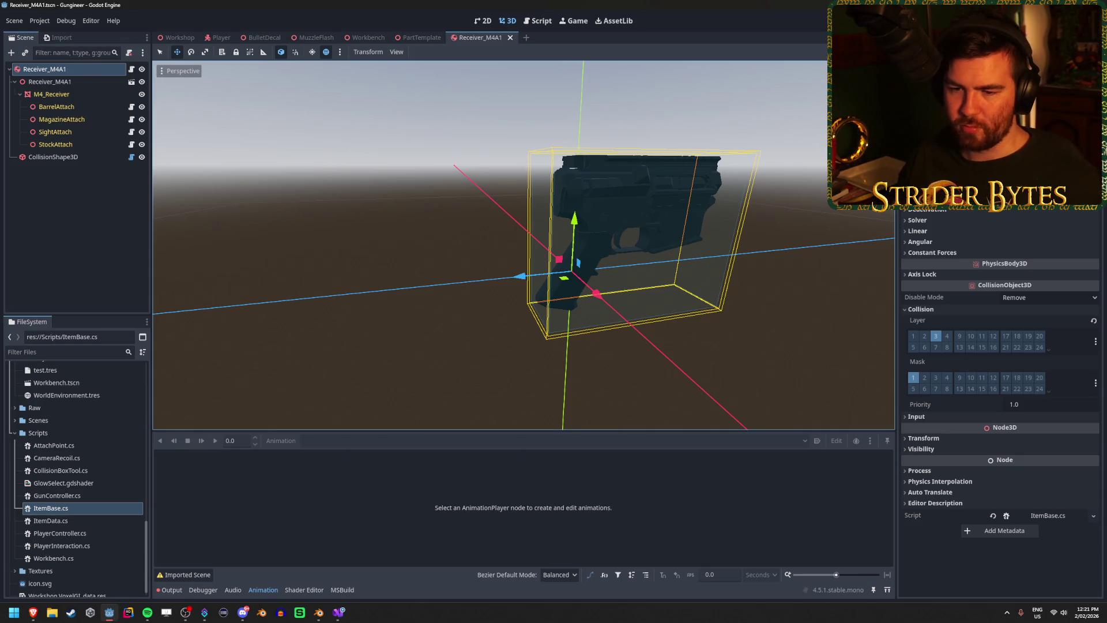
- Start a new script in Scripts inheriting from 'It', browsing the class picker without choosing
{"action": "right_click", "coordinate": [117, 432]}
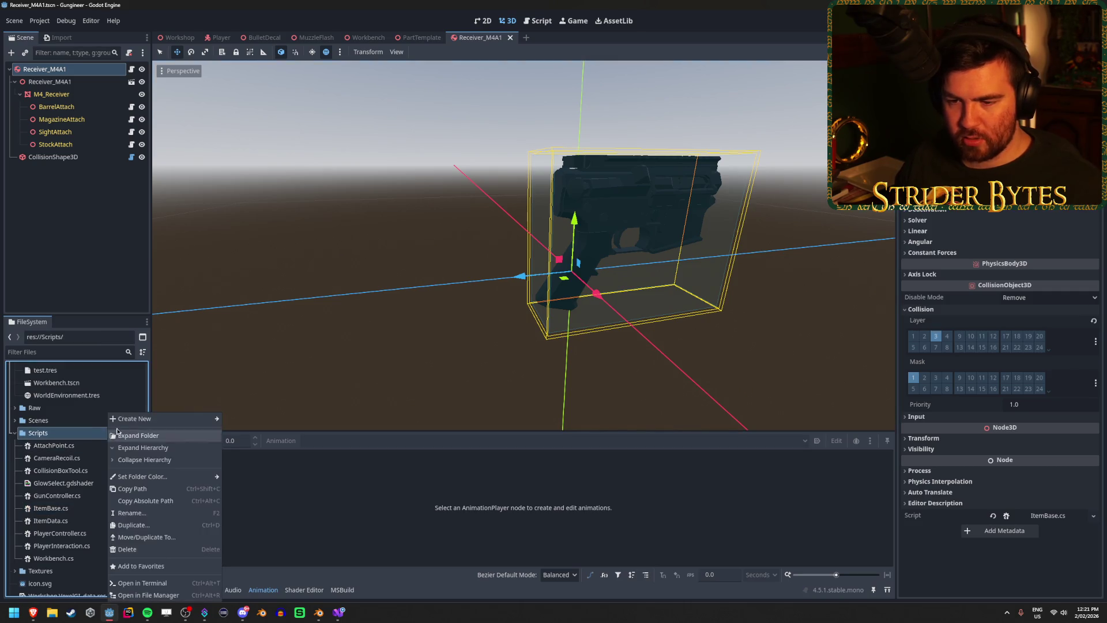
{"action": "mouse_move", "coordinate": [135, 419]}
{"action": "left_click", "coordinate": [245, 442]}
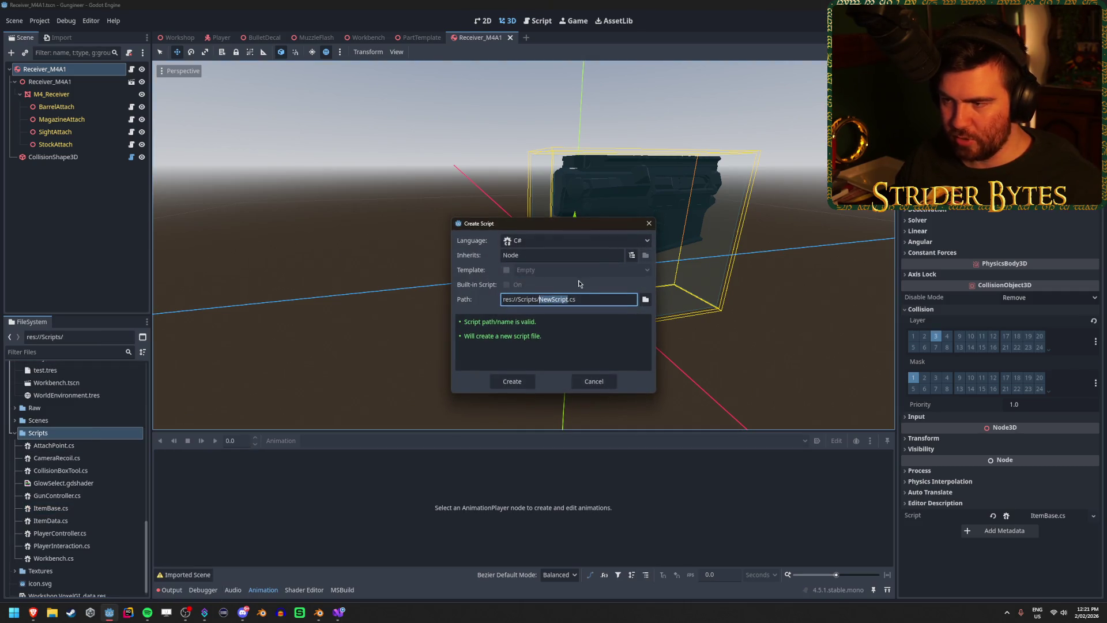
{"action": "left_click", "coordinate": [603, 255]}
{"action": "type", "text": "Item"}
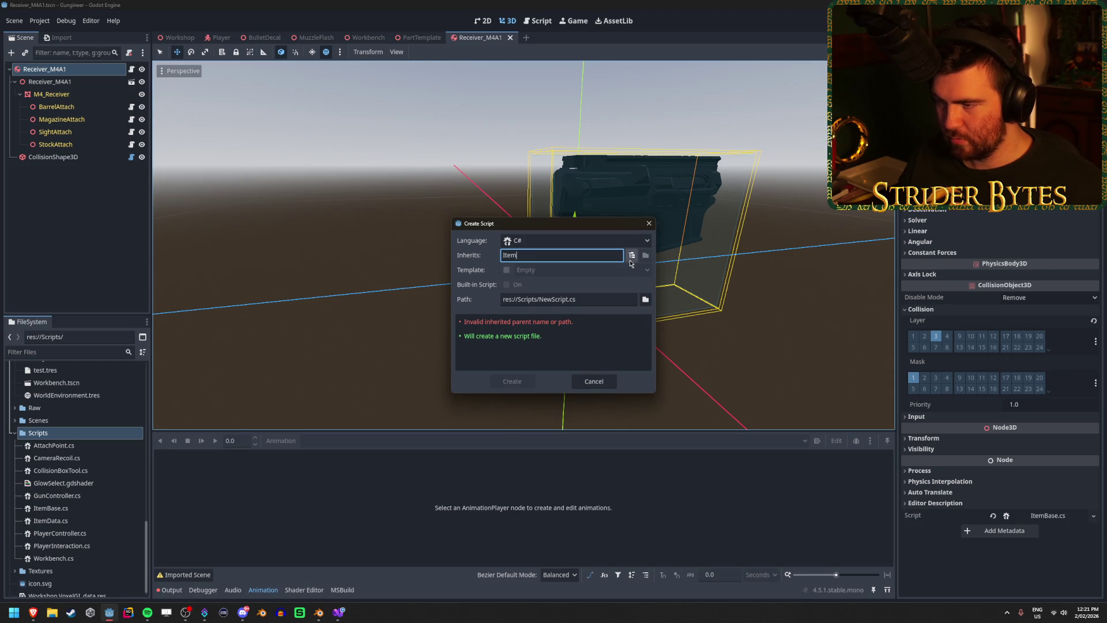
{"action": "left_click", "coordinate": [631, 257]}
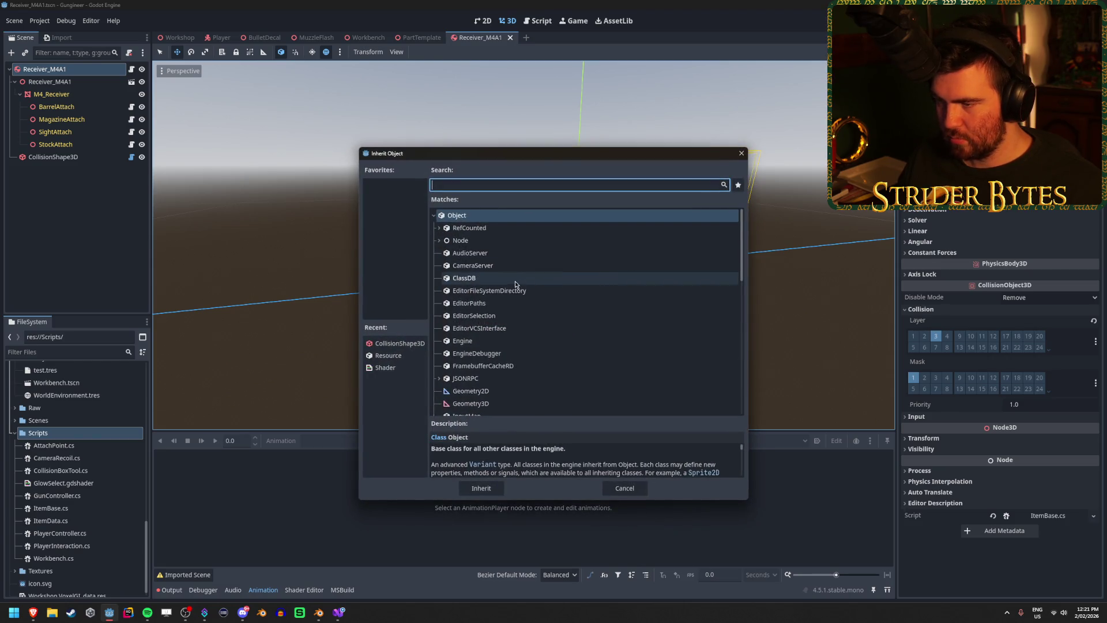
{"action": "scroll", "coordinate": [511, 284], "scroll_direction": "down", "scroll_amount": 3}
{"action": "scroll", "coordinate": [511, 284], "scroll_direction": "up", "scroll_amount": 5}
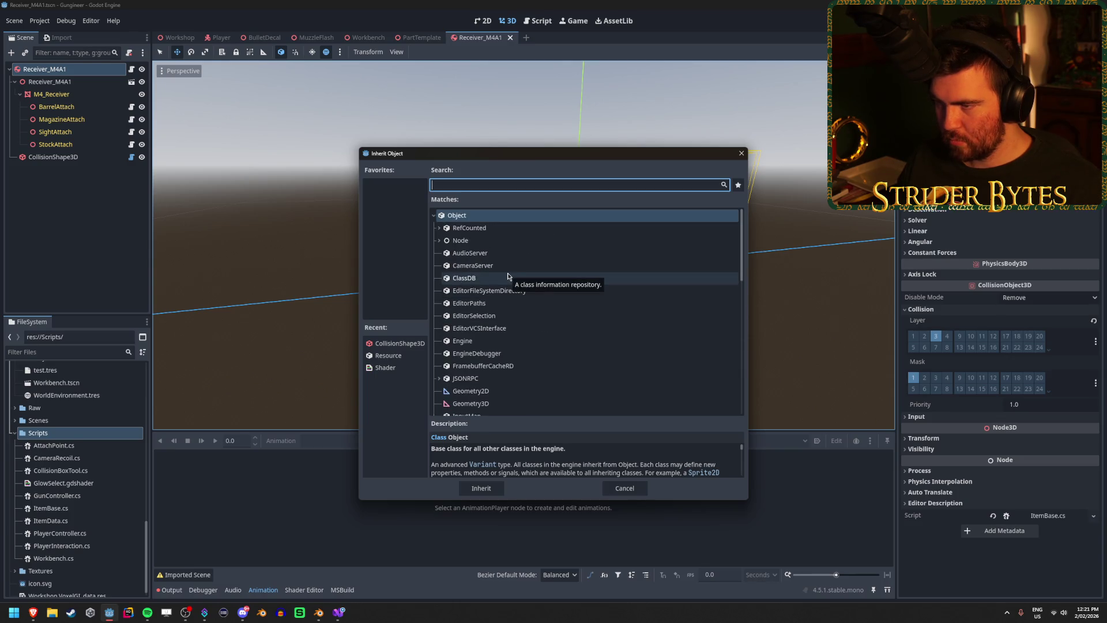
{"action": "left_click", "coordinate": [439, 240]}
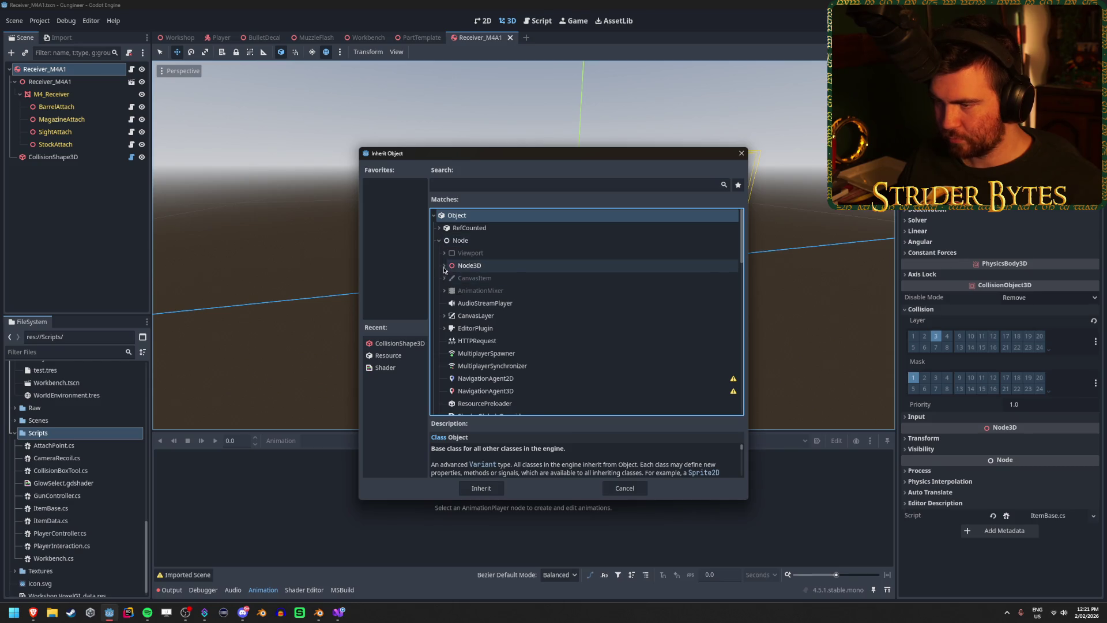
{"action": "scroll", "coordinate": [444, 269], "scroll_direction": "down", "scroll_amount": 3}
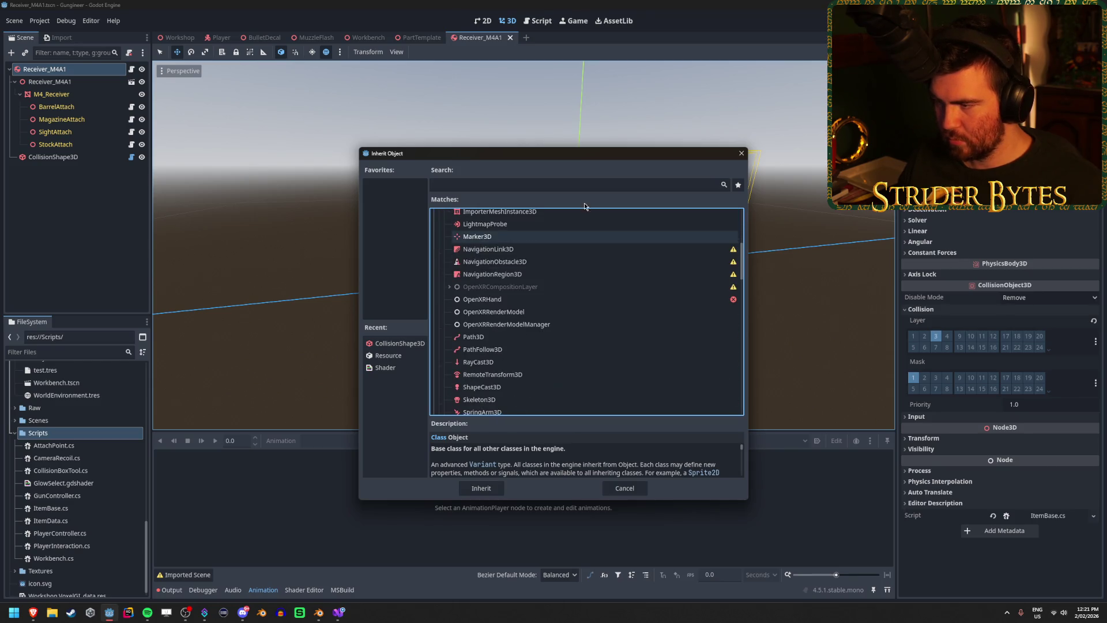
{"action": "left_click", "coordinate": [741, 153]}
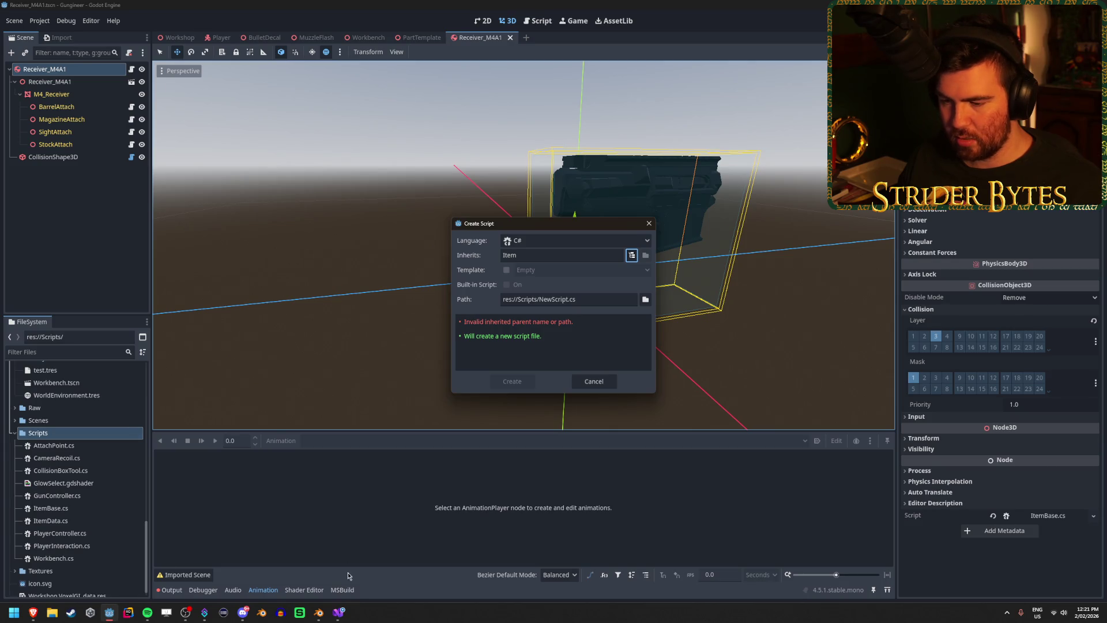
- Glance at GunController.cs in Visual Studio, then cancel the new script dialog
{"action": "left_click", "coordinate": [340, 619]}
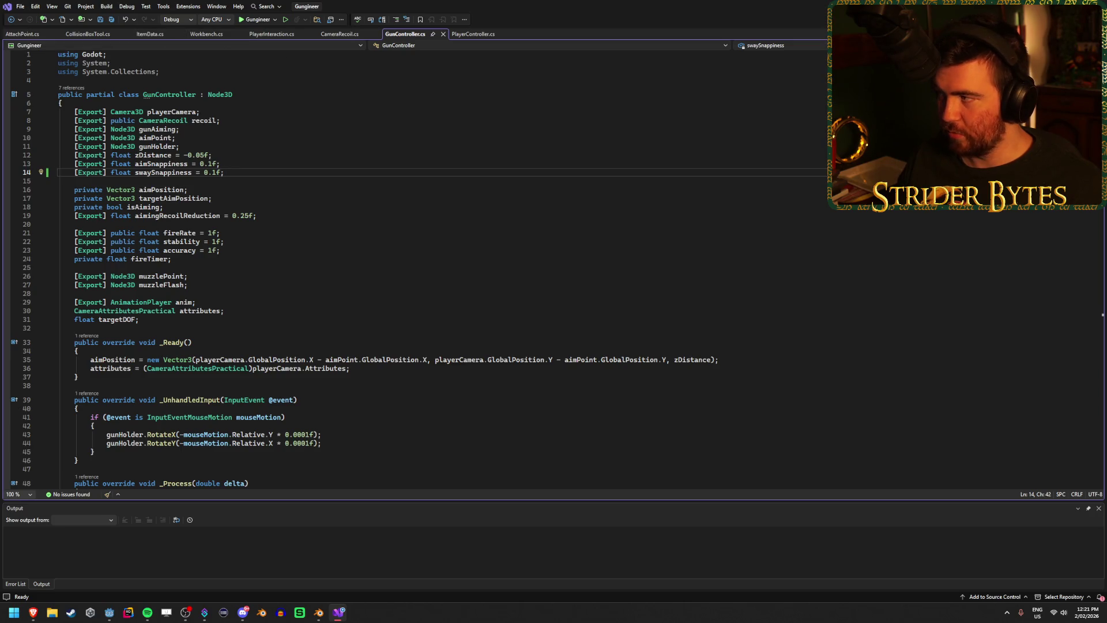
{"action": "key", "text": "alt+Tab"}
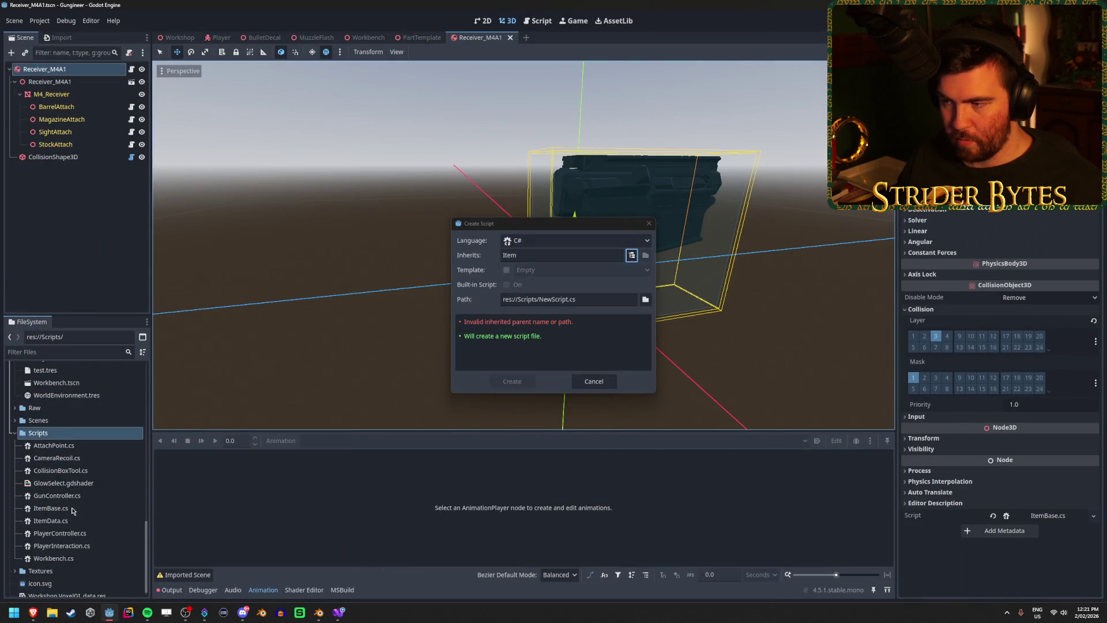
{"action": "left_click", "coordinate": [593, 382]}
- Add [GlobalClass] above the ItemBase class declaration in ItemBase.cs and save
{"action": "left_click", "coordinate": [58, 509]}
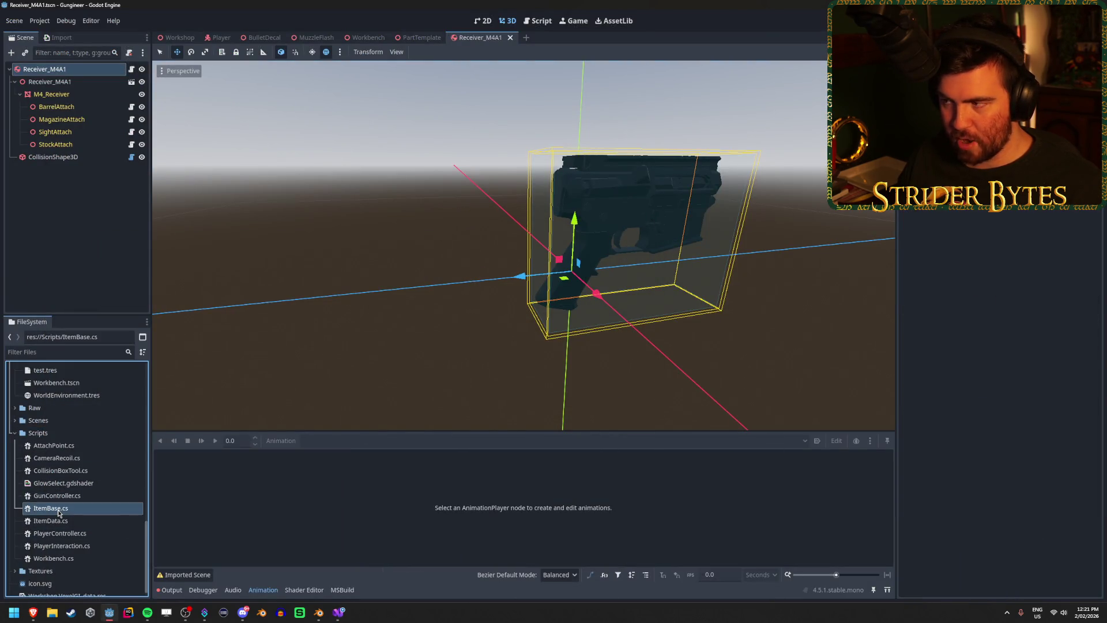
{"action": "double_click", "coordinate": [58, 508]}
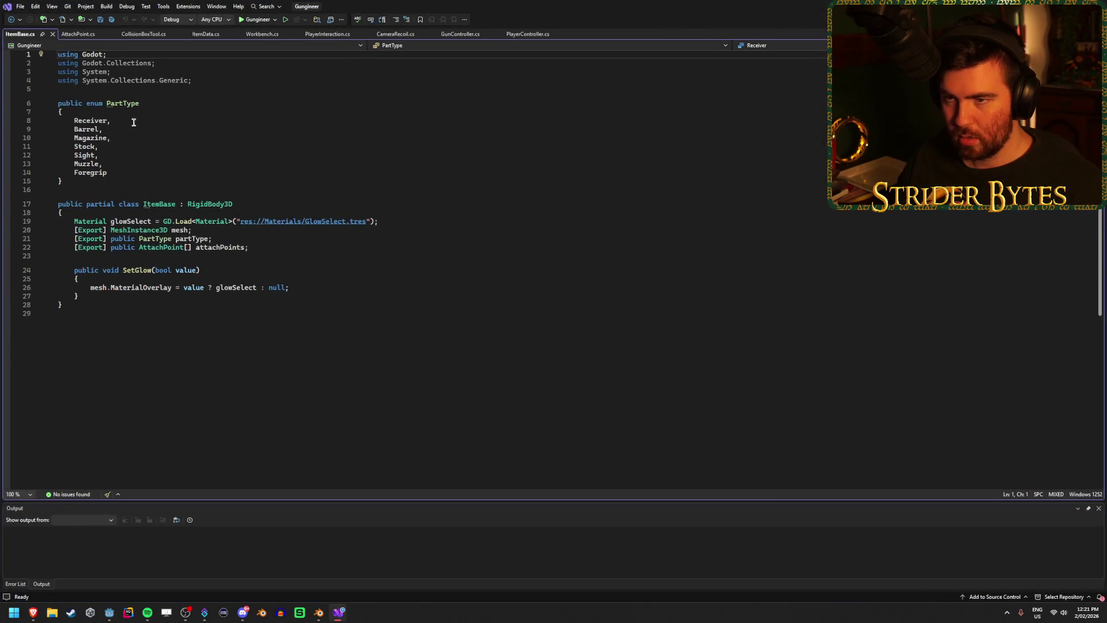
{"action": "left_click", "coordinate": [110, 87]}
{"action": "left_click", "coordinate": [173, 189]}
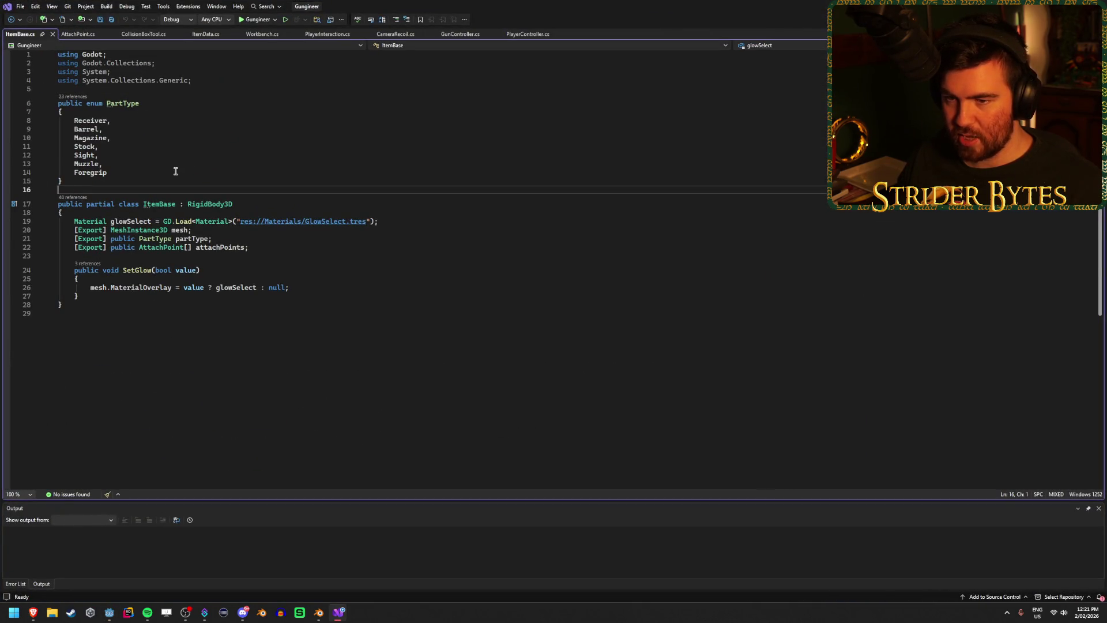
{"action": "key", "text": "Return"}
{"action": "type", "text": "GlobalClass"}
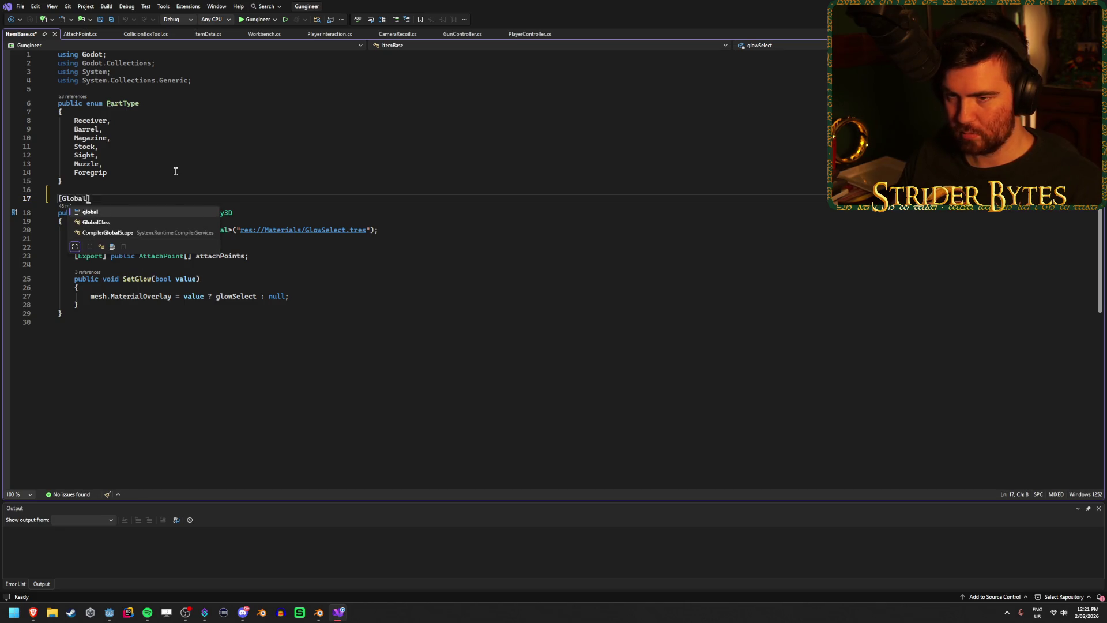
{"action": "type", "text": "]"}
{"action": "key", "text": "ctrl+s"}
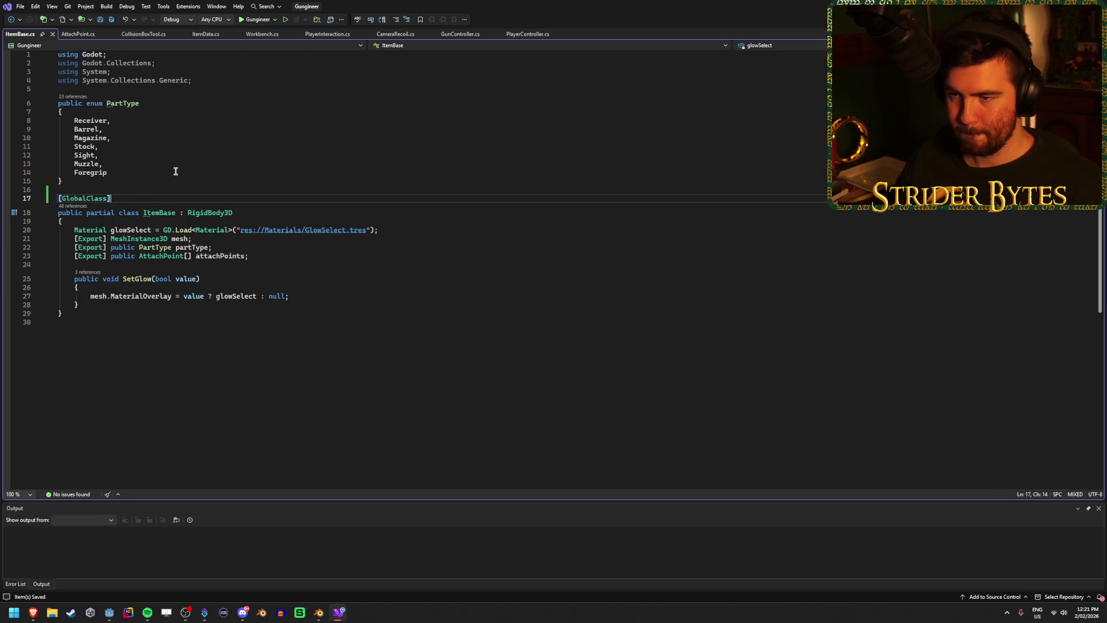
{"action": "key", "text": "alt+Tab"}
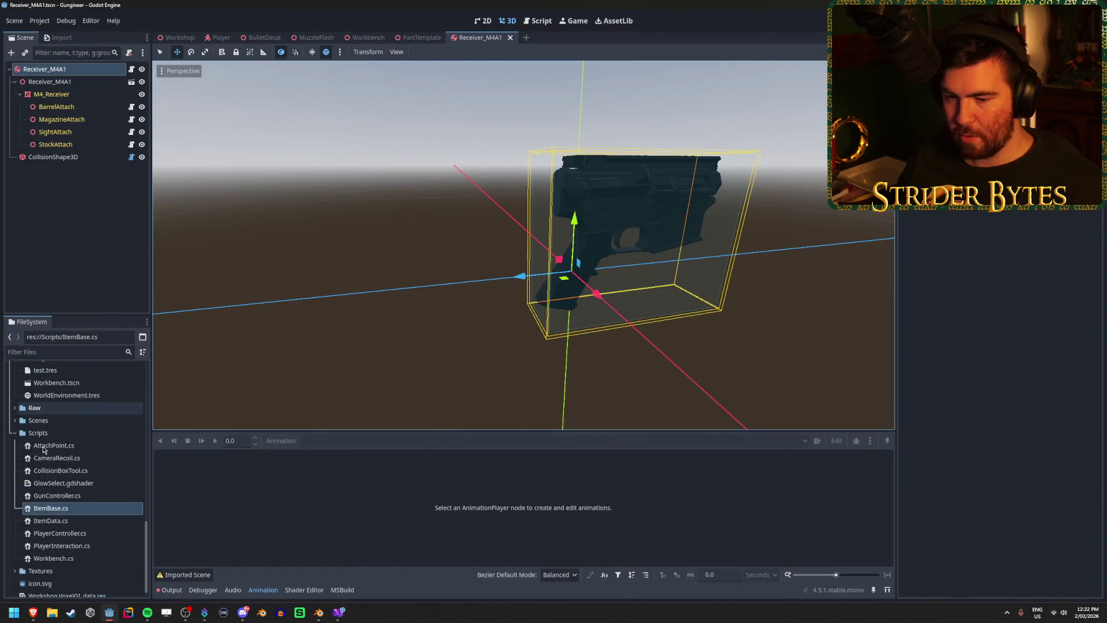
{"action": "right_click", "coordinate": [44, 432]}
{"action": "mouse_move", "coordinate": [96, 418]}
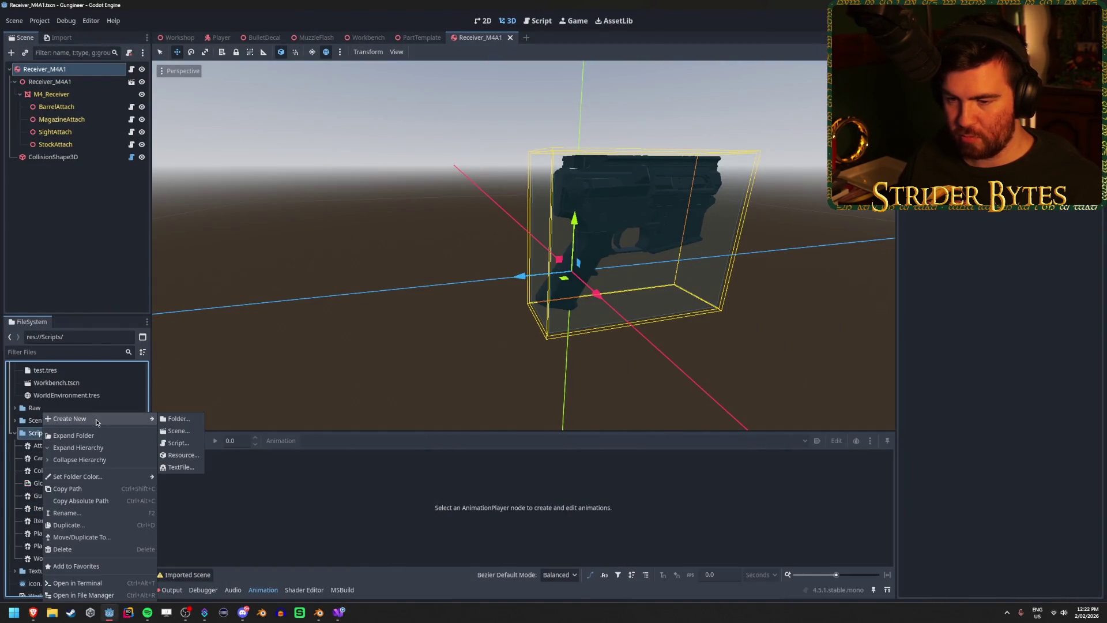
{"action": "left_click", "coordinate": [176, 442]}
{"action": "left_click", "coordinate": [612, 257]}
{"action": "type", "text": "ItemBase"}
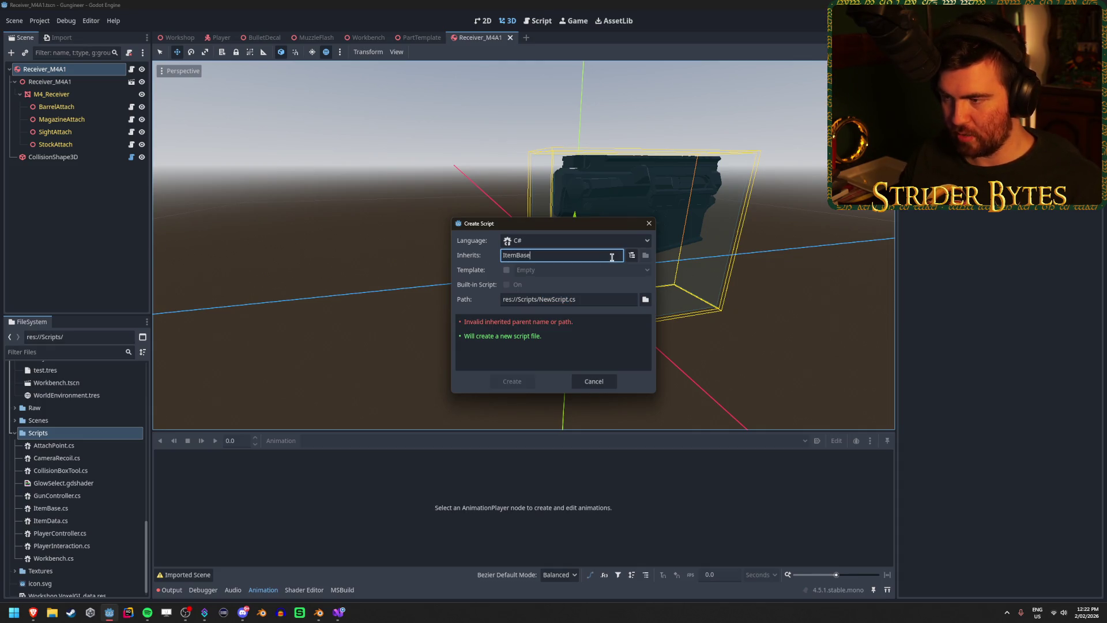
{"action": "left_click", "coordinate": [632, 255]}
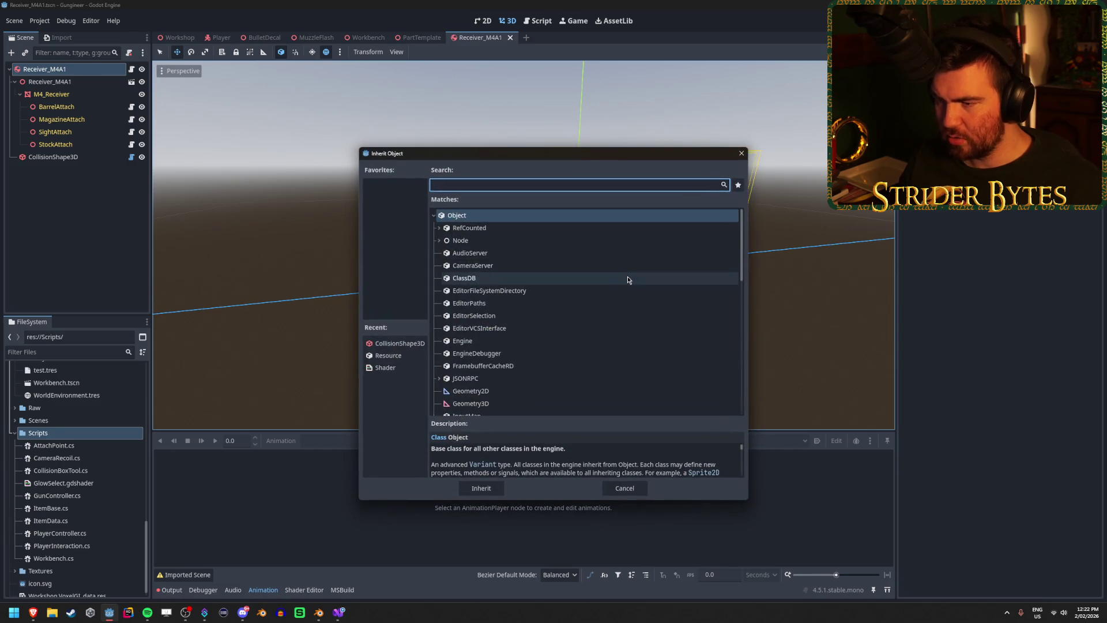
{"action": "left_click", "coordinate": [647, 486]}
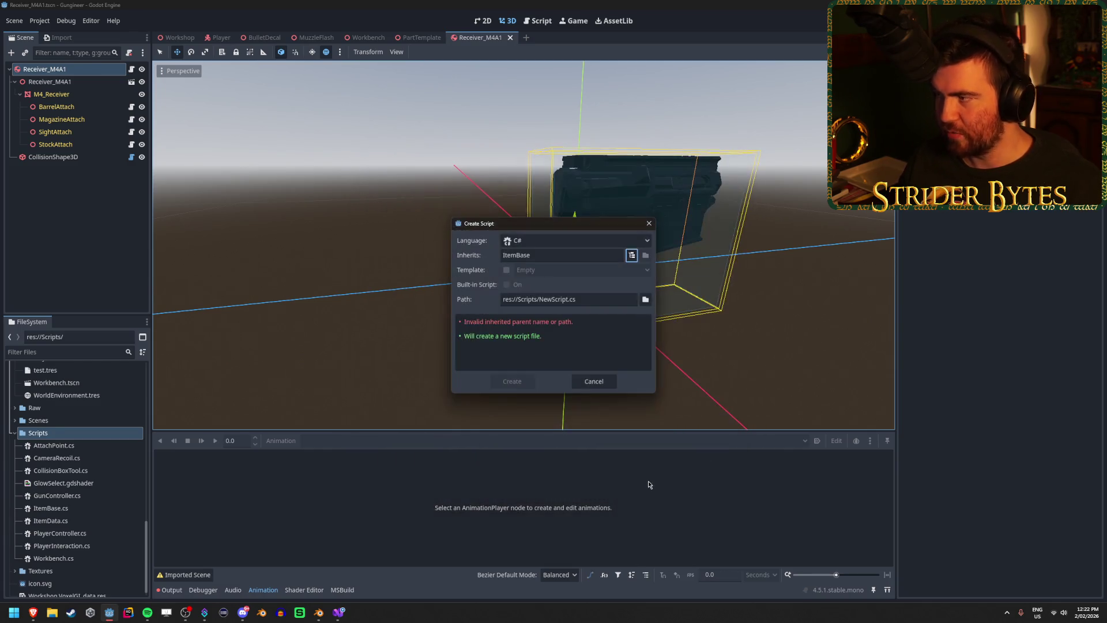
{"action": "left_click", "coordinate": [649, 224]}
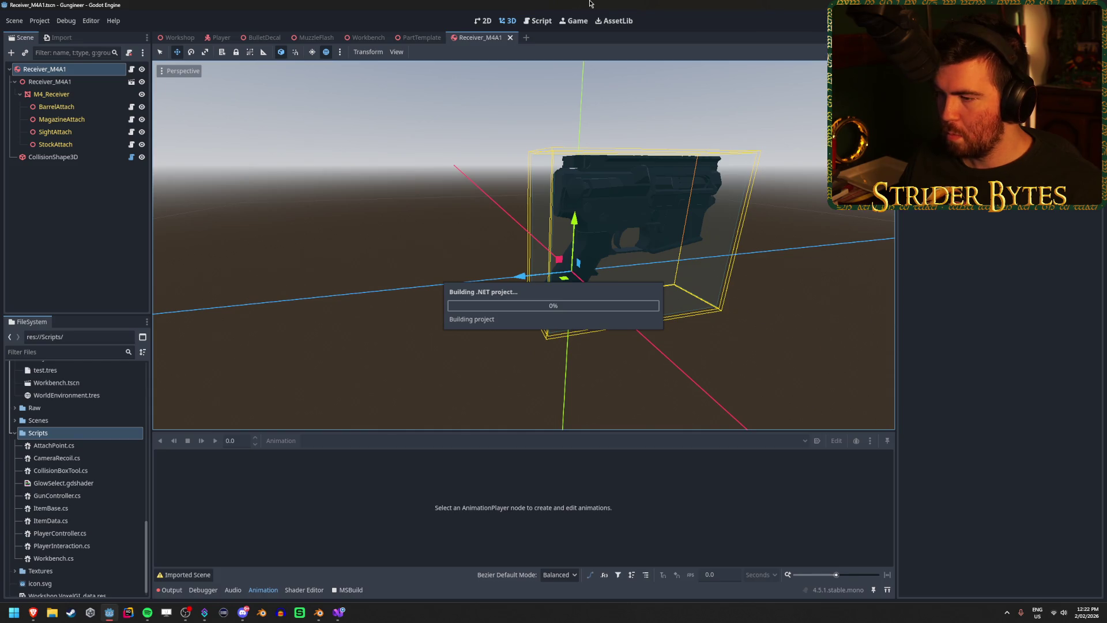
{"action": "right_click", "coordinate": [65, 433]}
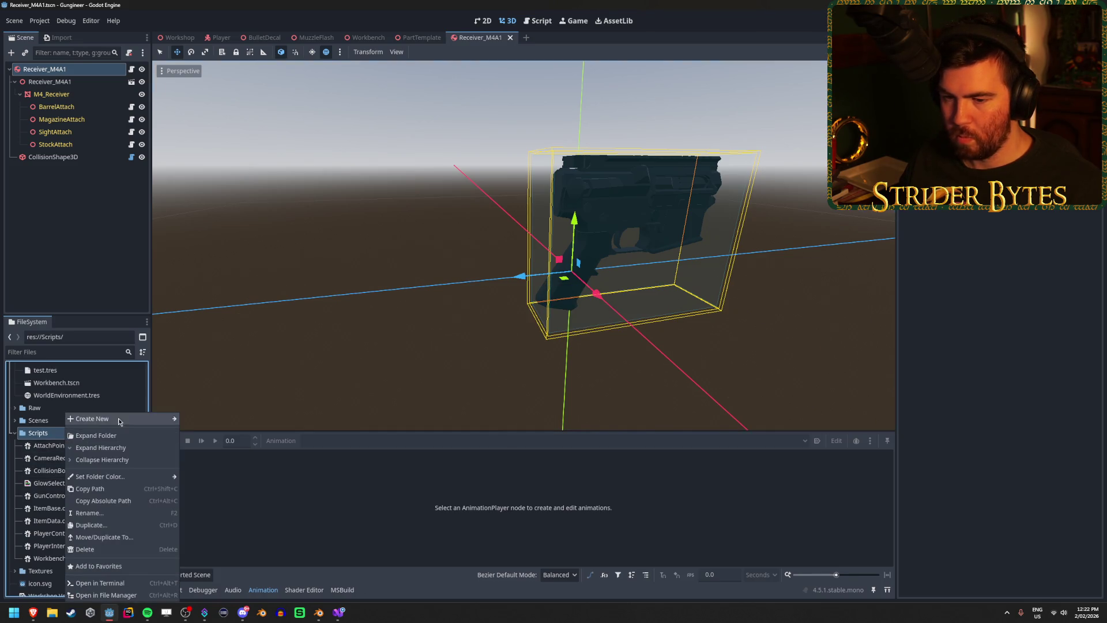
- Start a new script in the Scripts folder with RigidBody3D as its parent class
{"action": "mouse_move", "coordinate": [120, 421]}
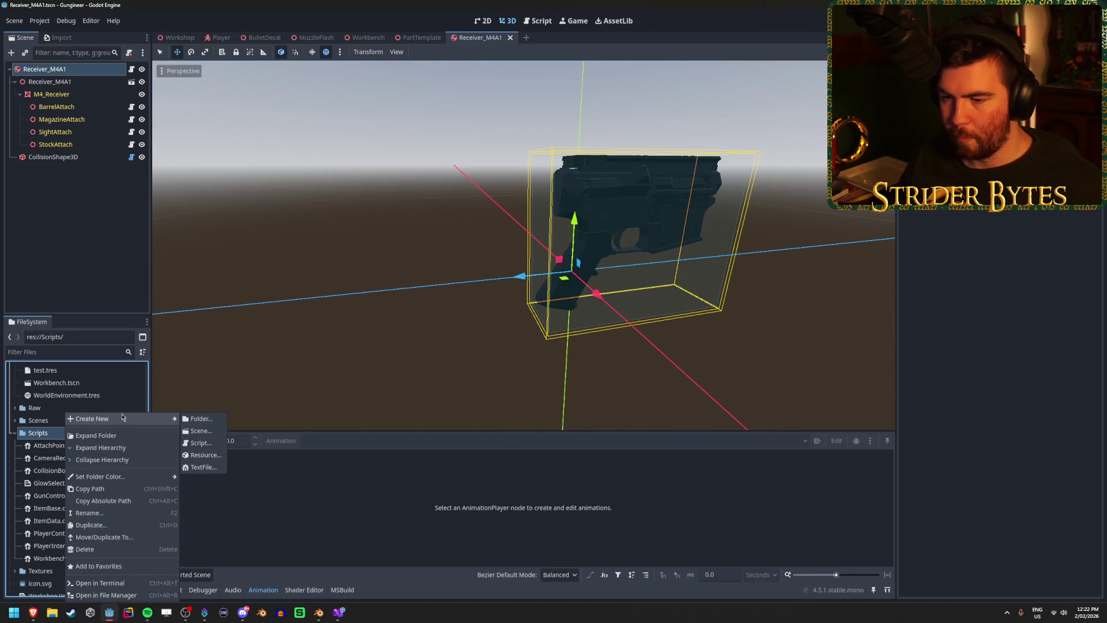
{"action": "left_click", "coordinate": [211, 443]}
{"action": "left_click", "coordinate": [638, 255]}
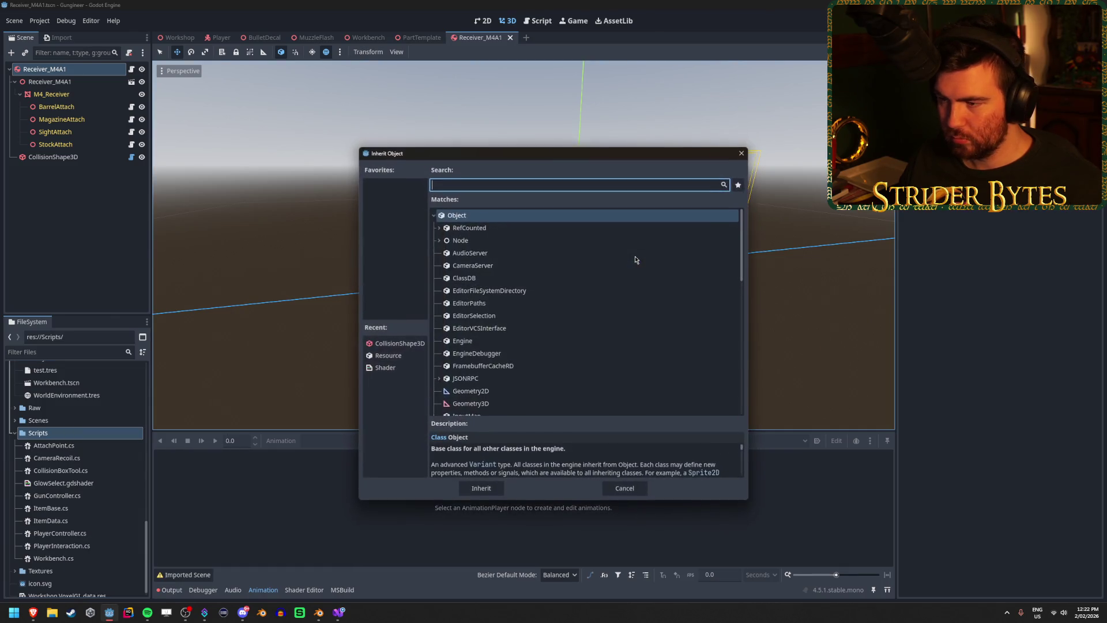
{"action": "type", "text": "rigid"}
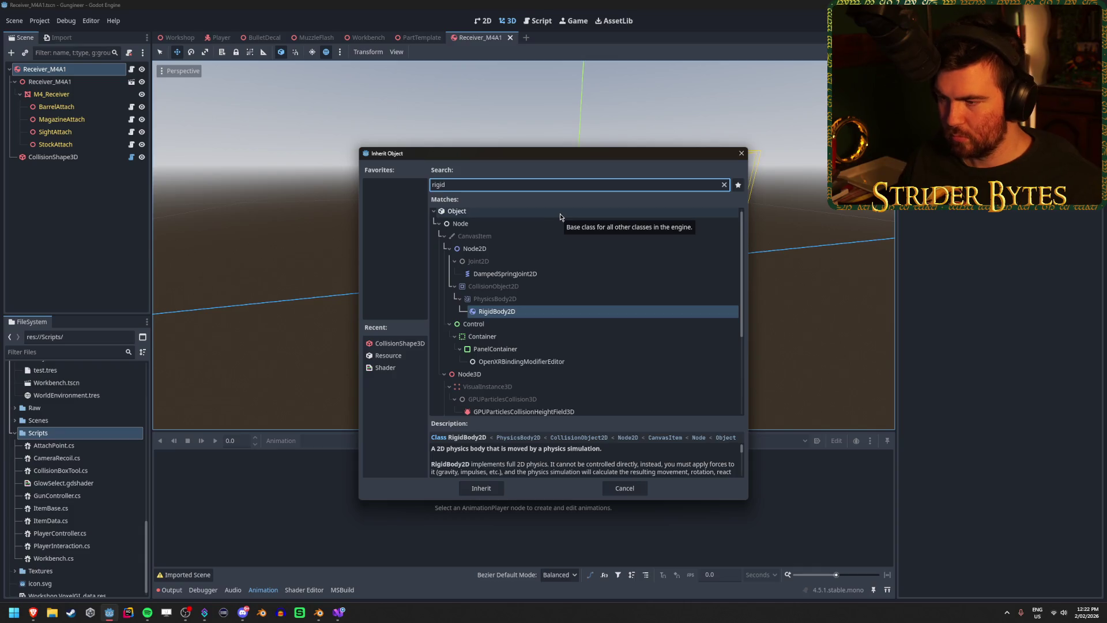
{"action": "scroll", "coordinate": [554, 248], "scroll_direction": "down", "scroll_amount": 5}
{"action": "left_click", "coordinate": [533, 322]}
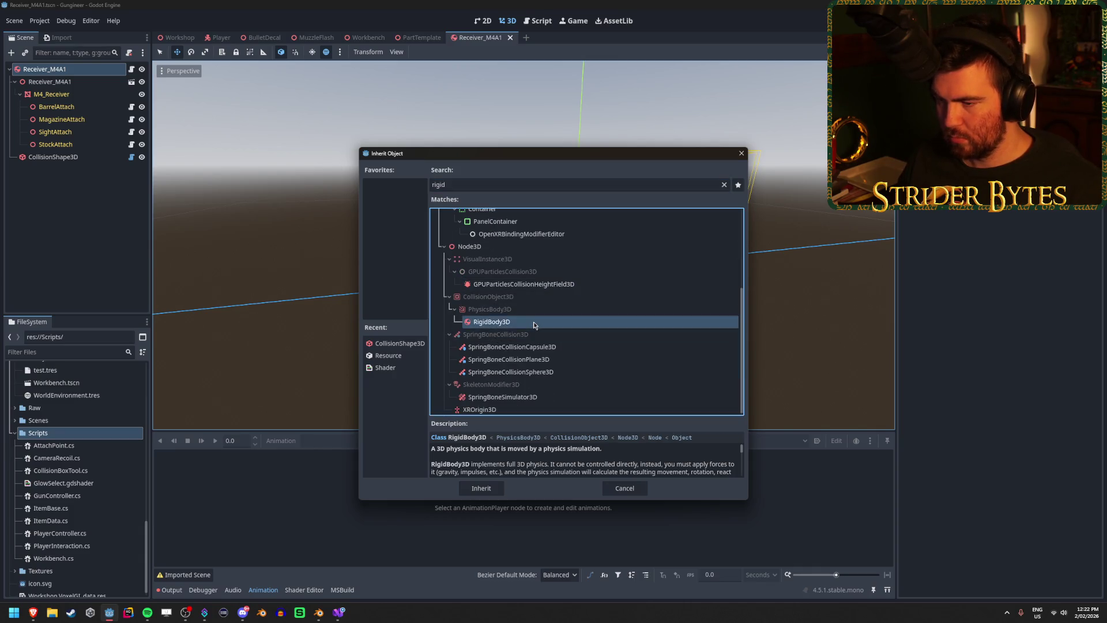
{"action": "left_click", "coordinate": [481, 488]}
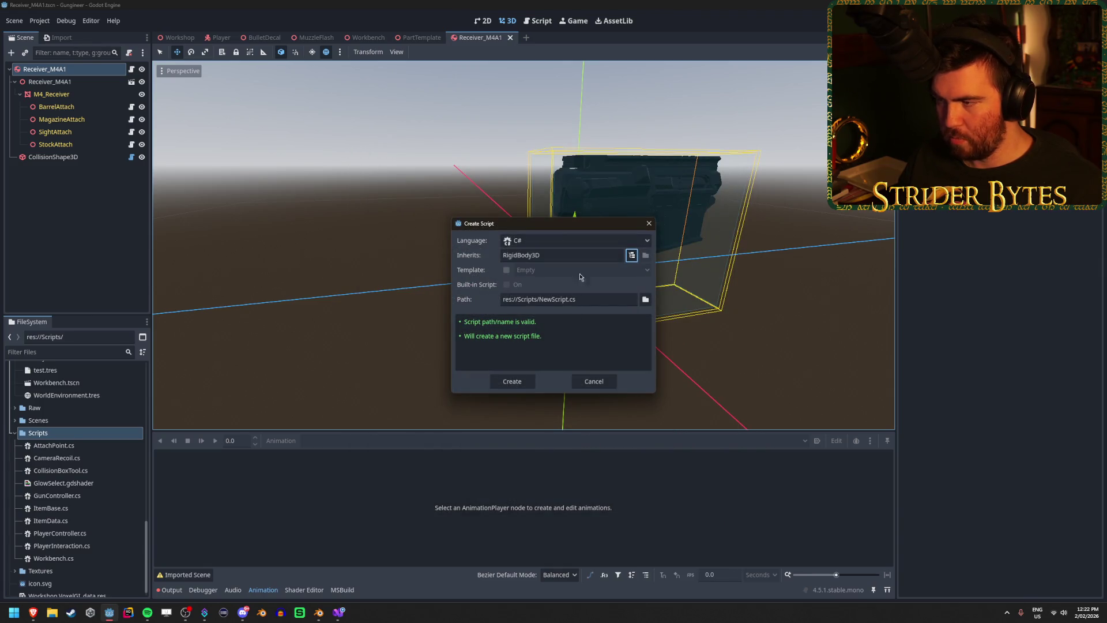
- Name the script Part.cs, create it, and open it for editing
{"action": "left_click_drag", "start_coordinate": [566, 301], "coordinate": [542, 301]}
{"action": "key", "text": "BackSpace"}
{"action": "type", "text": "Pa"}
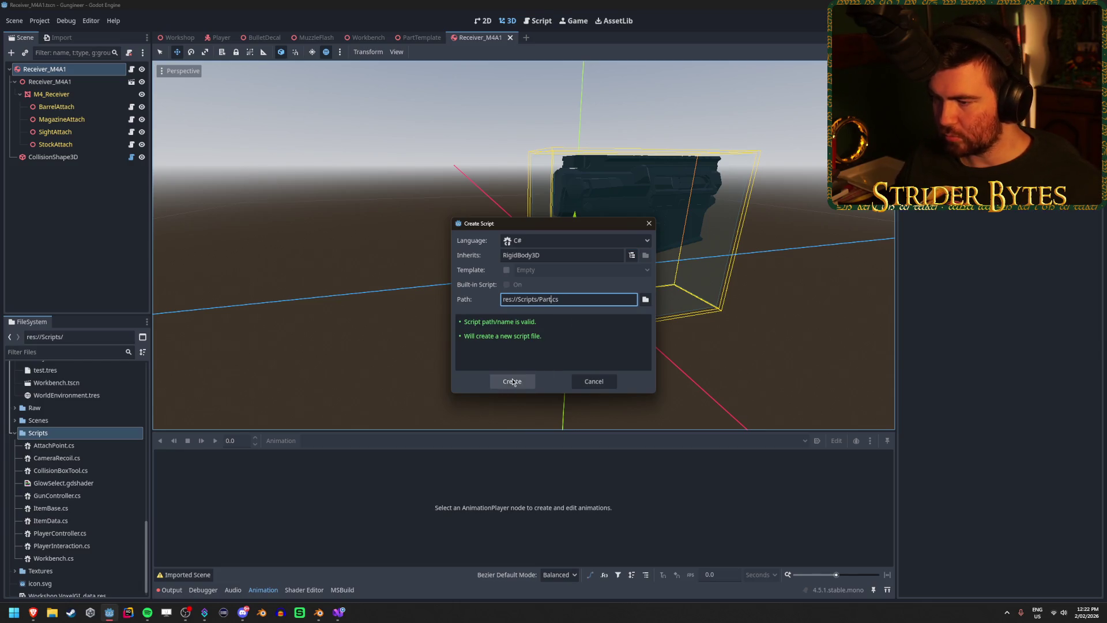
{"action": "left_click", "coordinate": [512, 379]}
{"action": "double_click", "coordinate": [64, 535]}
- Change Part's base class from RigidBody3D to ItemBase and add an empty line in its body
{"action": "double_click", "coordinate": [184, 86]}
{"action": "type", "text": "ItemBas"}
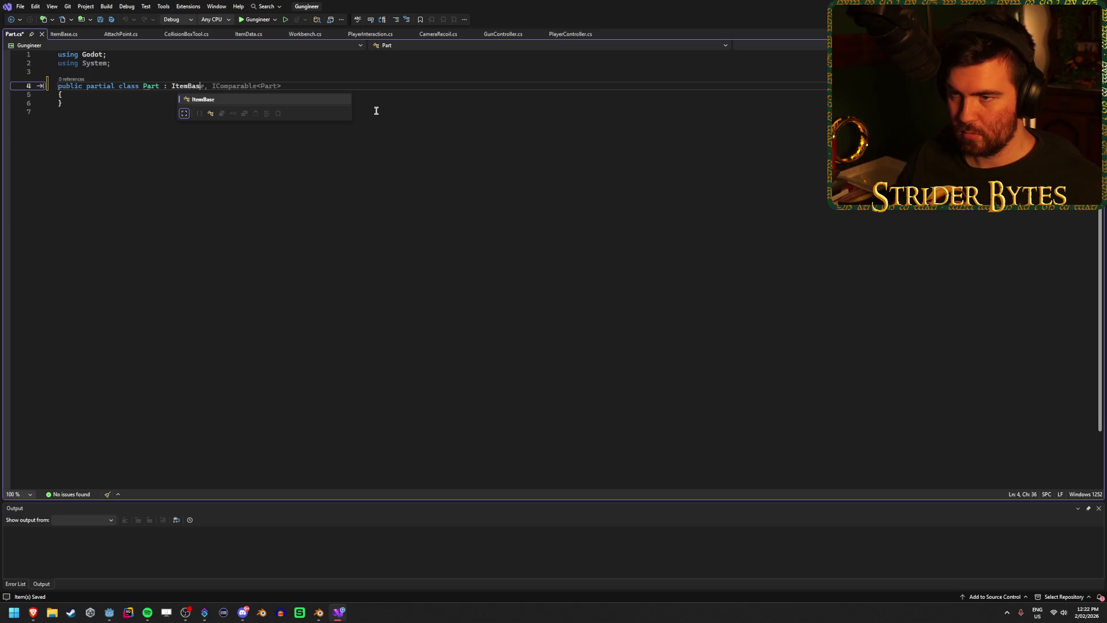
{"action": "key", "text": "Tab"}
{"action": "key", "text": "Escape"}
{"action": "left_click", "coordinate": [184, 93]}
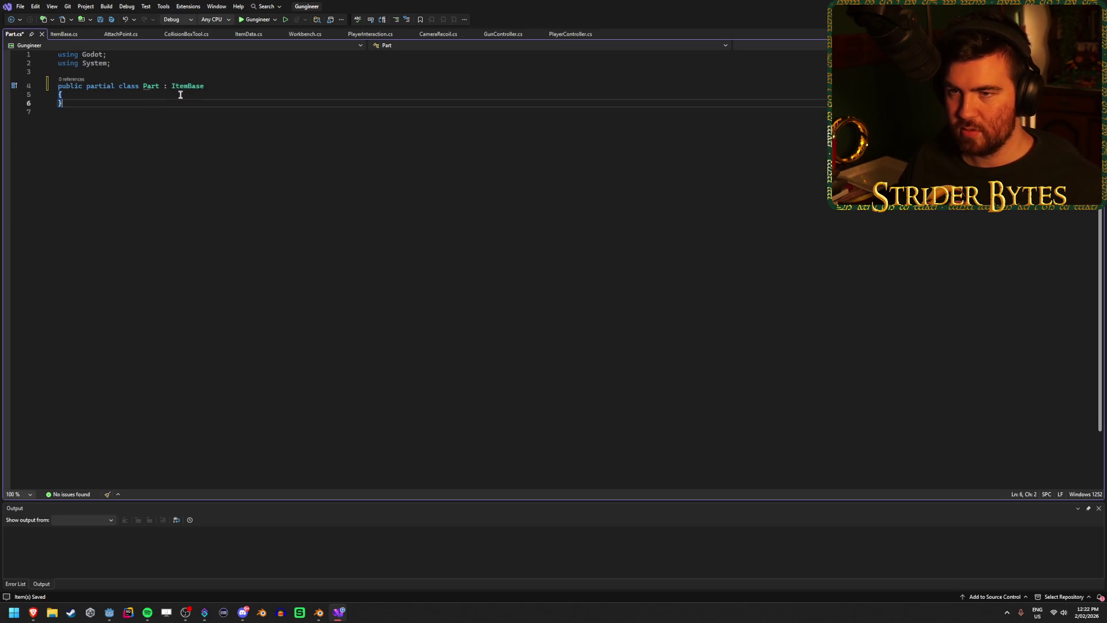
{"action": "key", "text": "Return"}
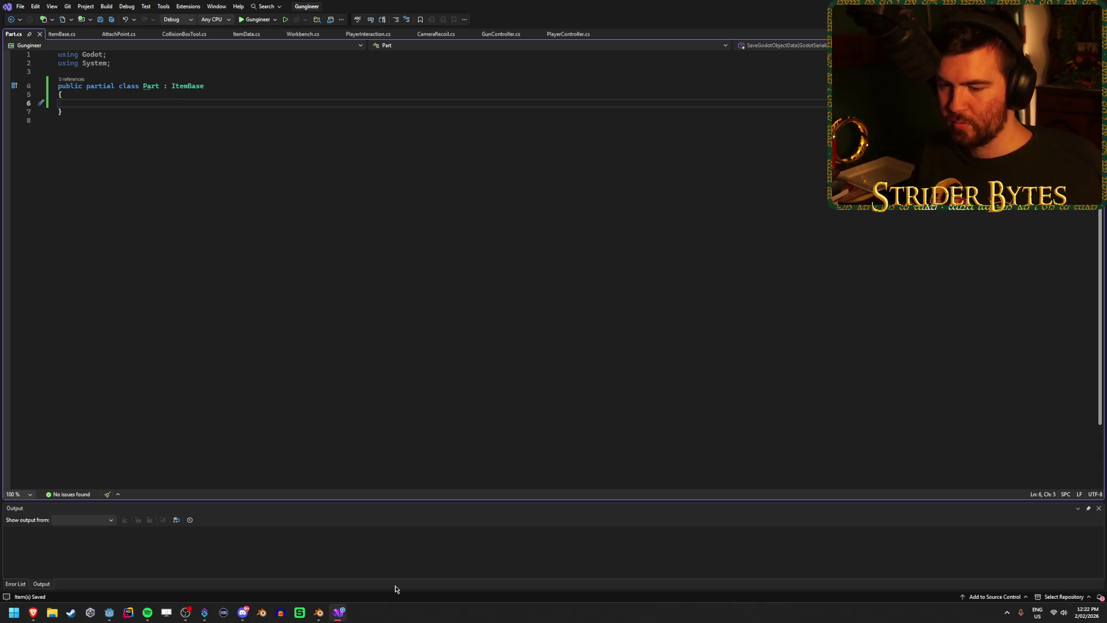
{"action": "left_click", "coordinate": [109, 612]}
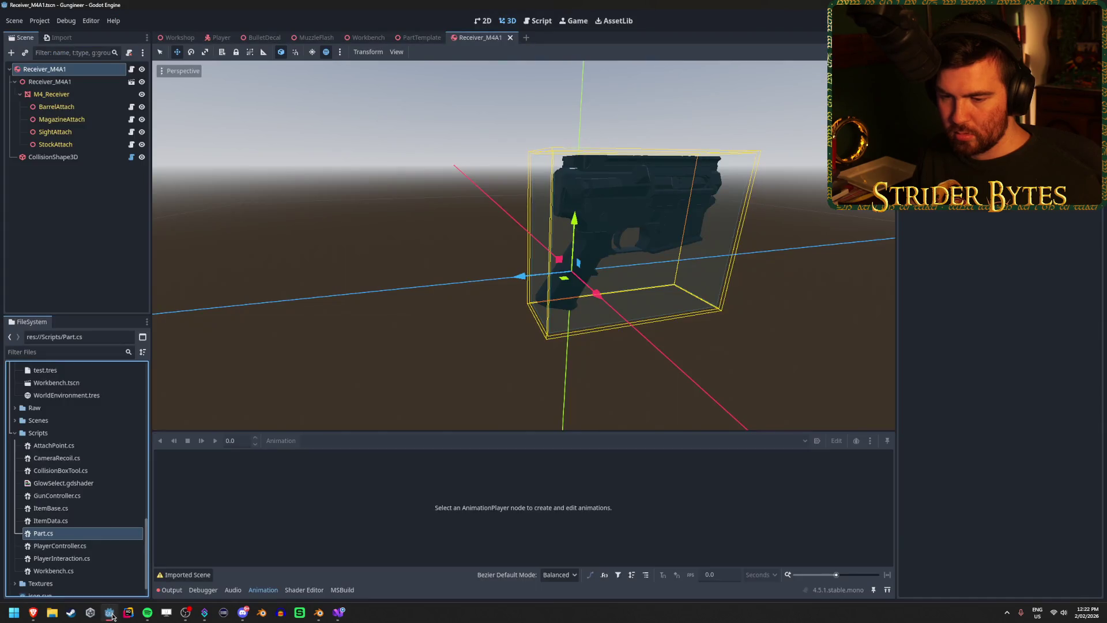
- Create a Gun.cs script in the Scripts folder, keeping Node as the base class
{"action": "left_click", "coordinate": [64, 433]}
{"action": "right_click", "coordinate": [63, 432]}
{"action": "mouse_move", "coordinate": [161, 419]}
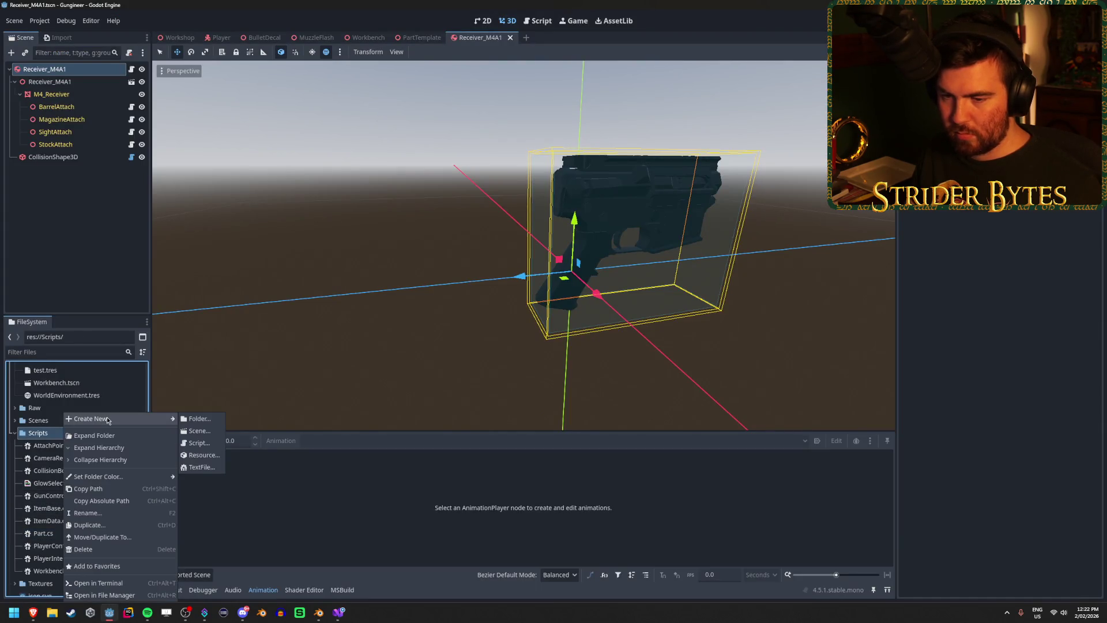
{"action": "left_click", "coordinate": [202, 443]}
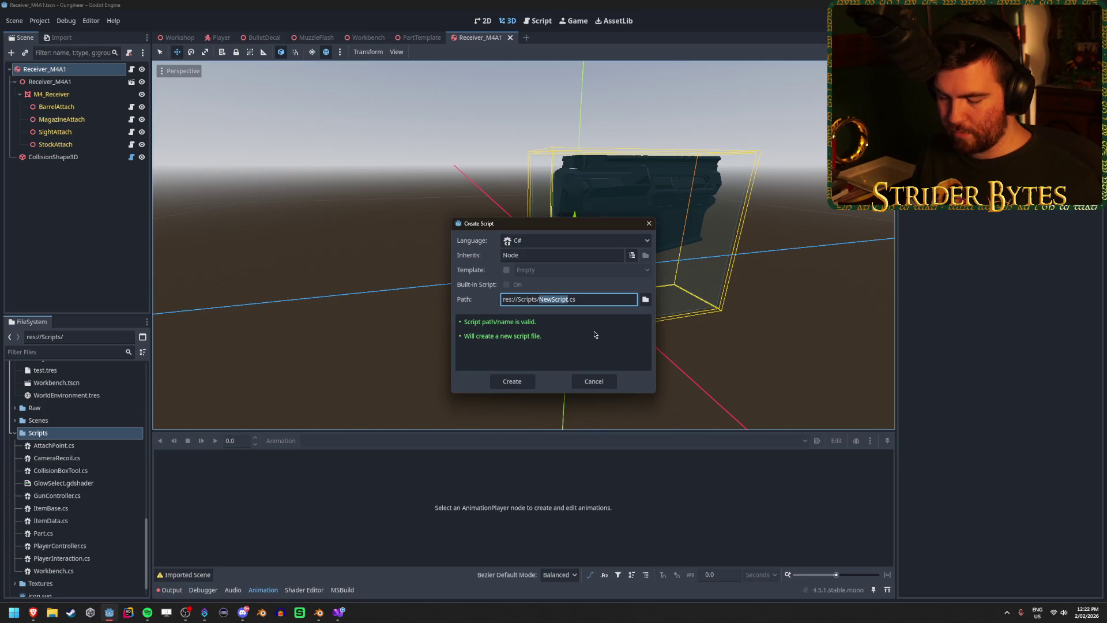
{"action": "type", "text": "Gun"}
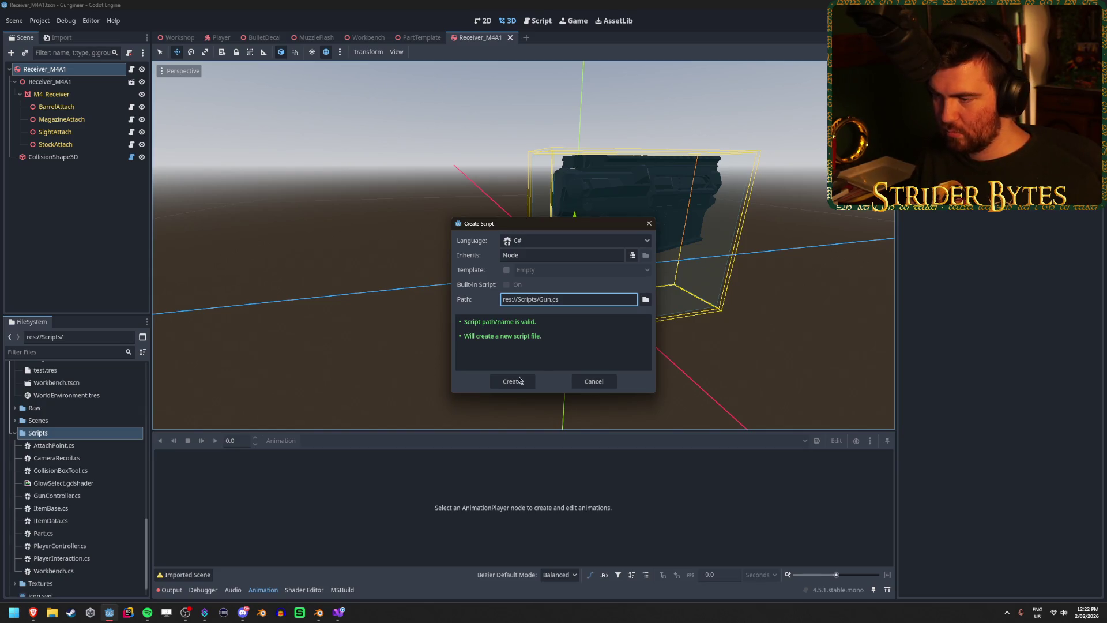
{"action": "left_click", "coordinate": [519, 380]}
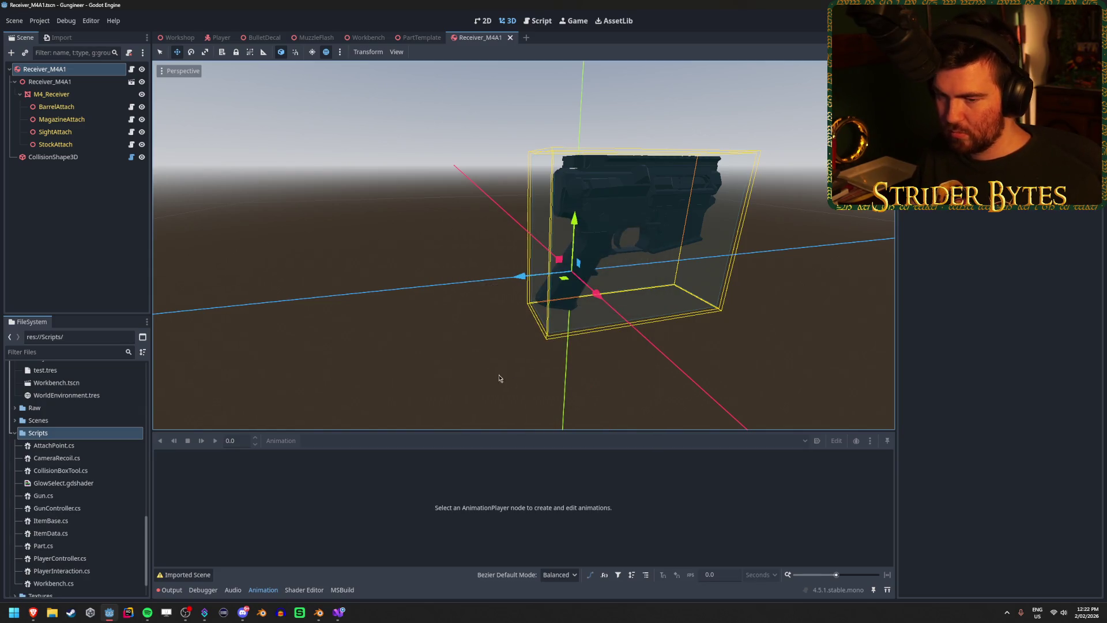
- In Gun.cs, replace the Node base type with ItemBase and save
{"action": "double_click", "coordinate": [102, 494]}
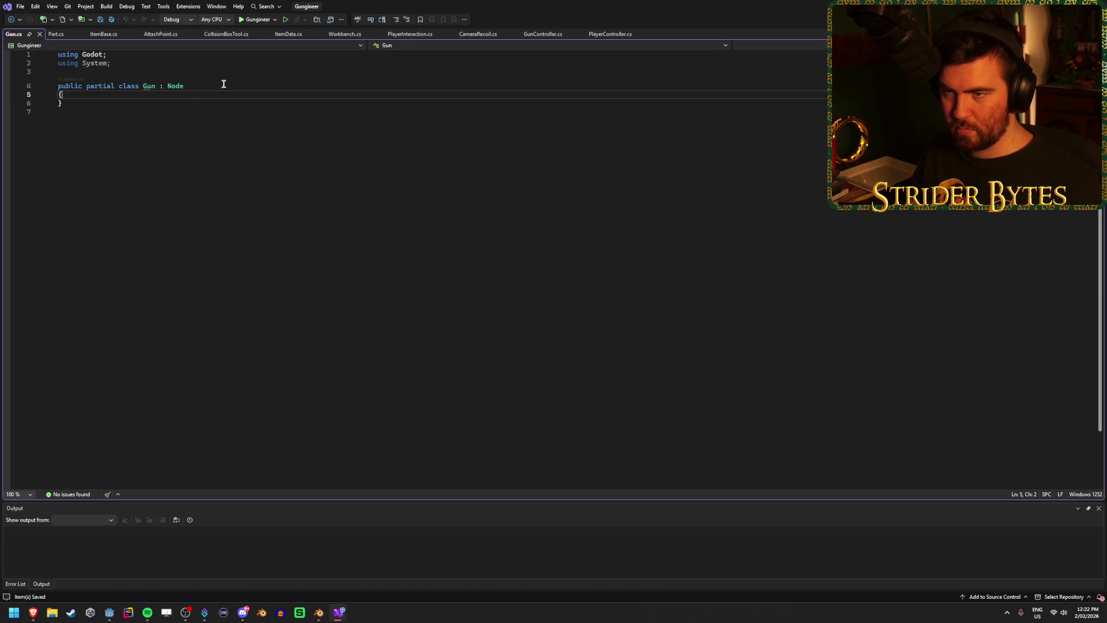
{"action": "key", "text": "Return"}
{"action": "double_click", "coordinate": [179, 87]}
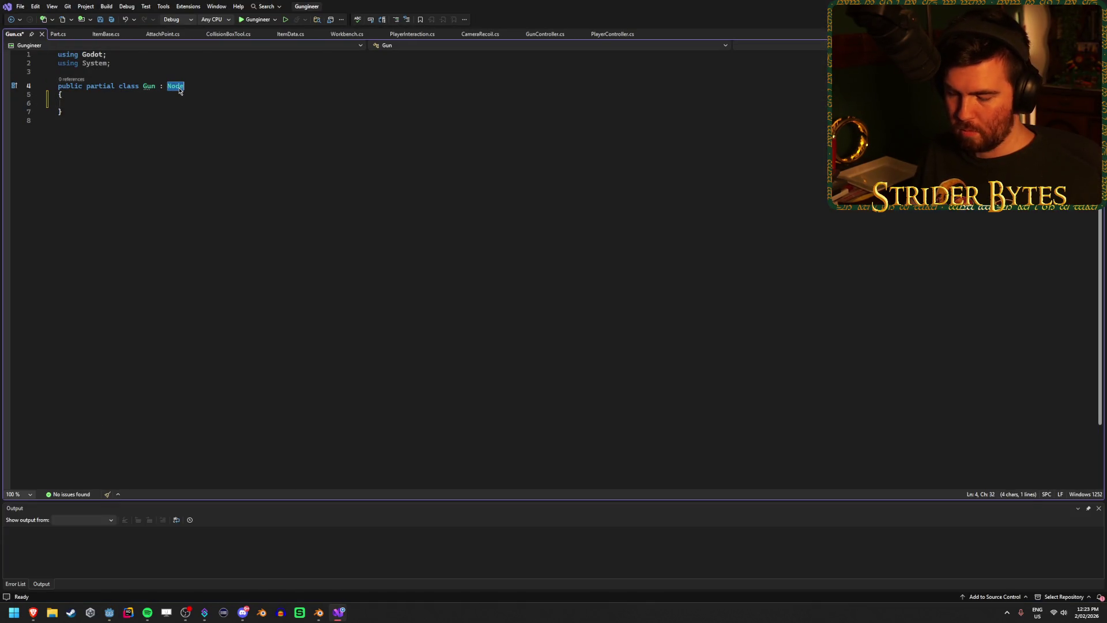
{"action": "type", "text": "Item"}
{"action": "key", "text": "Tab"}
{"action": "left_click", "coordinate": [130, 103]}
{"action": "key", "text": "ctrl+s"}
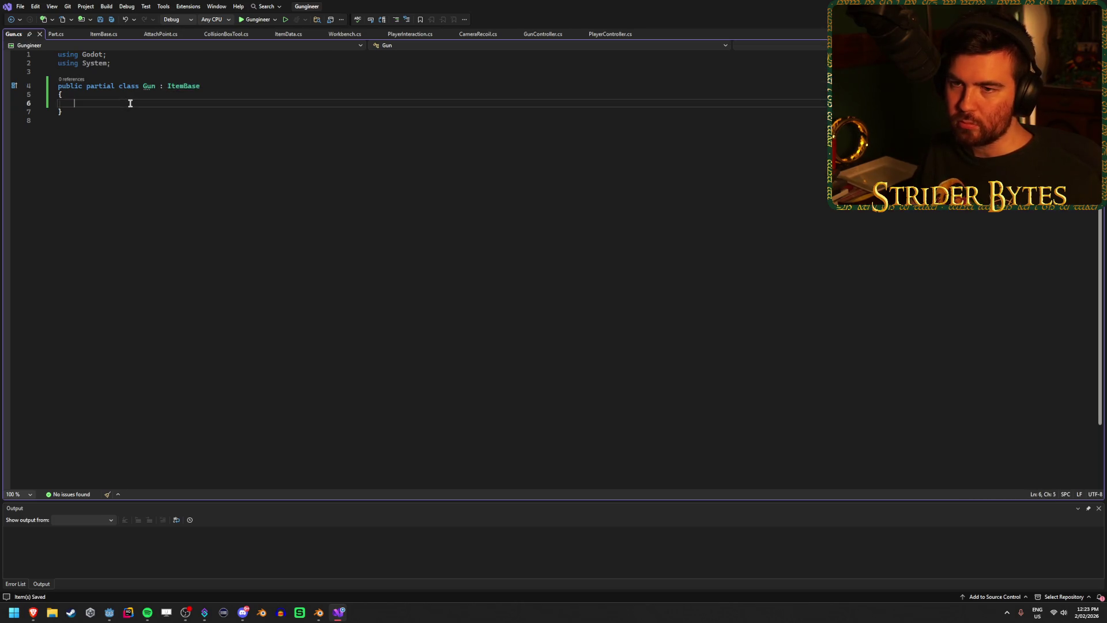
{"action": "key", "text": "alt+Tab"}
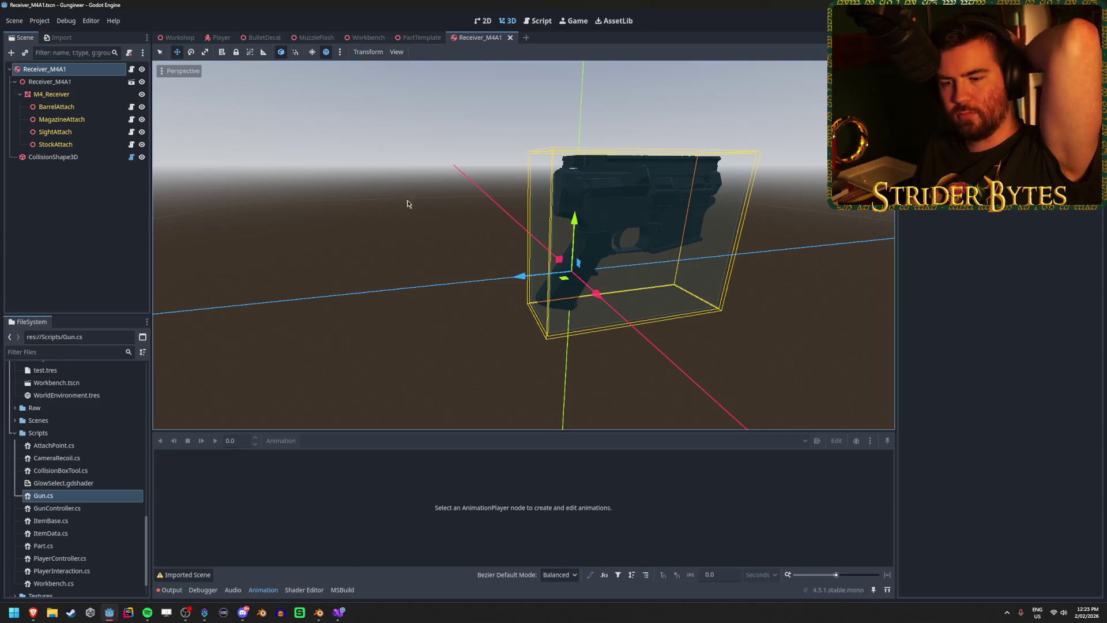
{"action": "left_click", "coordinate": [339, 609]}
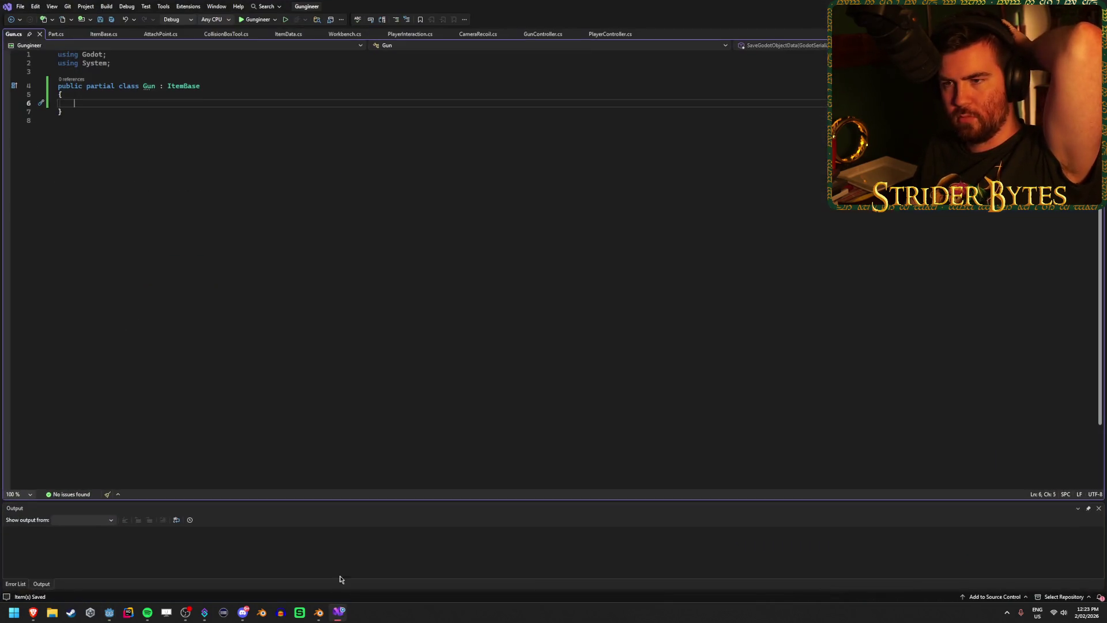
- Move the PartType enum from ItemBase.cs to above the Part class, then tidy ItemBase
{"action": "left_click", "coordinate": [103, 34]}
{"action": "left_click_drag", "start_coordinate": [81, 180], "coordinate": [38, 101]}
{"action": "key", "text": "ctrl+x"}
{"action": "left_click", "coordinate": [55, 34]}
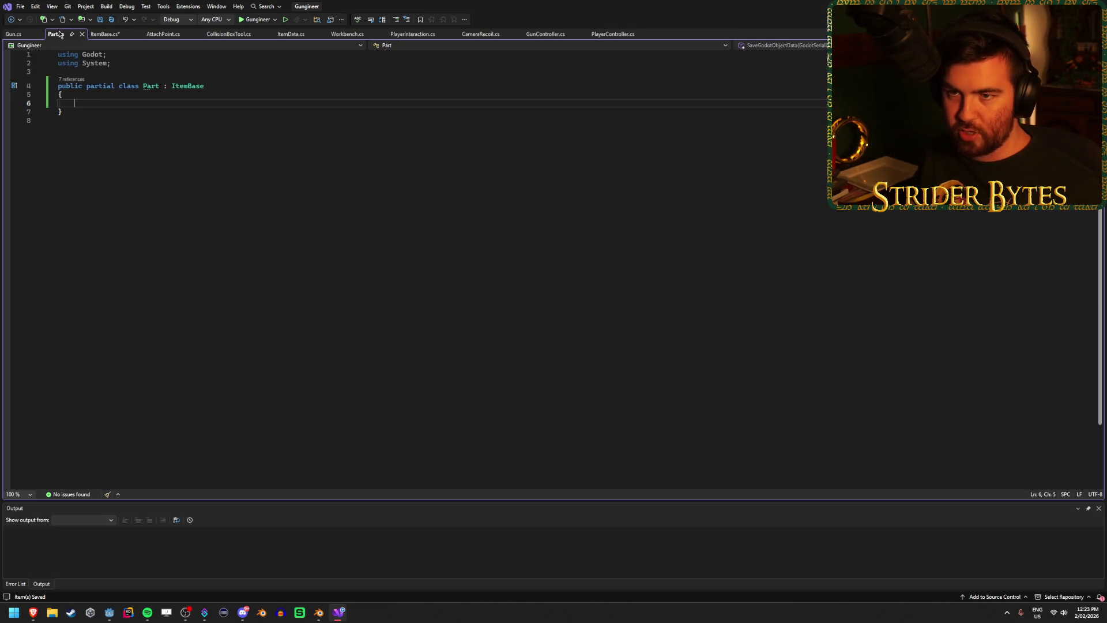
{"action": "left_click", "coordinate": [90, 70]}
{"action": "key", "text": "Return"}
{"action": "key", "text": "Return"}
{"action": "key", "text": "ctrl+v"}
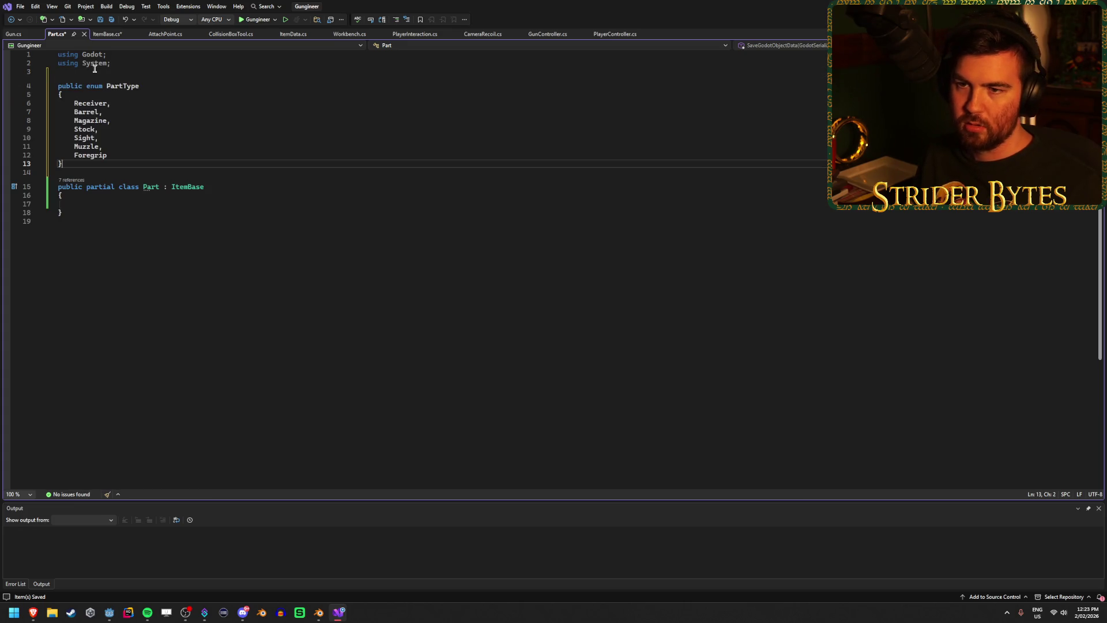
{"action": "left_click", "coordinate": [103, 34]}
{"action": "left_click", "coordinate": [256, 128]}
{"action": "key", "text": "ctrl+s"}
{"action": "left_click", "coordinate": [141, 98]}
{"action": "key", "text": "Delete"}
{"action": "key", "text": "Delete"}
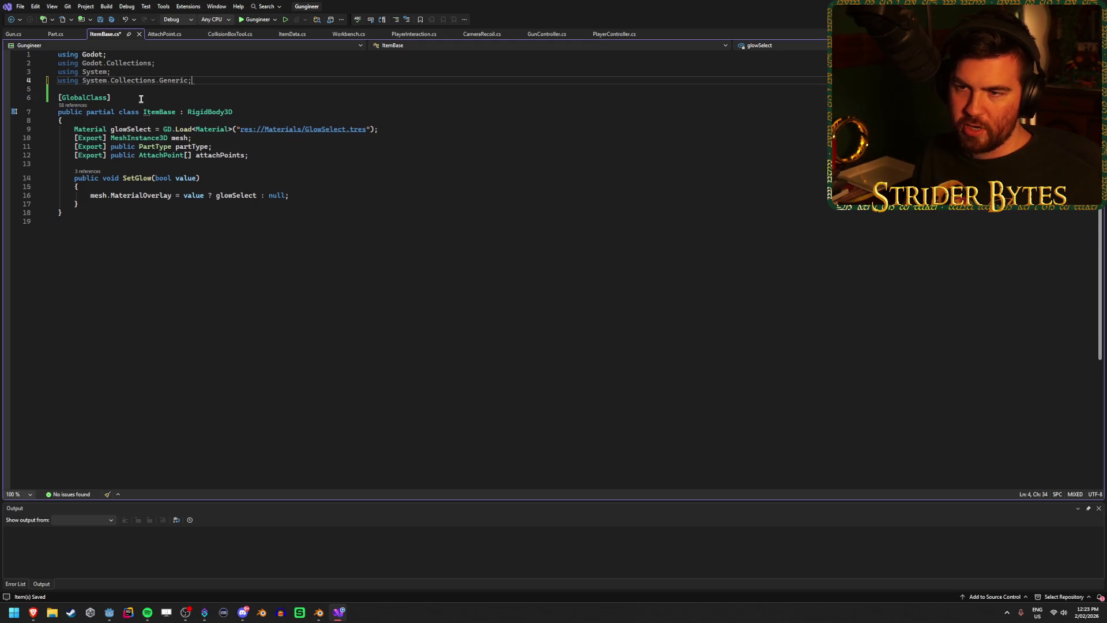
- Move the partType field into the Part class body and save all files
{"action": "left_click", "coordinate": [213, 146]}
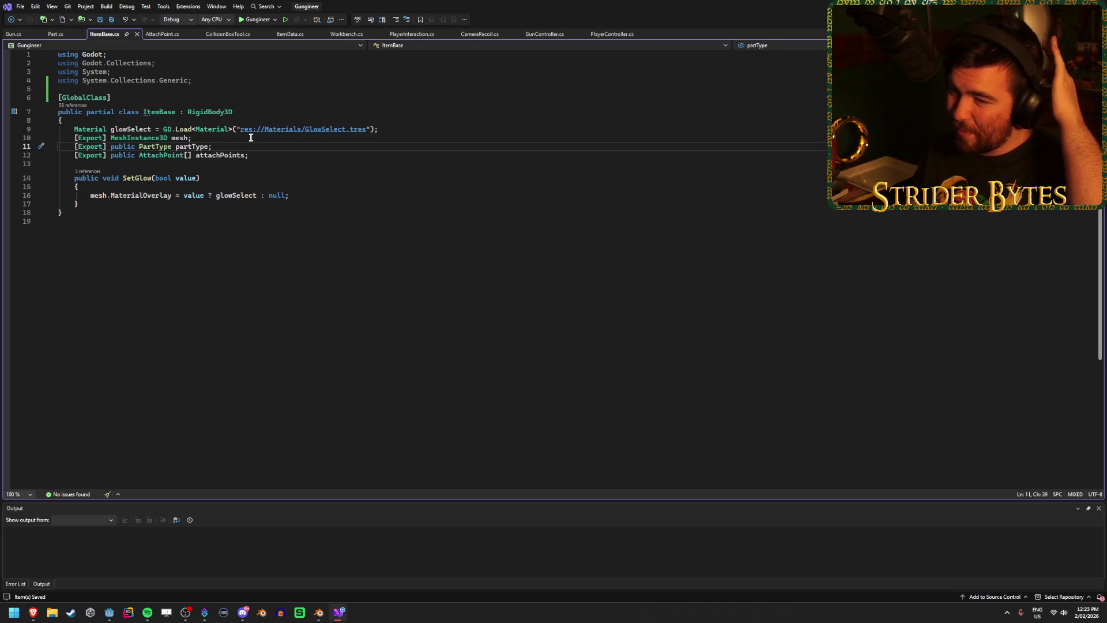
{"action": "key", "text": "ctrl+x"}
{"action": "left_click", "coordinate": [55, 34]}
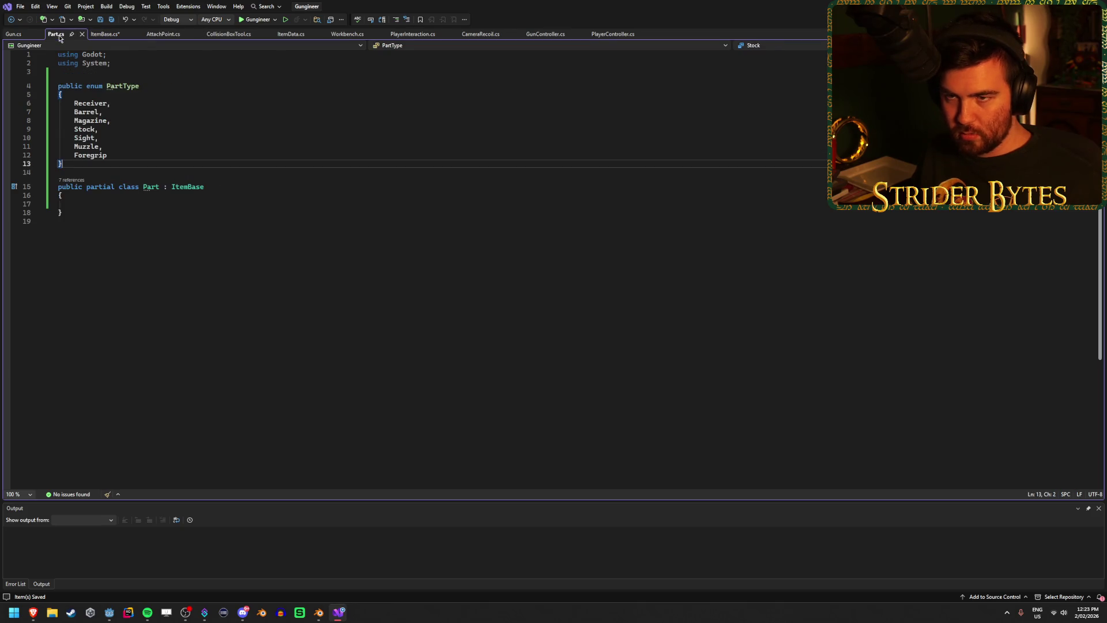
{"action": "left_click", "coordinate": [91, 195]}
{"action": "key", "text": "Return"}
{"action": "key", "text": "ctrl+v"}
{"action": "key", "text": "ctrl+shift+s"}
- Review the remaining mesh and attachPoints fields in ItemBase.cs
{"action": "key", "text": "ctrl+Tab"}
{"action": "left_click", "coordinate": [273, 146]}
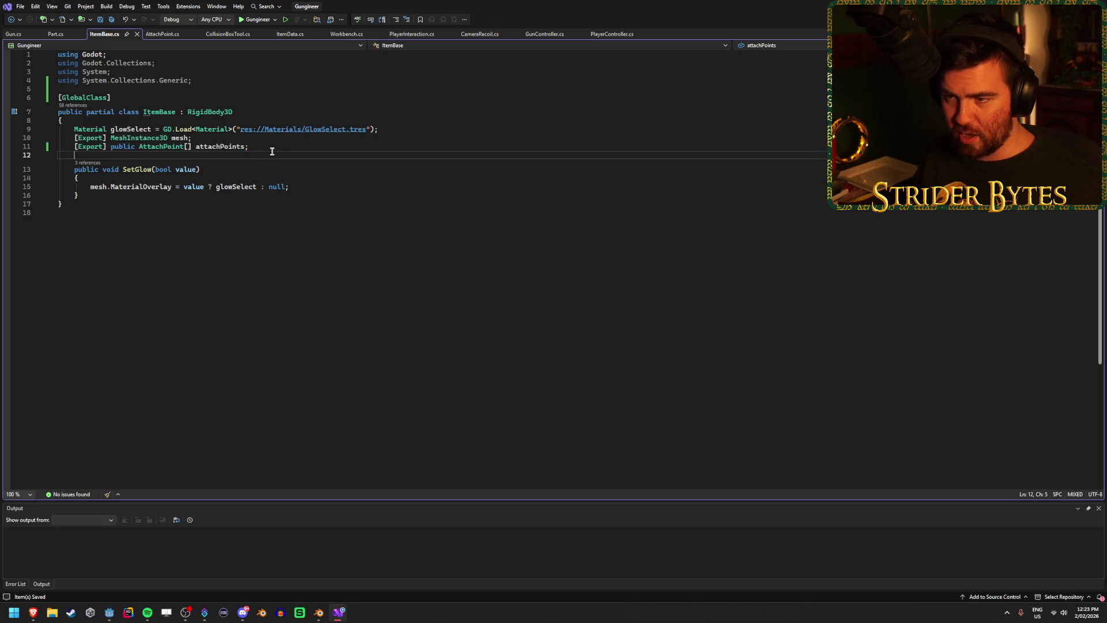
{"action": "left_click", "coordinate": [149, 138]}
{"action": "left_click", "coordinate": [225, 137]}
{"action": "left_click", "coordinate": [260, 146]}
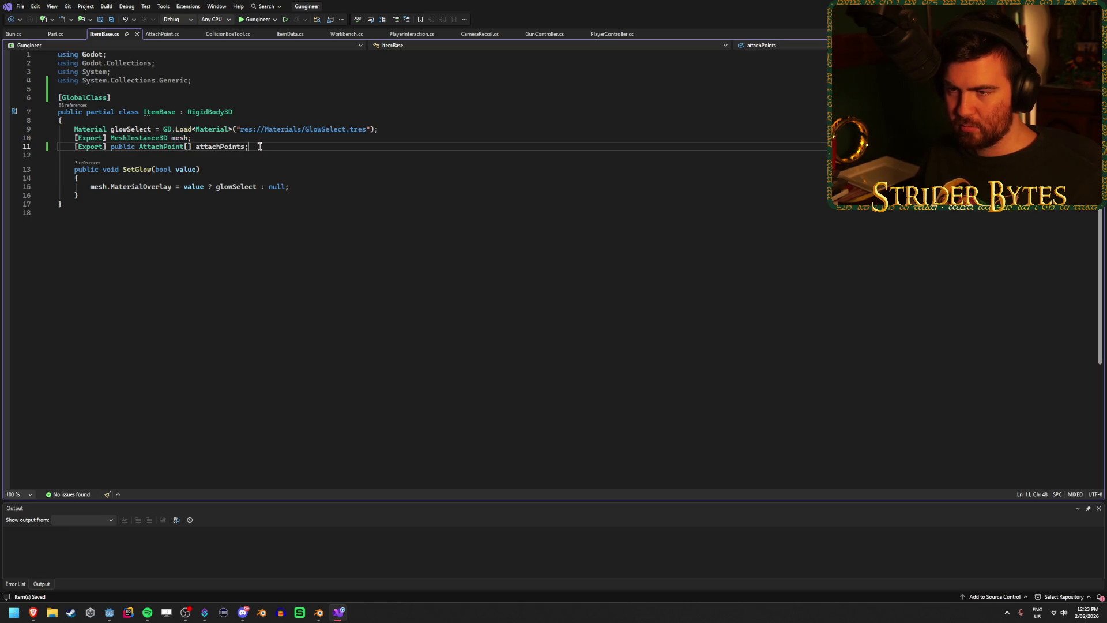
{"action": "left_click", "coordinate": [155, 138]}
{"action": "left_click", "coordinate": [192, 138]}
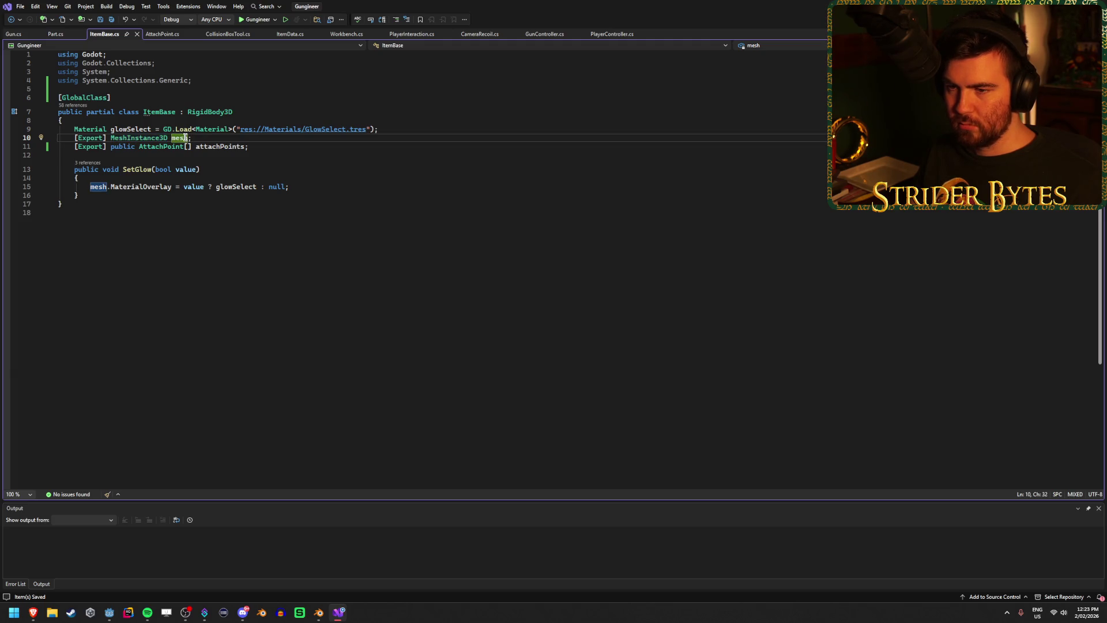
{"action": "left_click", "coordinate": [211, 136]}
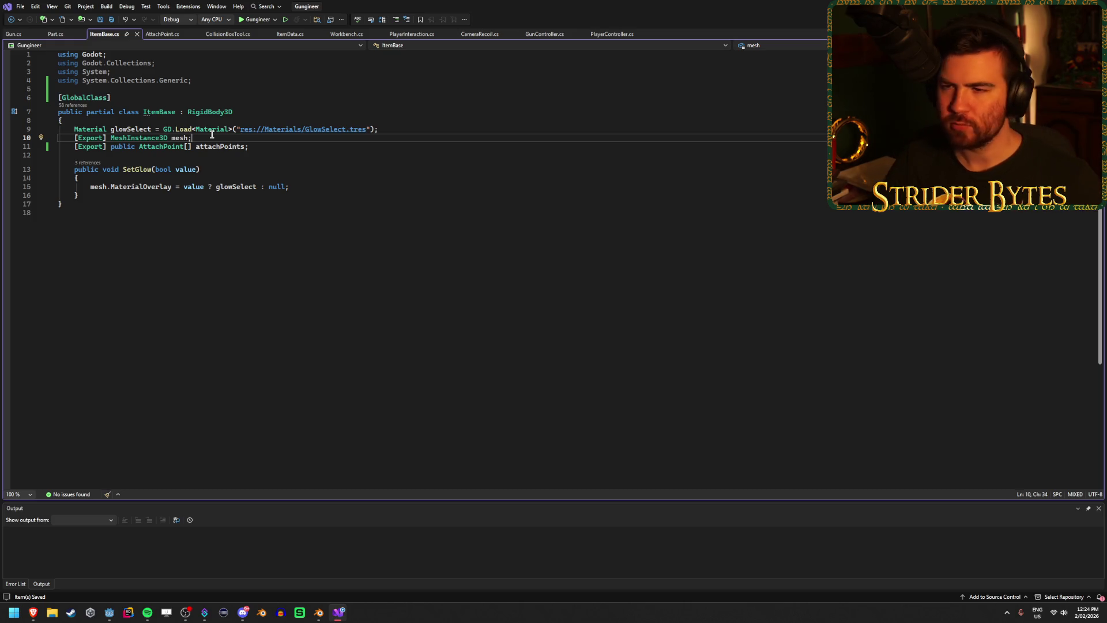
- Look over ItemBase, Gun.cs and the partType field in Part.cs
{"action": "left_click", "coordinate": [266, 148]}
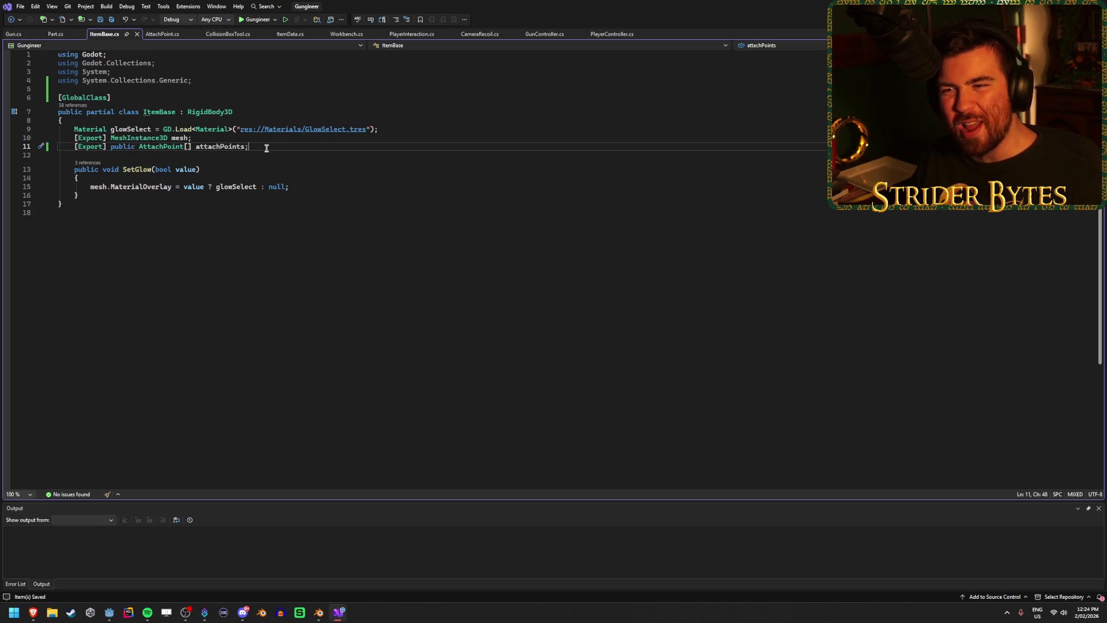
{"action": "left_click", "coordinate": [264, 156]}
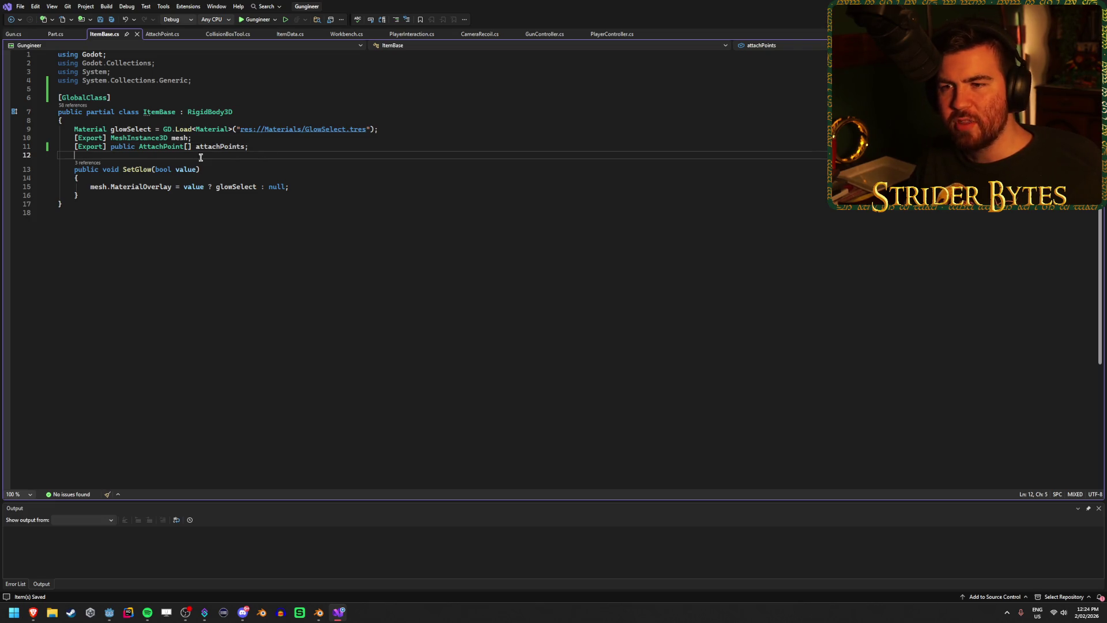
{"action": "left_click", "coordinate": [264, 147]}
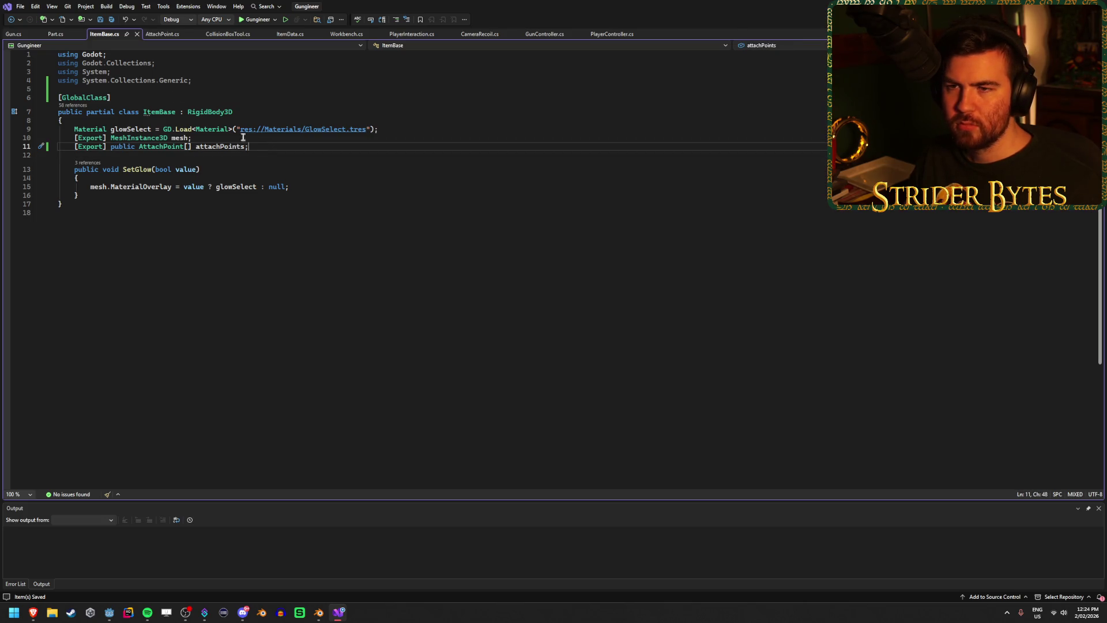
{"action": "left_click", "coordinate": [56, 34]}
{"action": "left_click", "coordinate": [12, 34]}
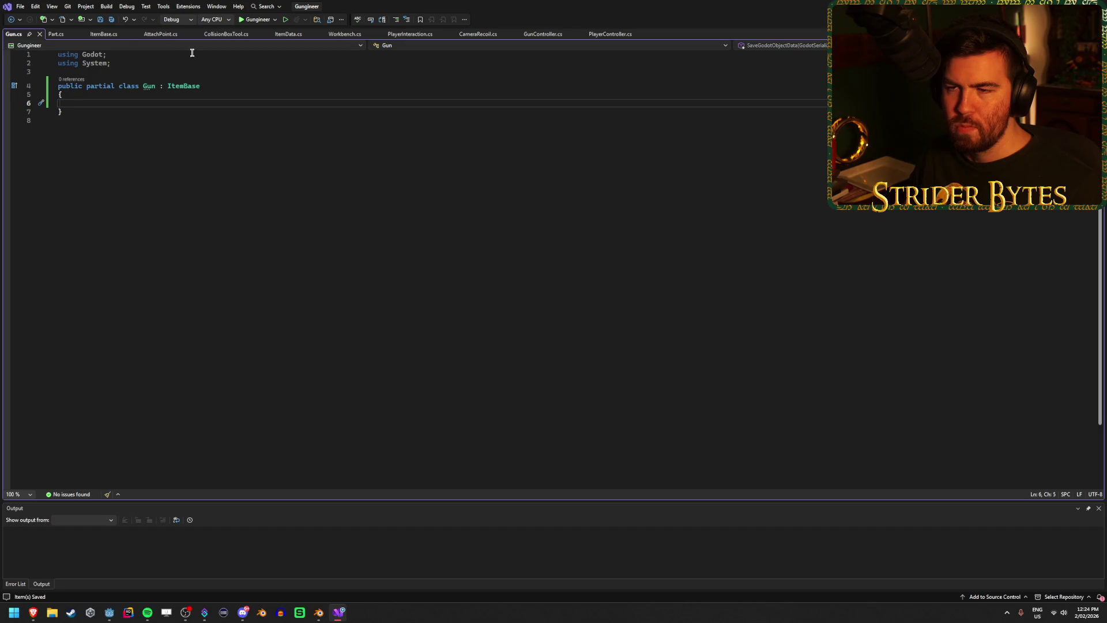
{"action": "left_click", "coordinate": [56, 34]}
{"action": "left_click", "coordinate": [231, 206]}
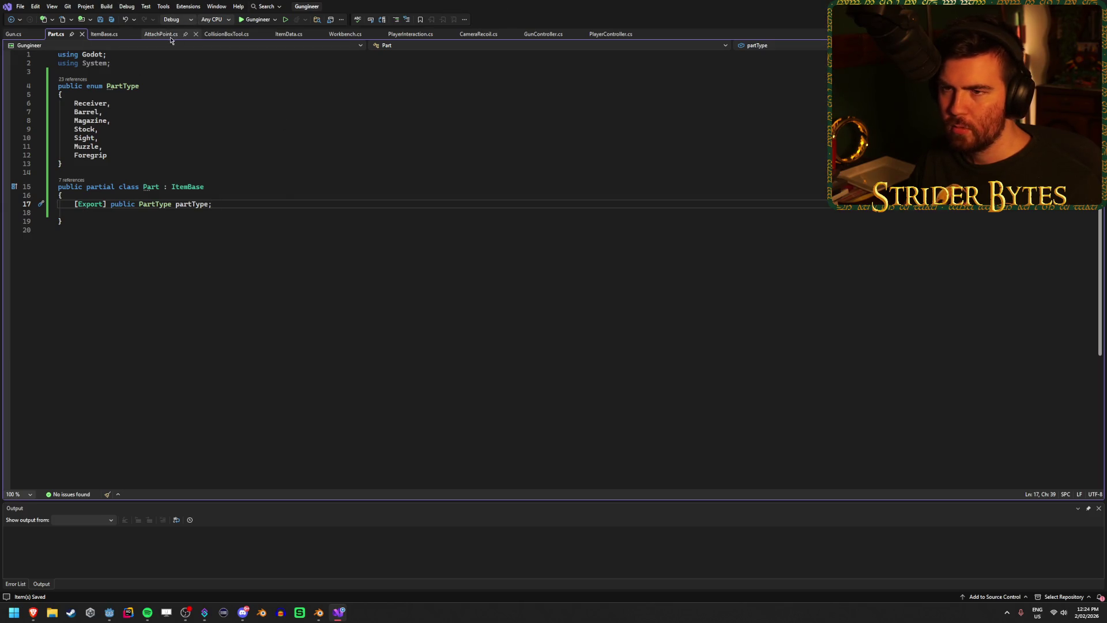
- Close CollisionBoxTool.cs, view ItemData.cs, and select ItemData.cs in Godot's FileSystem
{"action": "middle_click", "coordinate": [227, 36]}
{"action": "left_click", "coordinate": [221, 37]}
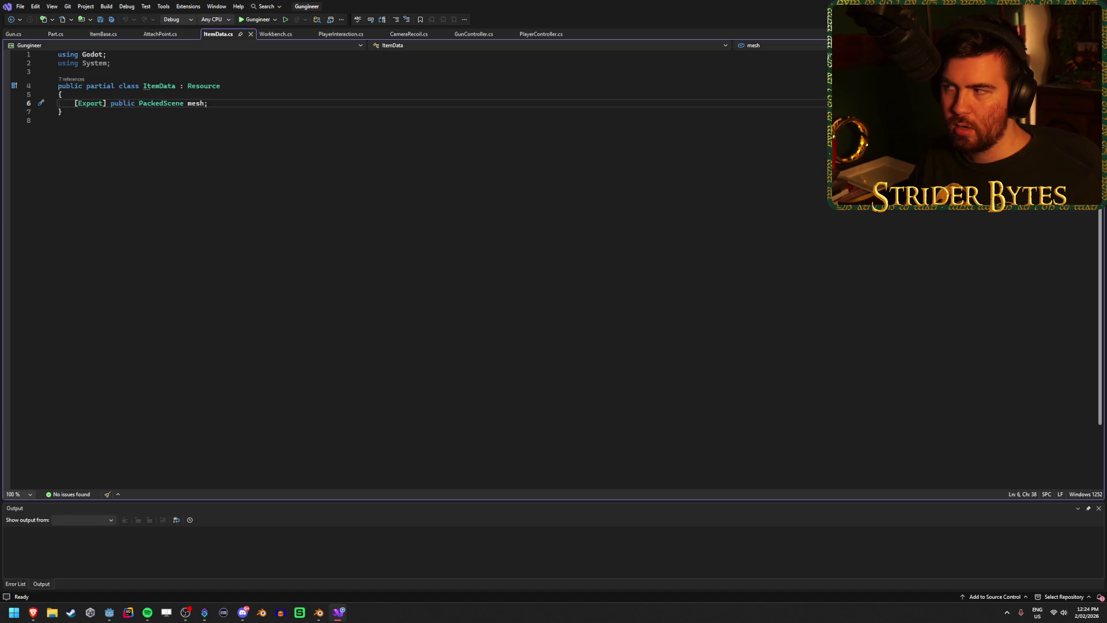
{"action": "key", "text": "alt+Tab"}
{"action": "left_click", "coordinate": [76, 533]}
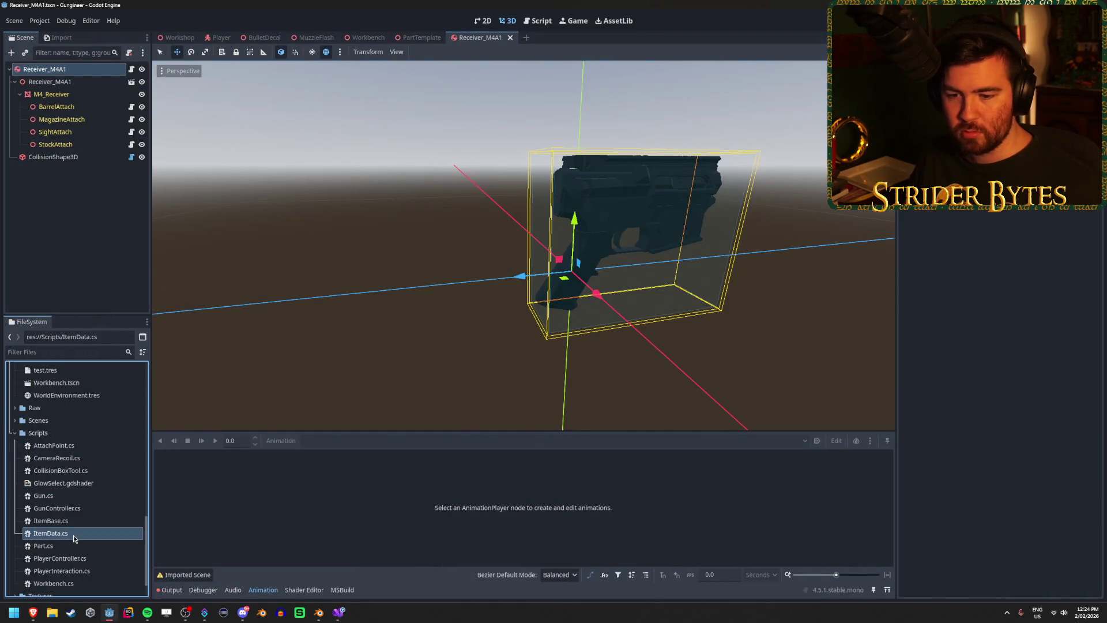
- Delete ItemData.cs from the Godot project
{"action": "key", "text": "Delete"}
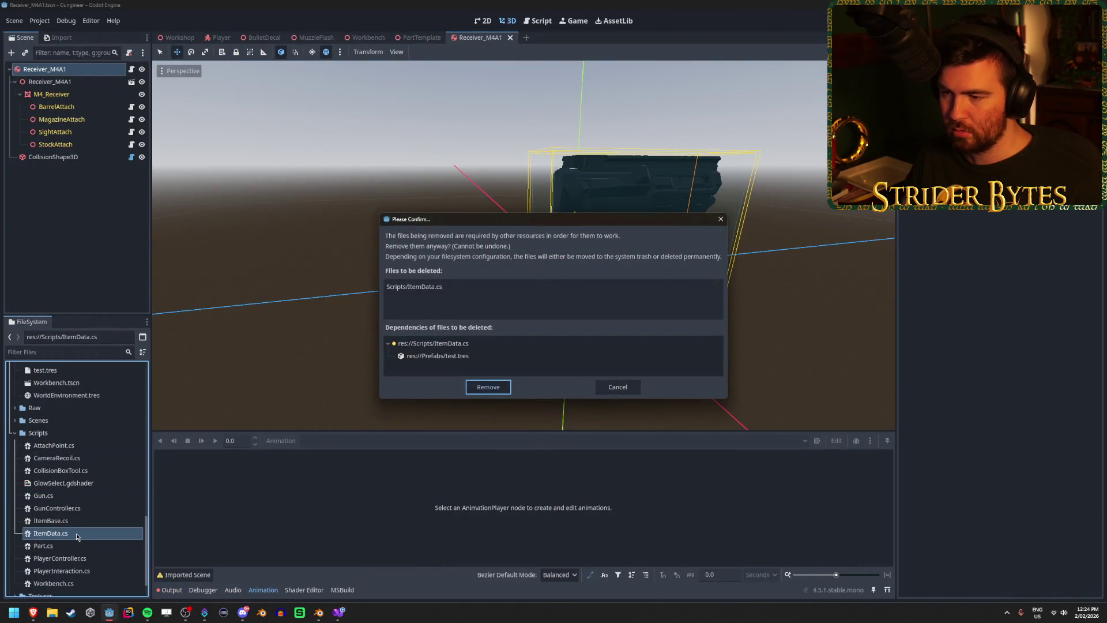
{"action": "left_click", "coordinate": [488, 386]}
{"action": "key", "text": "alt+Tab"}
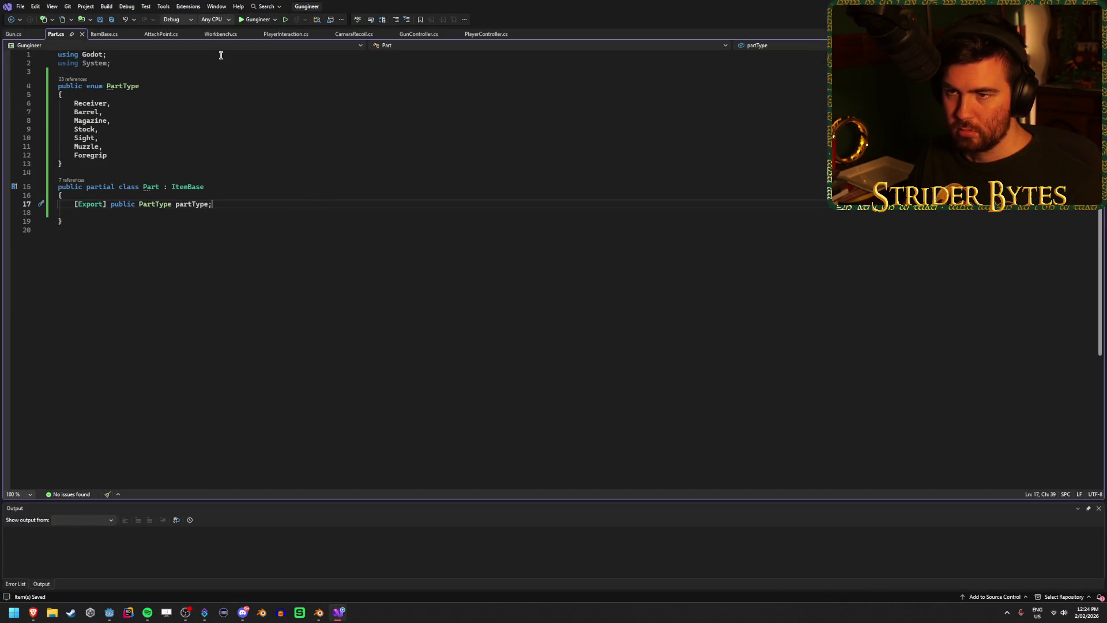
- Close the PlayerInteraction.cs and CameraRecoil.cs tabs, leaving GunController.cs showing
{"action": "left_click", "coordinate": [282, 35]}
{"action": "middle_click", "coordinate": [283, 34]}
{"action": "middle_click", "coordinate": [282, 34]}
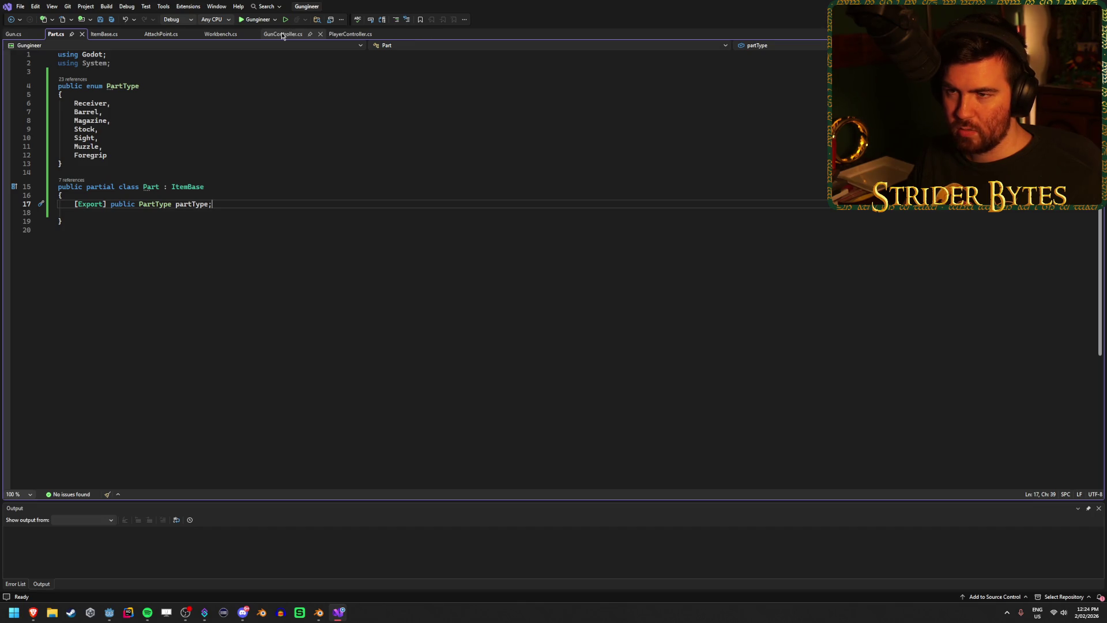
{"action": "left_click", "coordinate": [282, 35]}
- Tidy the open tabs, closing AttachPoint.cs and PlayerController.cs, and return to GunController.cs
{"action": "left_click_drag", "start_coordinate": [288, 35], "coordinate": [227, 36]}
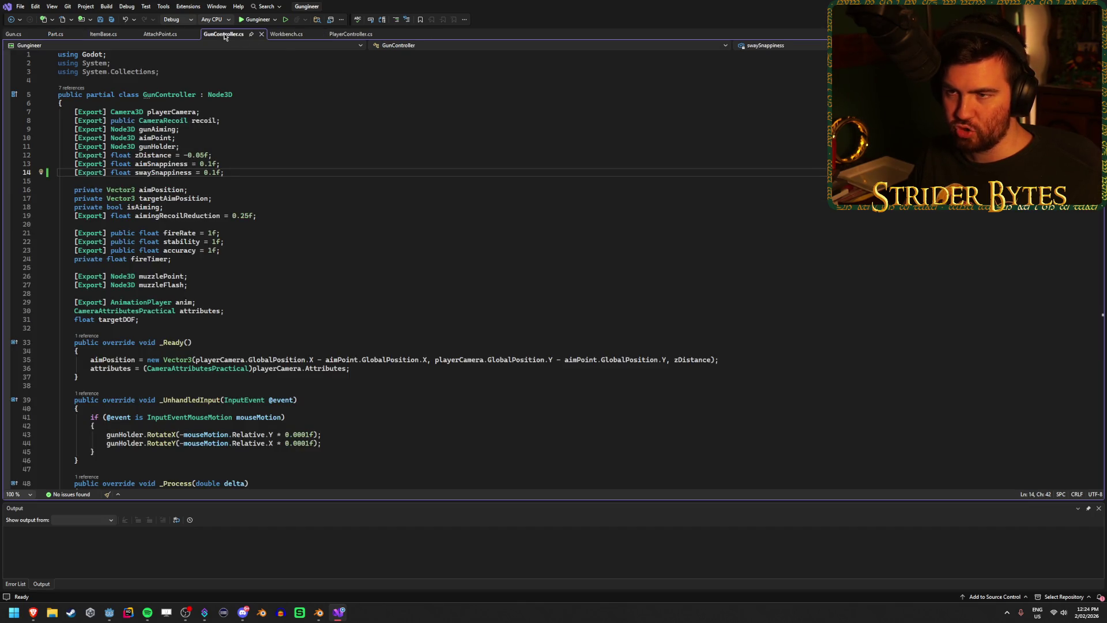
{"action": "left_click", "coordinate": [289, 36]}
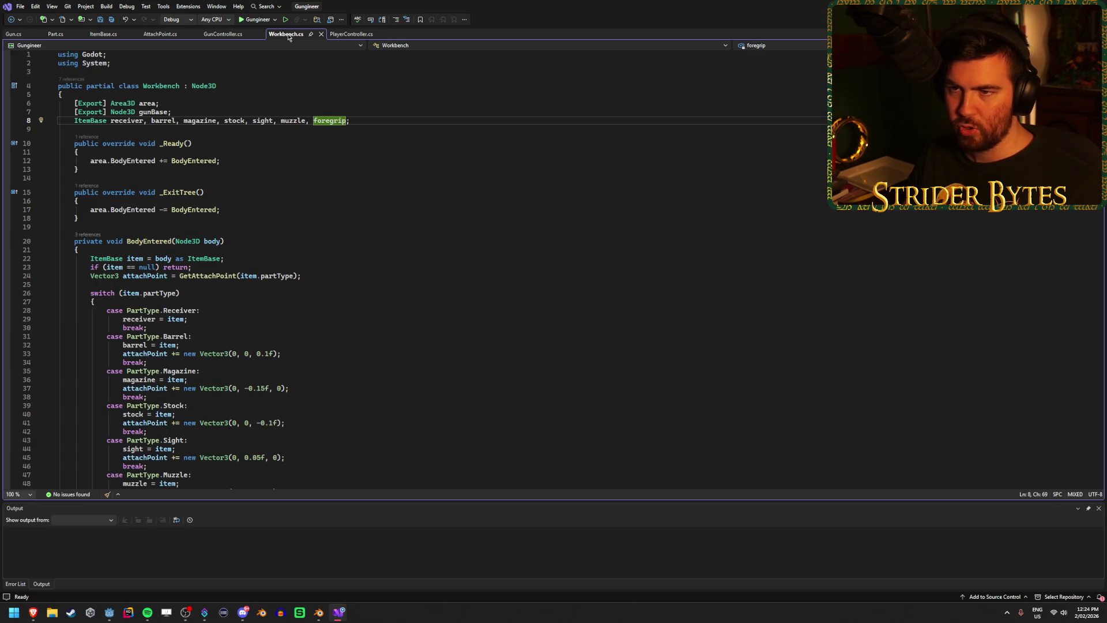
{"action": "left_click", "coordinate": [158, 35]}
{"action": "middle_click", "coordinate": [158, 35]}
{"action": "left_click", "coordinate": [294, 34]}
{"action": "middle_click", "coordinate": [294, 34]}
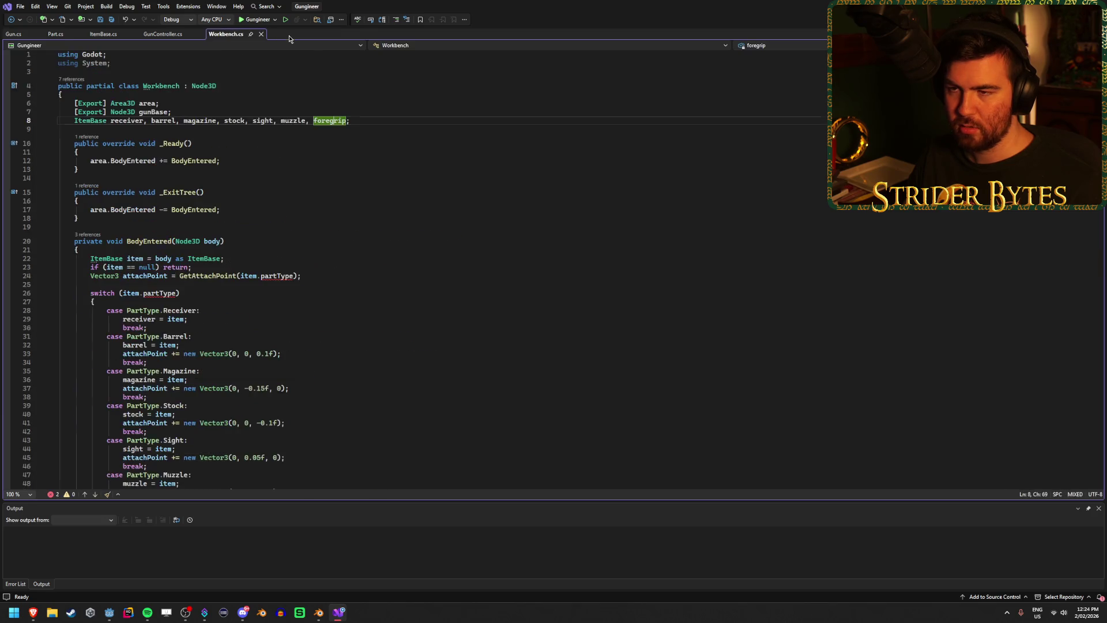
{"action": "left_click", "coordinate": [106, 34]}
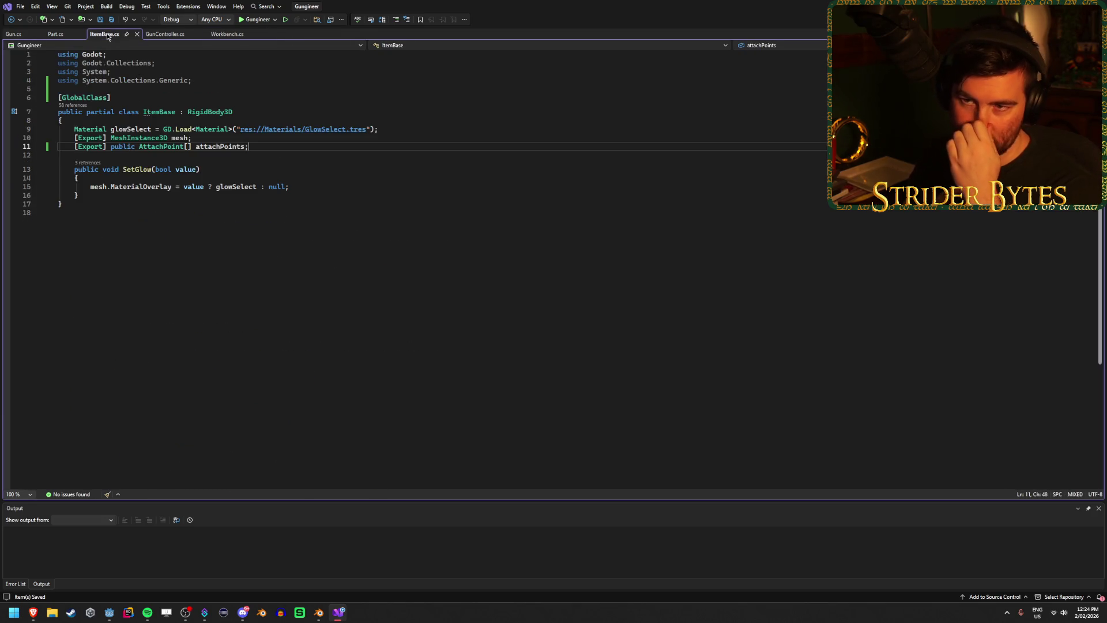
{"action": "left_click", "coordinate": [176, 33]}
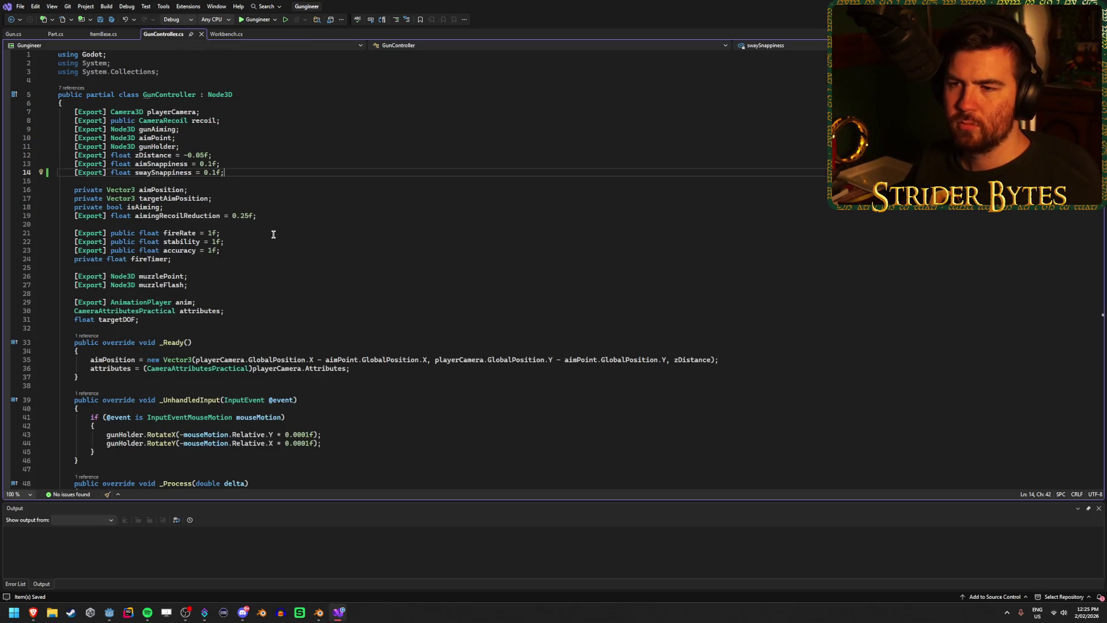
- Review GunController's fields, such as aimingRecoilReduction, and glance at the Gun class
{"action": "scroll", "coordinate": [274, 232], "scroll_direction": "down", "scroll_amount": 10}
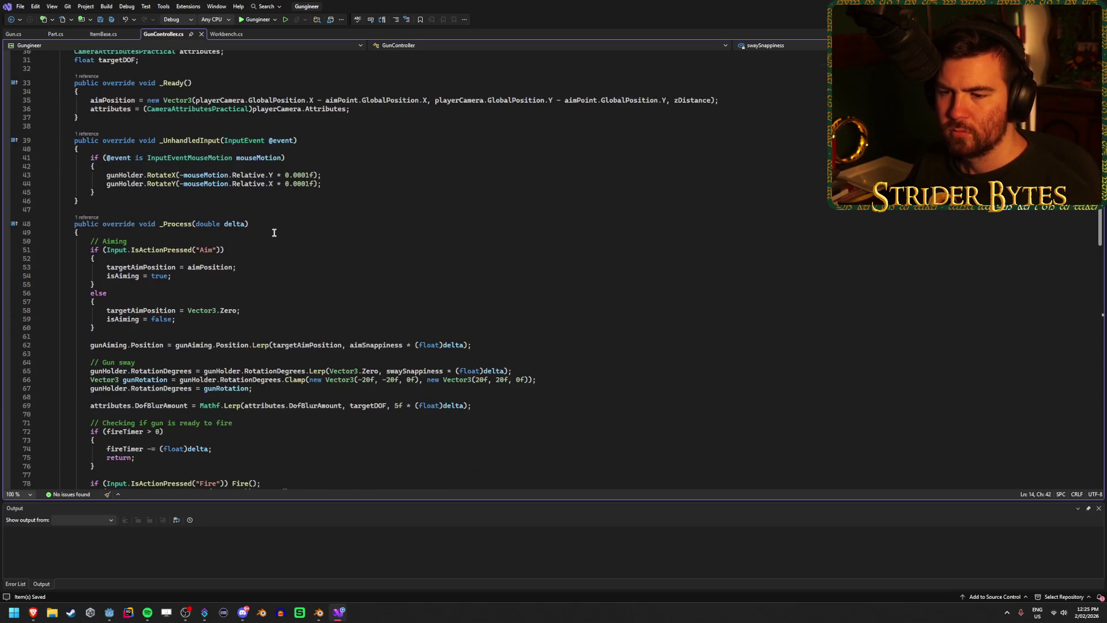
{"action": "scroll", "coordinate": [274, 232], "scroll_direction": "down", "scroll_amount": 17}
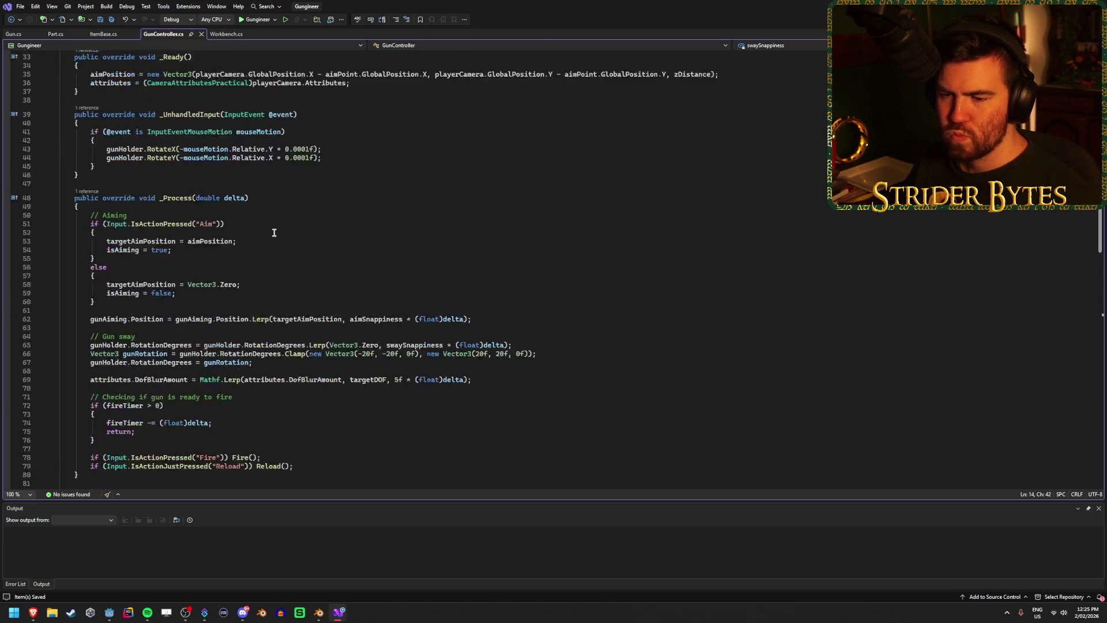
{"action": "scroll", "coordinate": [275, 232], "scroll_direction": "up", "scroll_amount": 20}
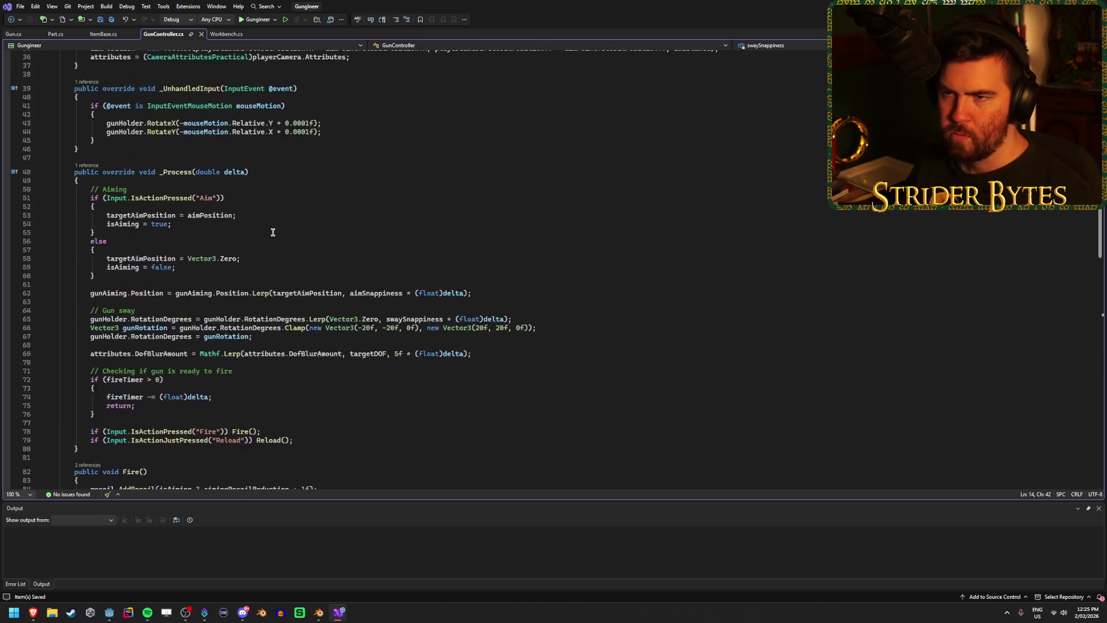
{"action": "scroll", "coordinate": [273, 233], "scroll_direction": "down", "scroll_amount": 20}
{"action": "scroll", "coordinate": [273, 232], "scroll_direction": "up", "scroll_amount": 20}
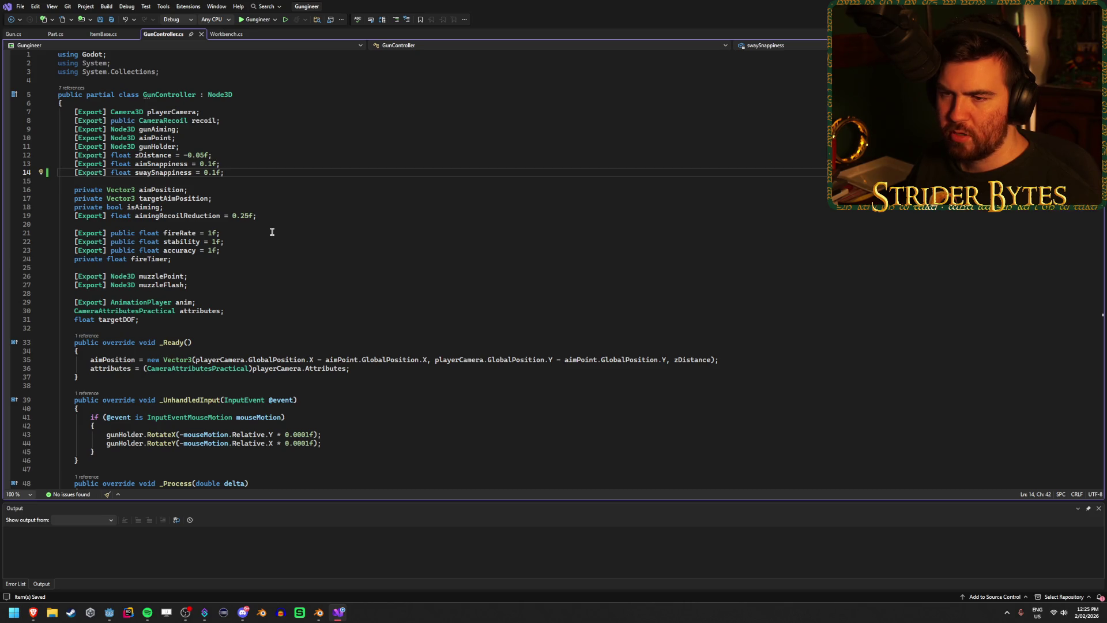
{"action": "left_click", "coordinate": [271, 216]}
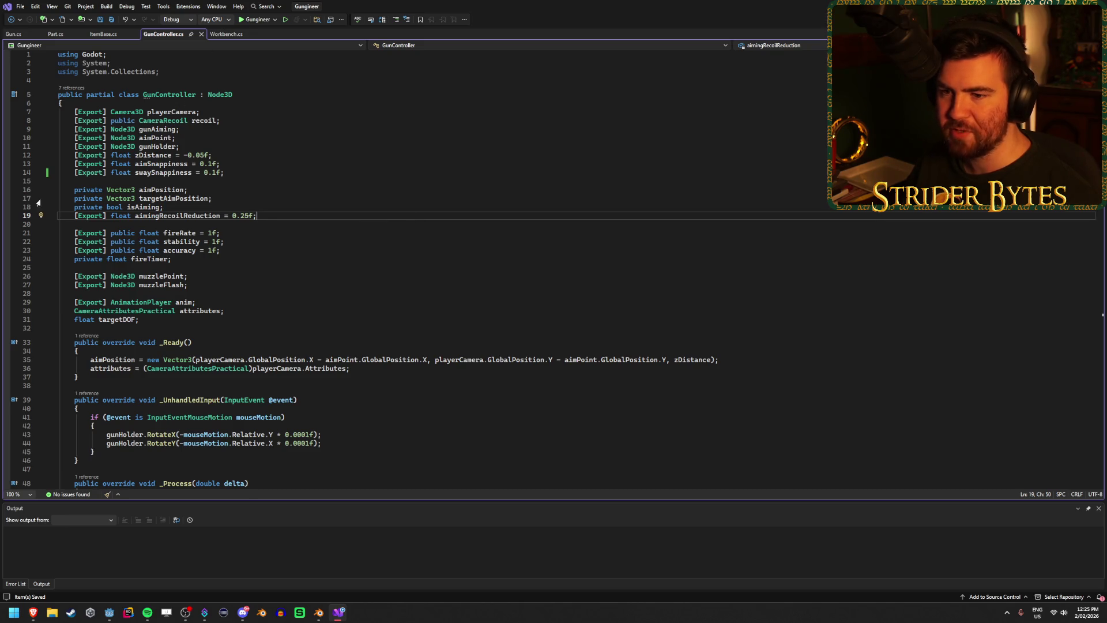
{"action": "left_click", "coordinate": [12, 35]}
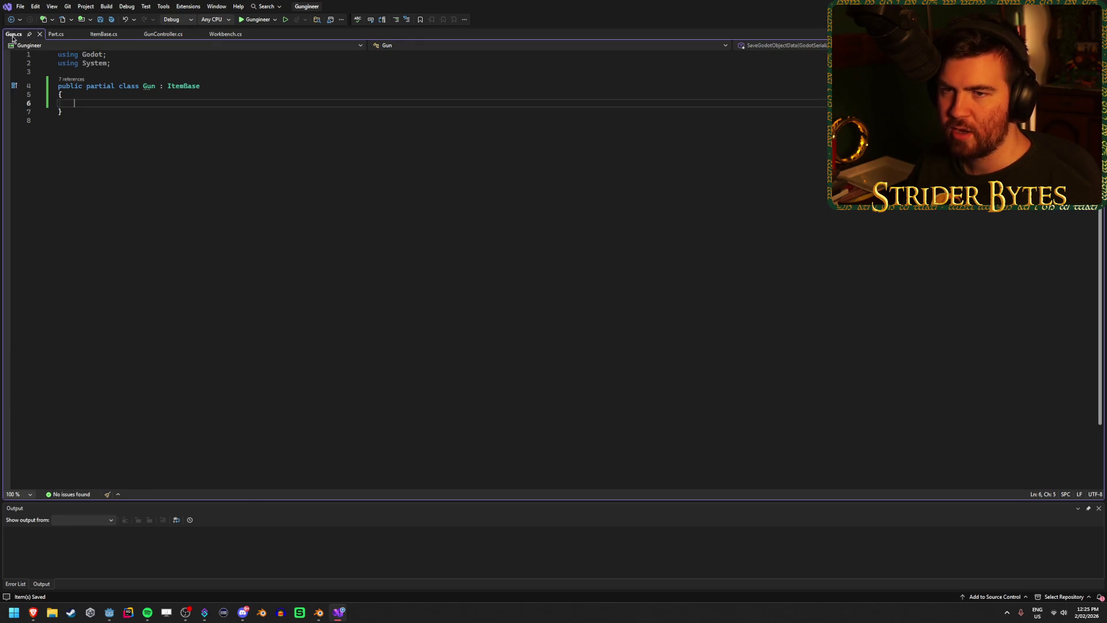
{"action": "left_click", "coordinate": [161, 35]}
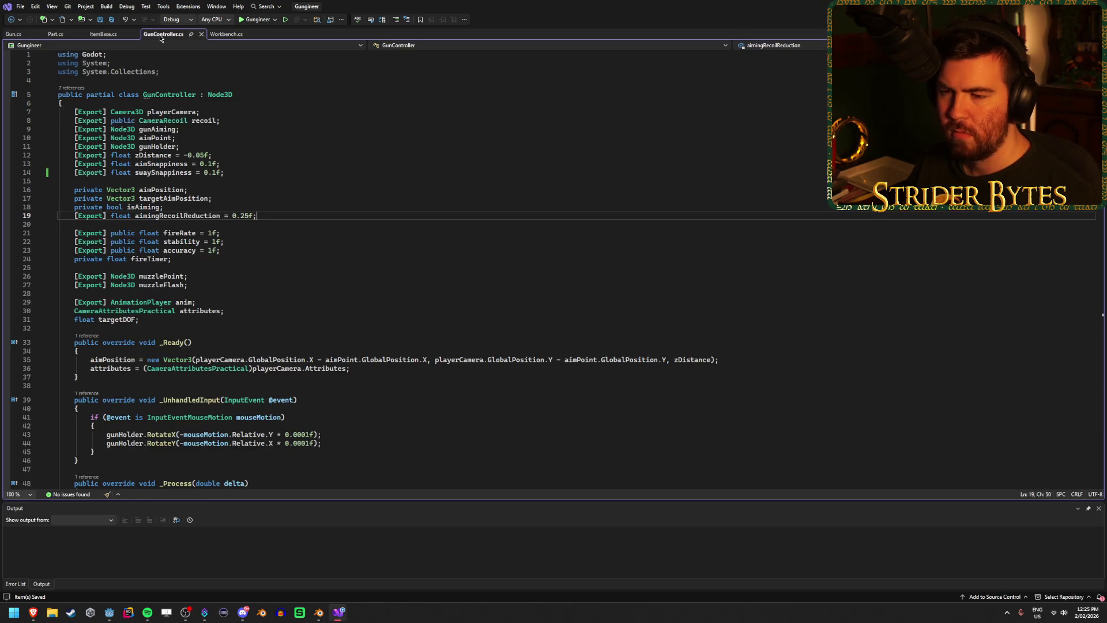
- Below the targetDOF field, start typing the declaration 'public Gun equippedGun;'
{"action": "left_click", "coordinate": [274, 311]}
{"action": "left_click", "coordinate": [261, 320]}
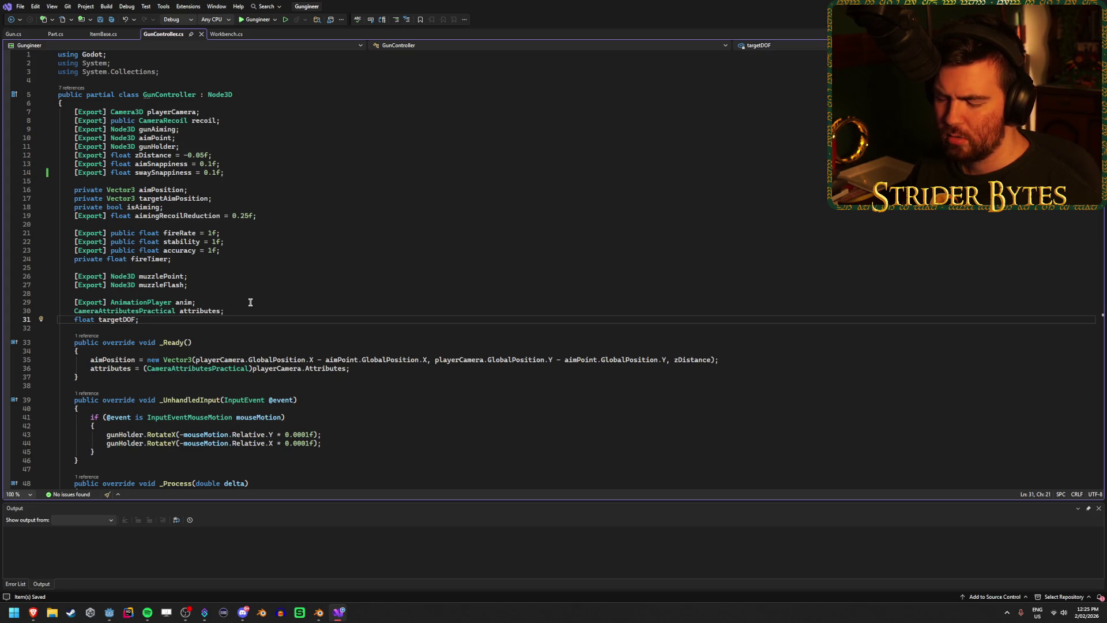
{"action": "scroll", "coordinate": [250, 302], "scroll_direction": "down", "scroll_amount": 5}
{"action": "scroll", "coordinate": [251, 302], "scroll_direction": "up", "scroll_amount": 5}
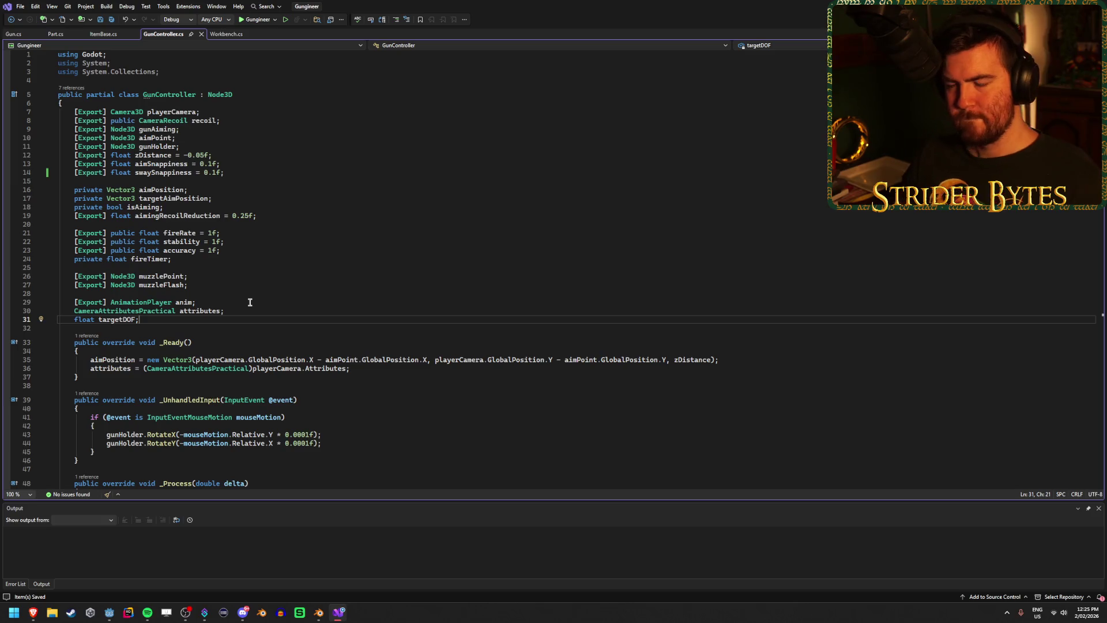
{"action": "key", "text": "Return"}
{"action": "key", "text": "Return"}
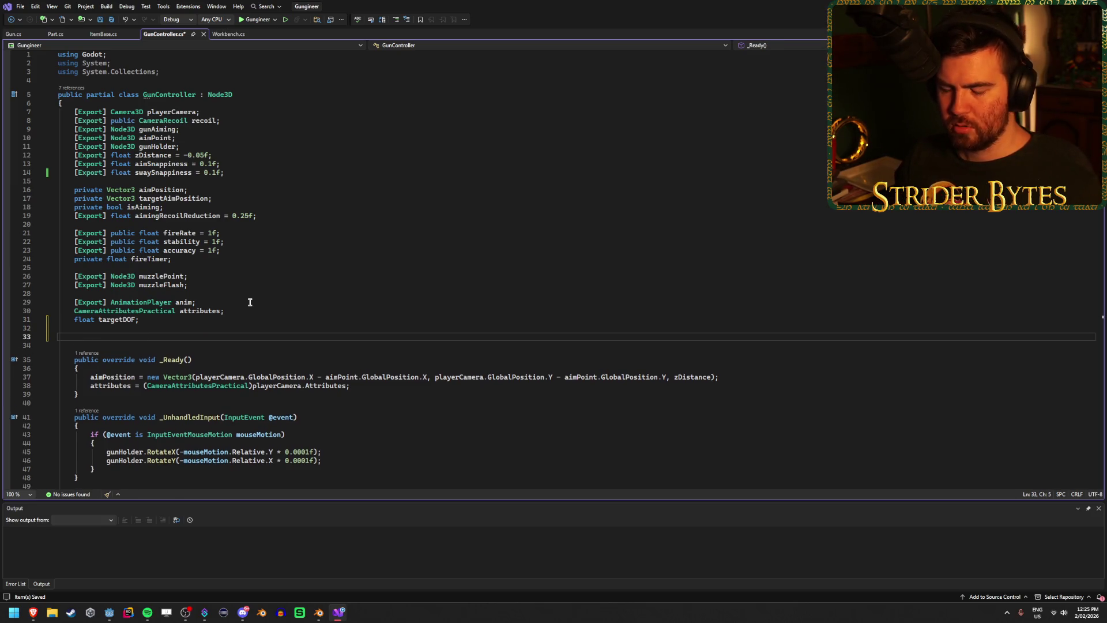
{"action": "type", "text": "p"}
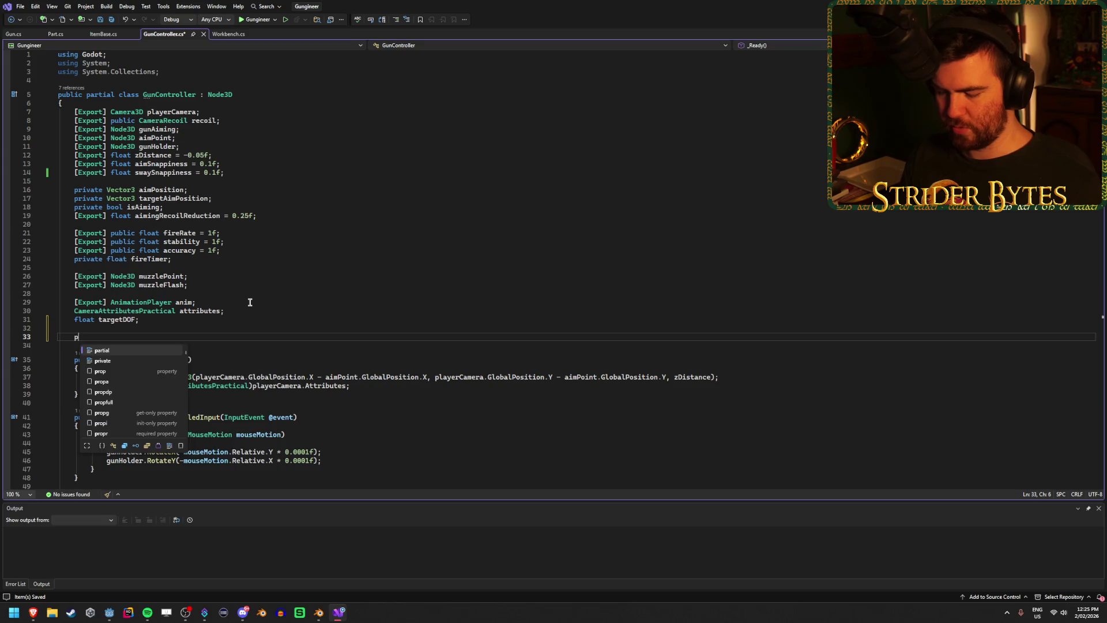
{"action": "type", "text": "ublic Gu"}
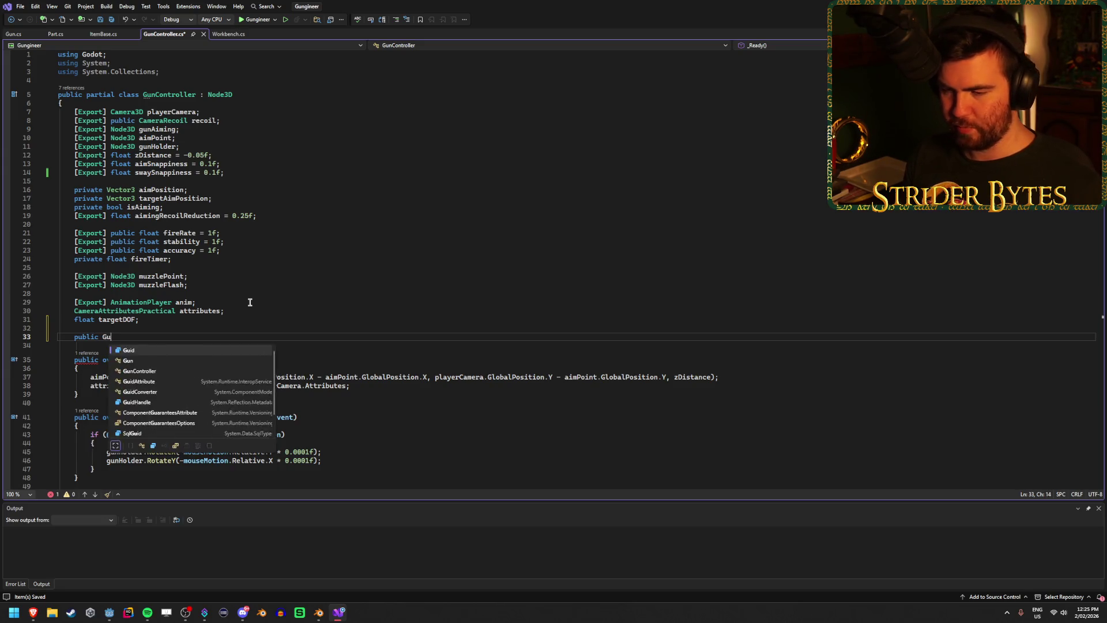
{"action": "type", "text": "n equipped"}
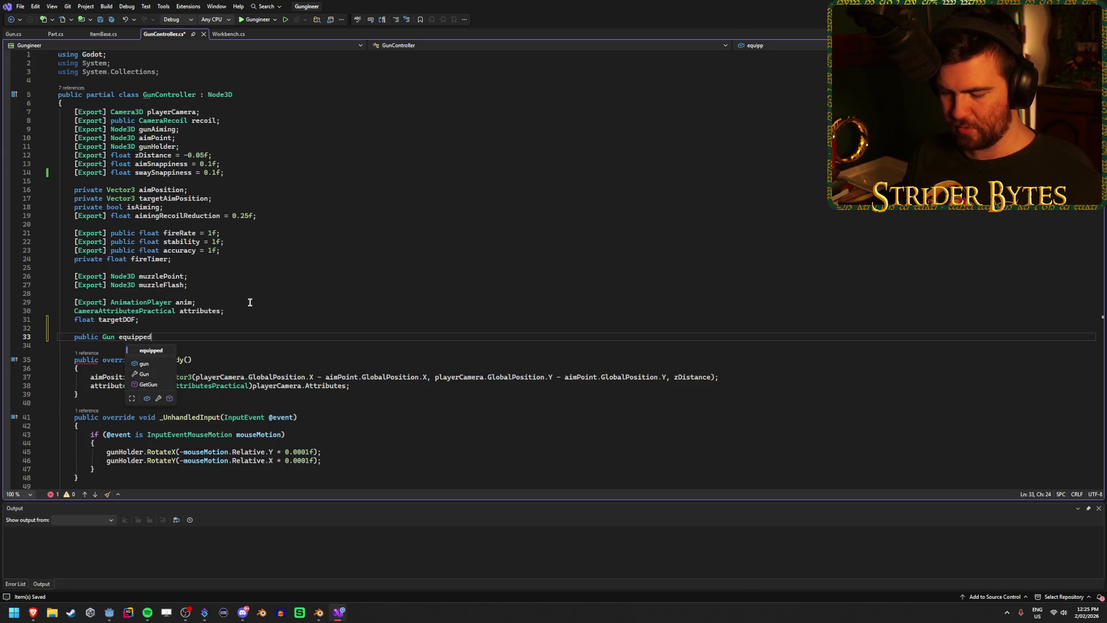
{"action": "type", "text": "Gun;"}
- Save the equippedGun field and scroll through GunController down to the Reload method
{"action": "key", "text": "ctrl+s"}
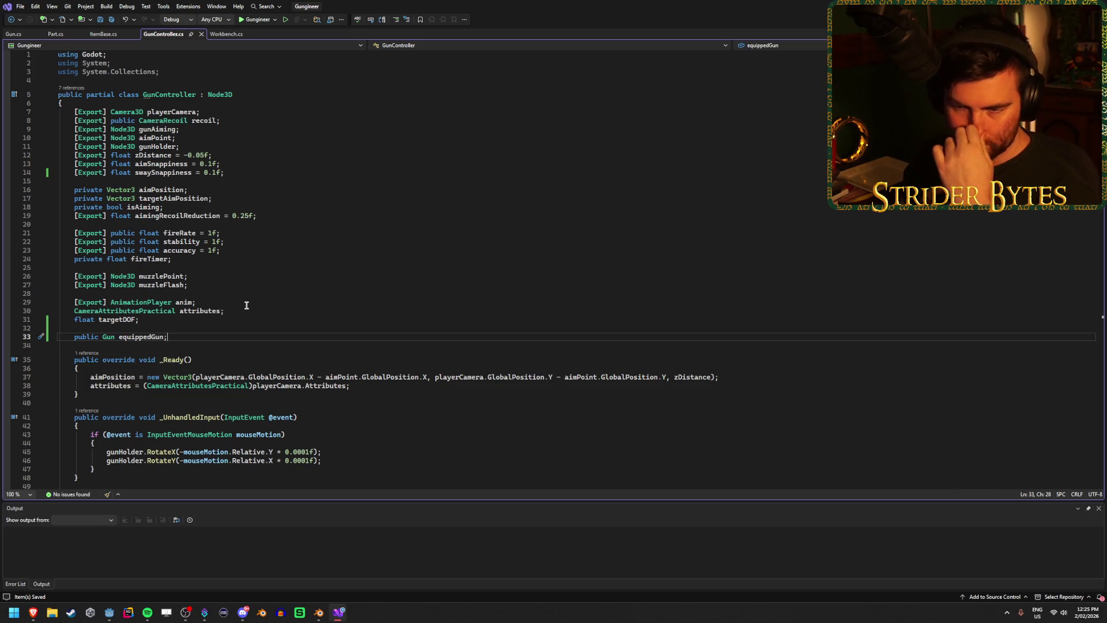
{"action": "scroll", "coordinate": [246, 305], "scroll_direction": "down", "scroll_amount": 12}
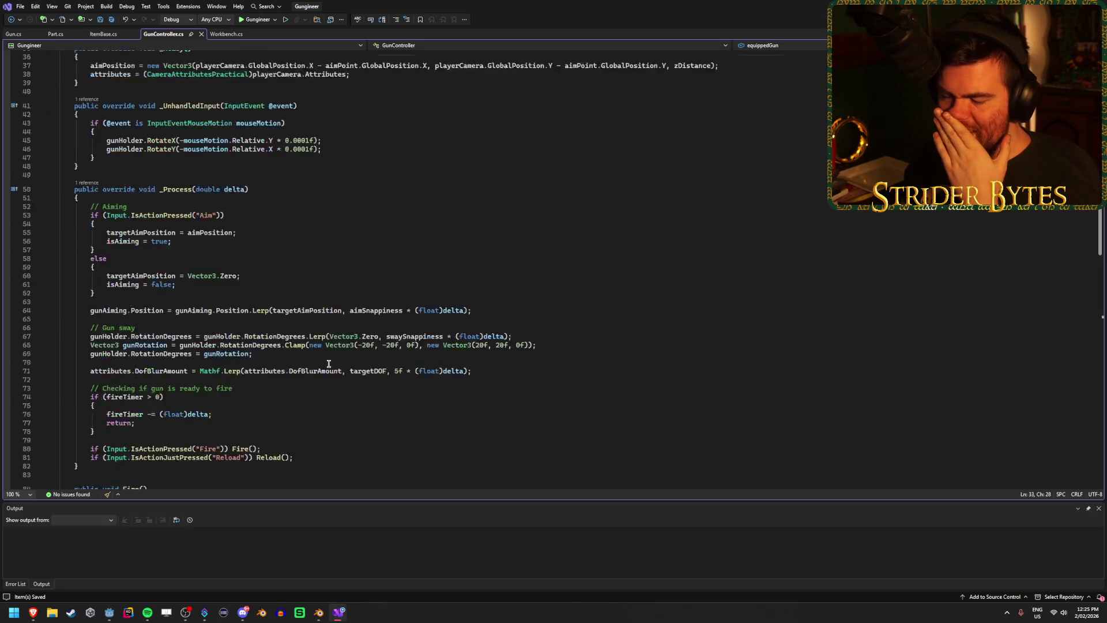
{"action": "scroll", "coordinate": [329, 363], "scroll_direction": "down", "scroll_amount": 12}
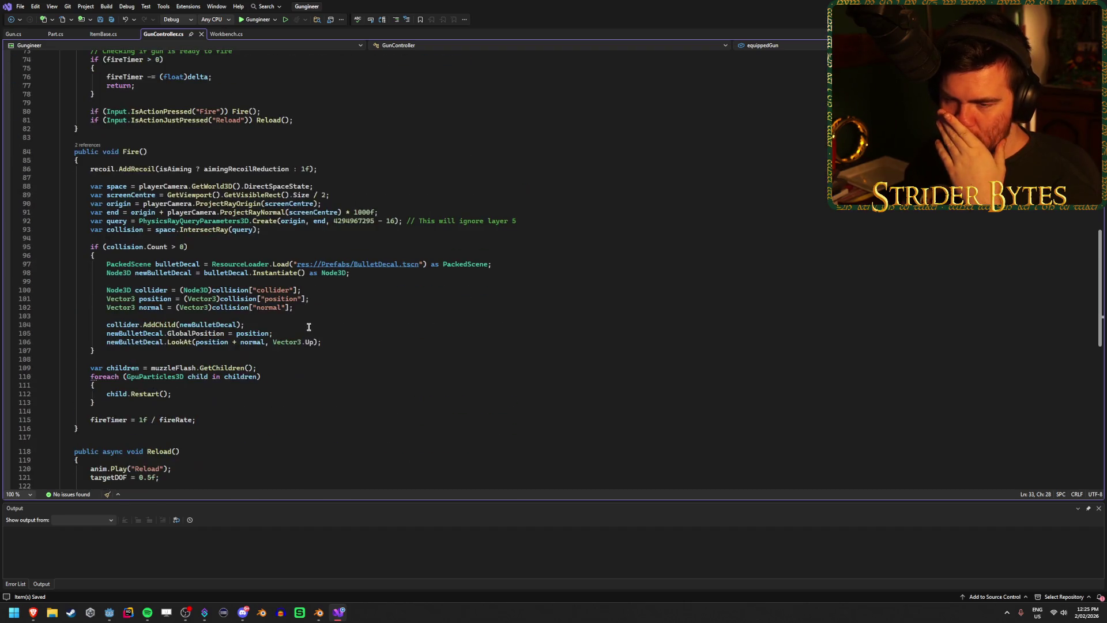
{"action": "scroll", "coordinate": [308, 327], "scroll_direction": "down", "scroll_amount": 6}
{"action": "left_click", "coordinate": [87, 364]}
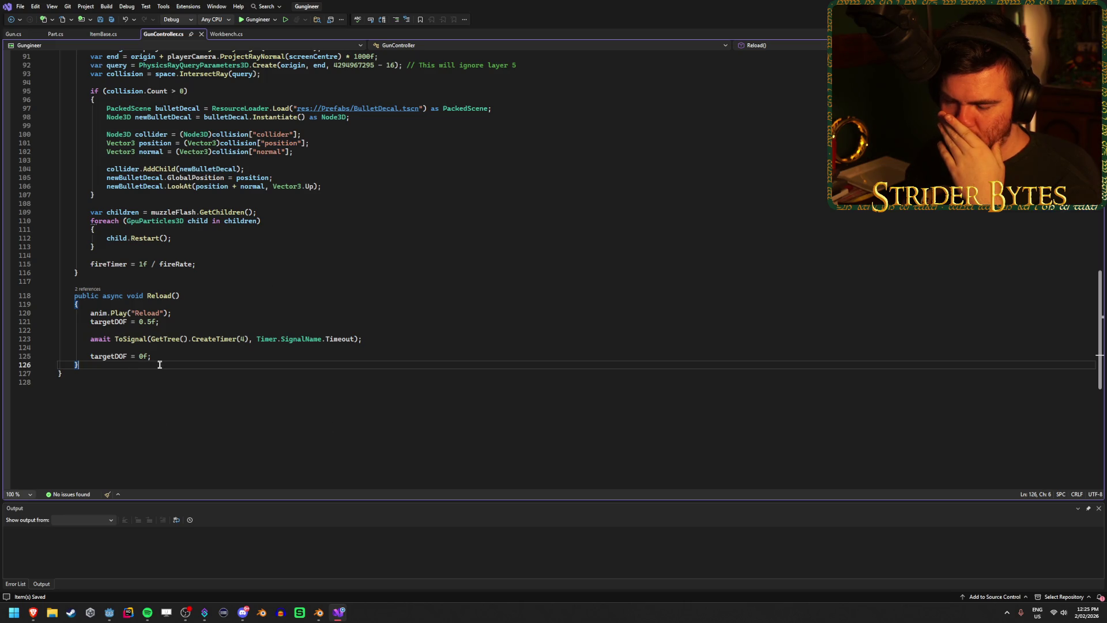
{"action": "scroll", "coordinate": [160, 364], "scroll_direction": "up", "scroll_amount": 20}
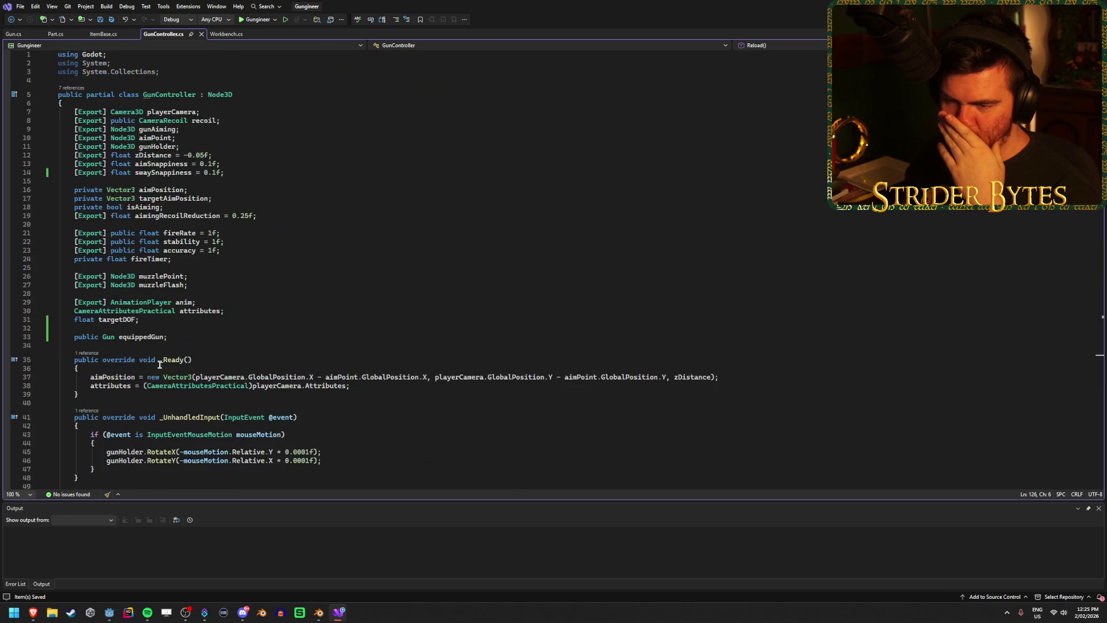
{"action": "scroll", "coordinate": [160, 365], "scroll_direction": "down", "scroll_amount": 20}
{"action": "scroll", "coordinate": [160, 364], "scroll_direction": "up", "scroll_amount": 10}
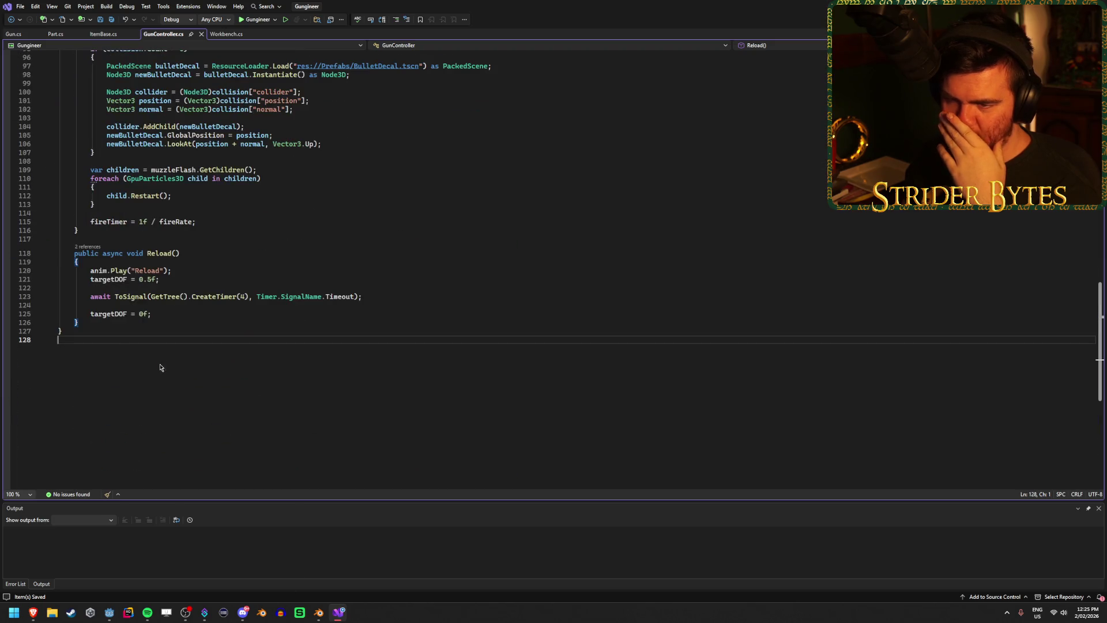
{"action": "right_click", "coordinate": [160, 364]}
{"action": "left_click", "coordinate": [120, 325]}
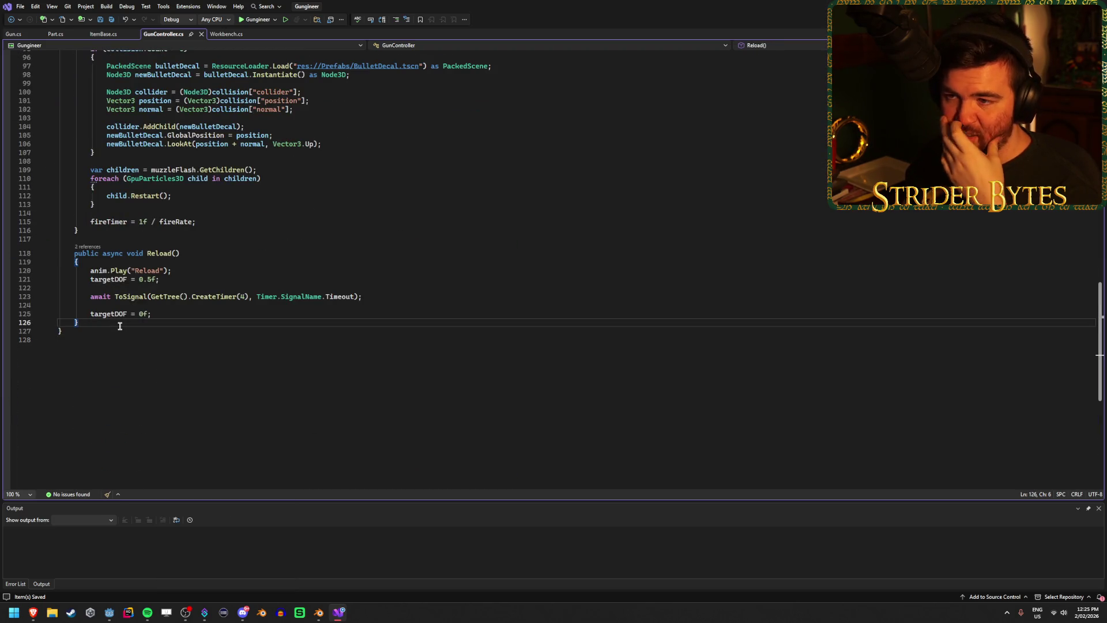
{"action": "scroll", "coordinate": [155, 438], "scroll_direction": "up", "scroll_amount": 20}
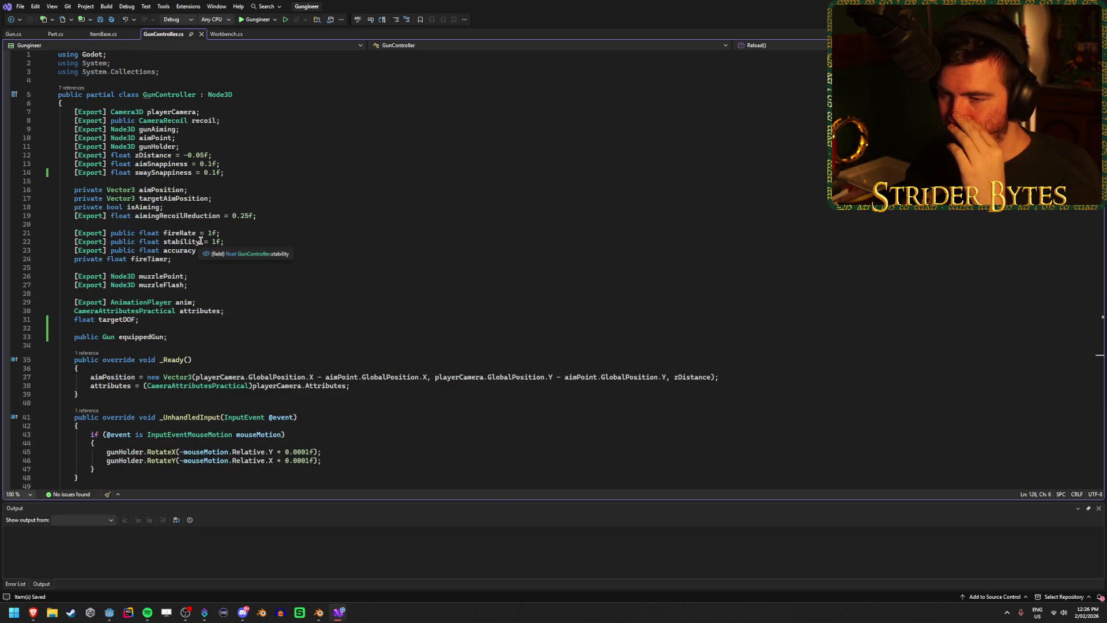
- Look over the fireRate and accuracy fields, then bring up ItemBase and Part scripts
{"action": "left_click", "coordinate": [292, 243]}
{"action": "left_click", "coordinate": [293, 231]}
{"action": "left_click", "coordinate": [290, 242]}
{"action": "left_click", "coordinate": [289, 251]}
{"action": "scroll", "coordinate": [281, 257], "scroll_direction": "down", "scroll_amount": 20}
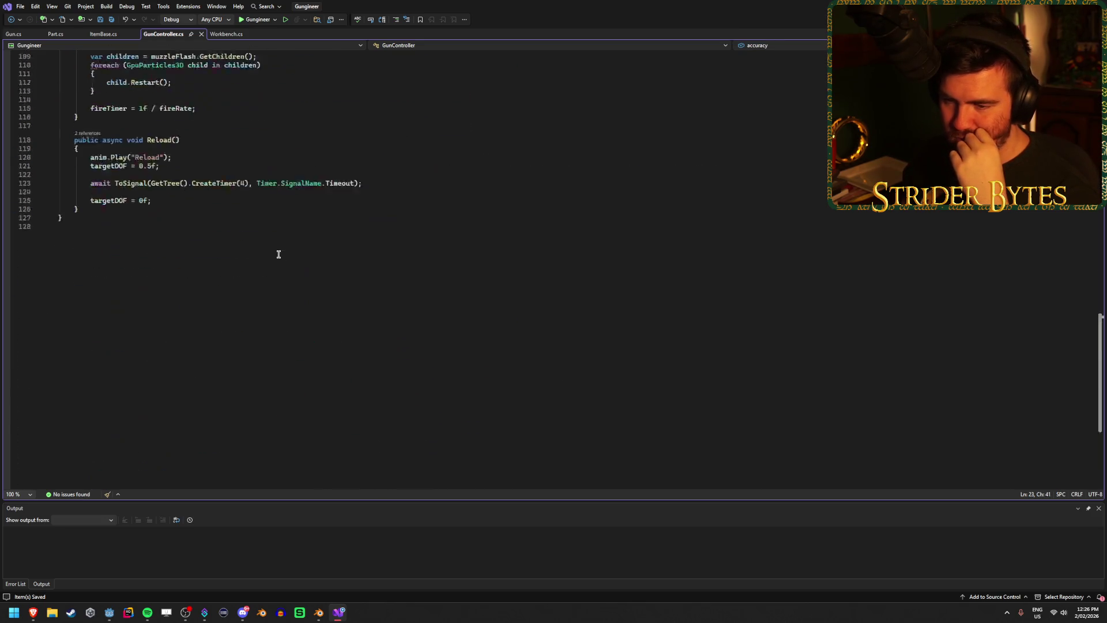
{"action": "scroll", "coordinate": [277, 274], "scroll_direction": "up", "scroll_amount": 20}
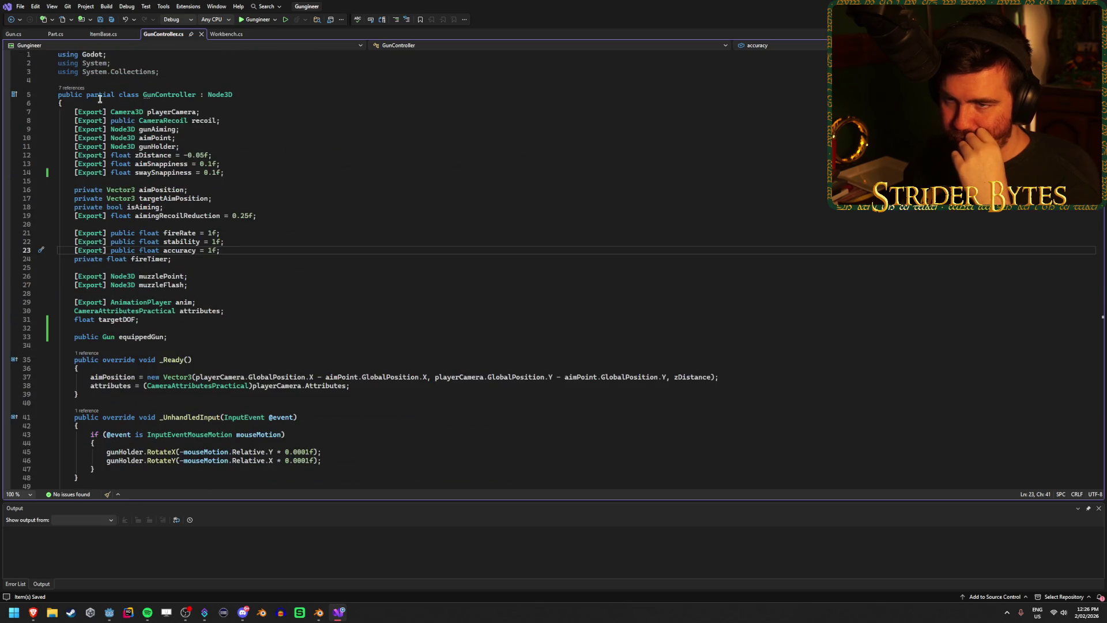
{"action": "left_click", "coordinate": [111, 35]}
{"action": "left_click", "coordinate": [56, 34]}
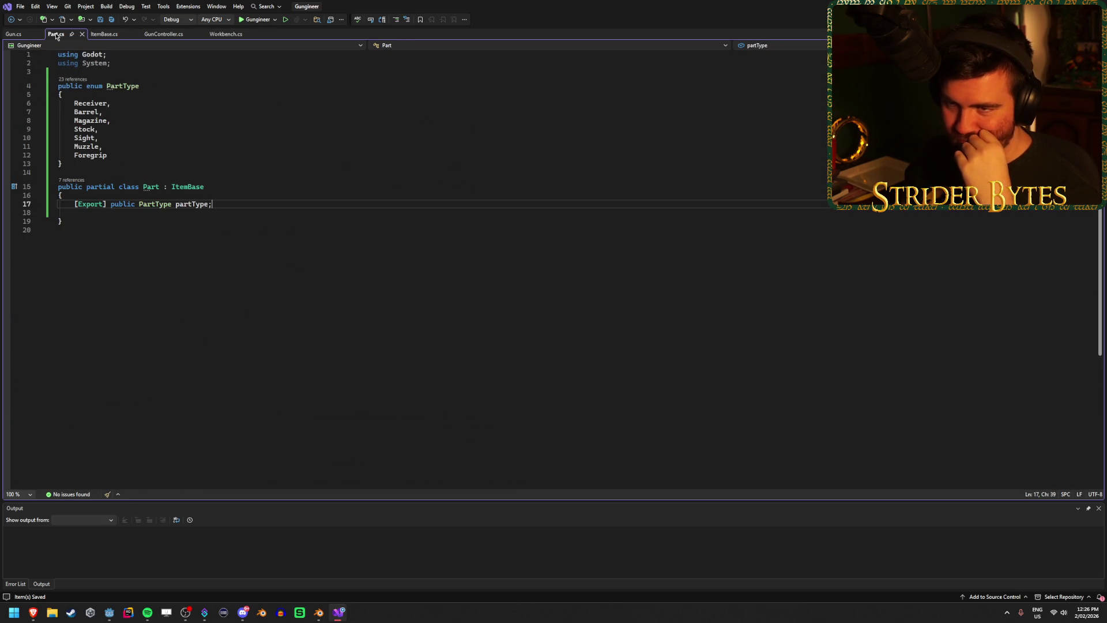
{"action": "left_click", "coordinate": [163, 34]}
{"action": "left_click", "coordinate": [234, 34]}
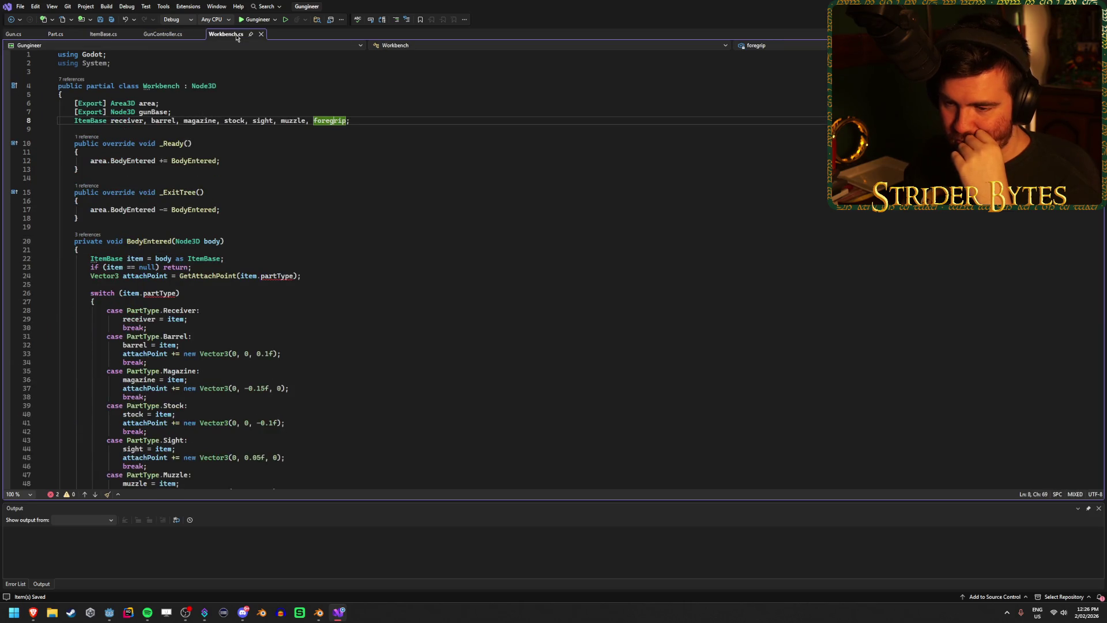
{"action": "left_click", "coordinate": [284, 275]}
{"action": "mouse_move", "coordinate": [264, 273]}
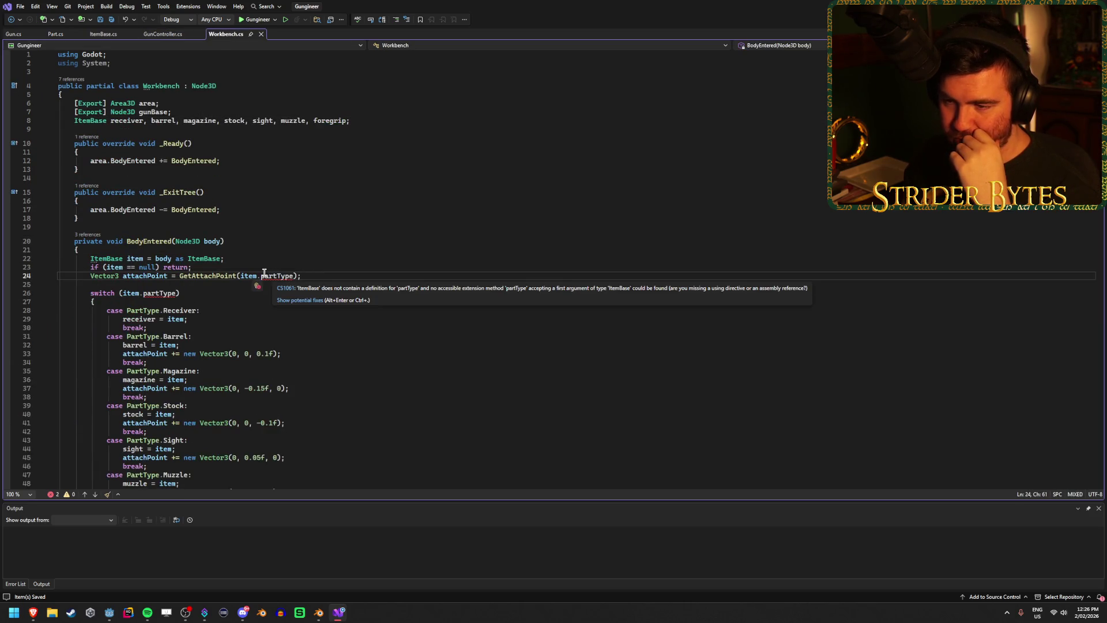
{"action": "key", "text": "Up"}
{"action": "key", "text": "Up"}
{"action": "left_click", "coordinate": [321, 276]}
{"action": "scroll", "coordinate": [321, 278], "scroll_direction": "down", "scroll_amount": 7}
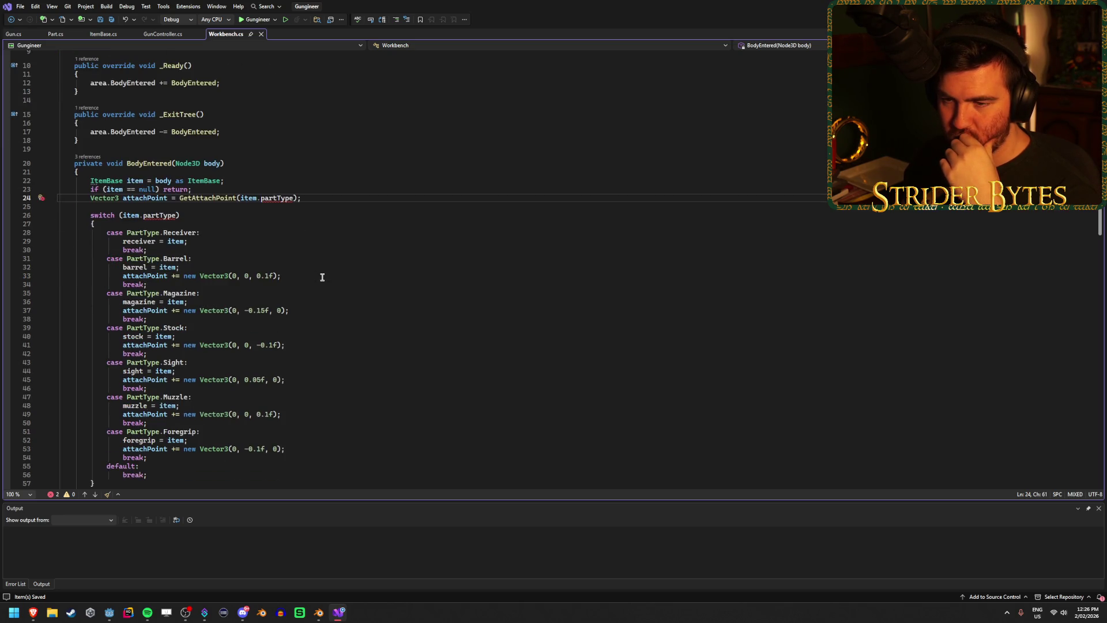
{"action": "scroll", "coordinate": [321, 277], "scroll_direction": "down", "scroll_amount": 10}
{"action": "scroll", "coordinate": [317, 278], "scroll_direction": "up", "scroll_amount": 15}
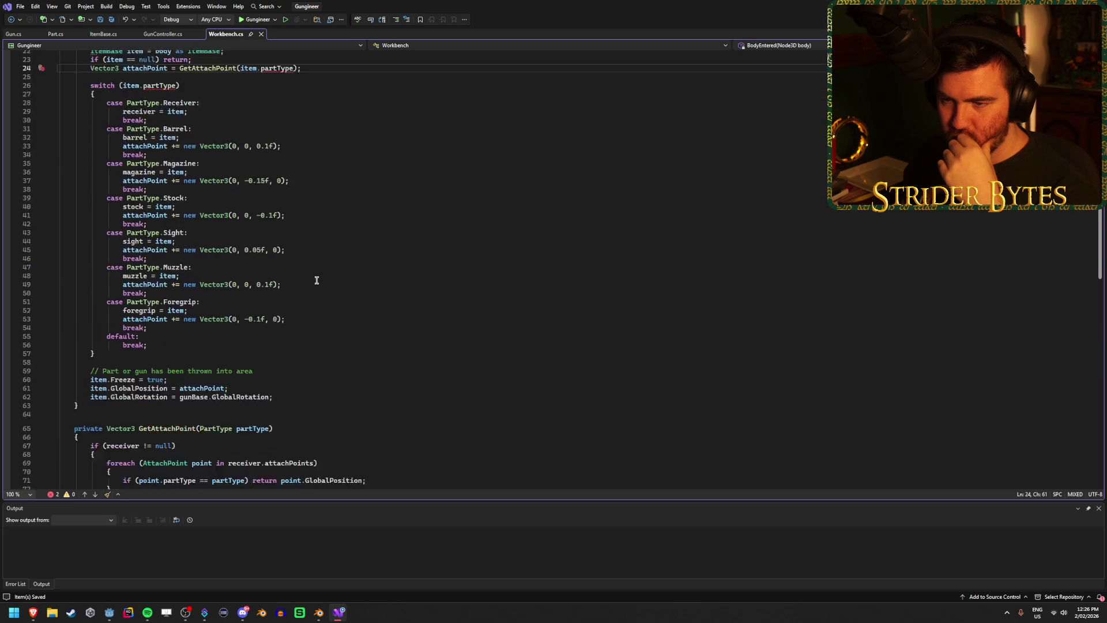
{"action": "scroll", "coordinate": [314, 296], "scroll_direction": "up", "scroll_amount": 1}
{"action": "left_click", "coordinate": [215, 250]}
{"action": "left_click", "coordinate": [317, 250]}
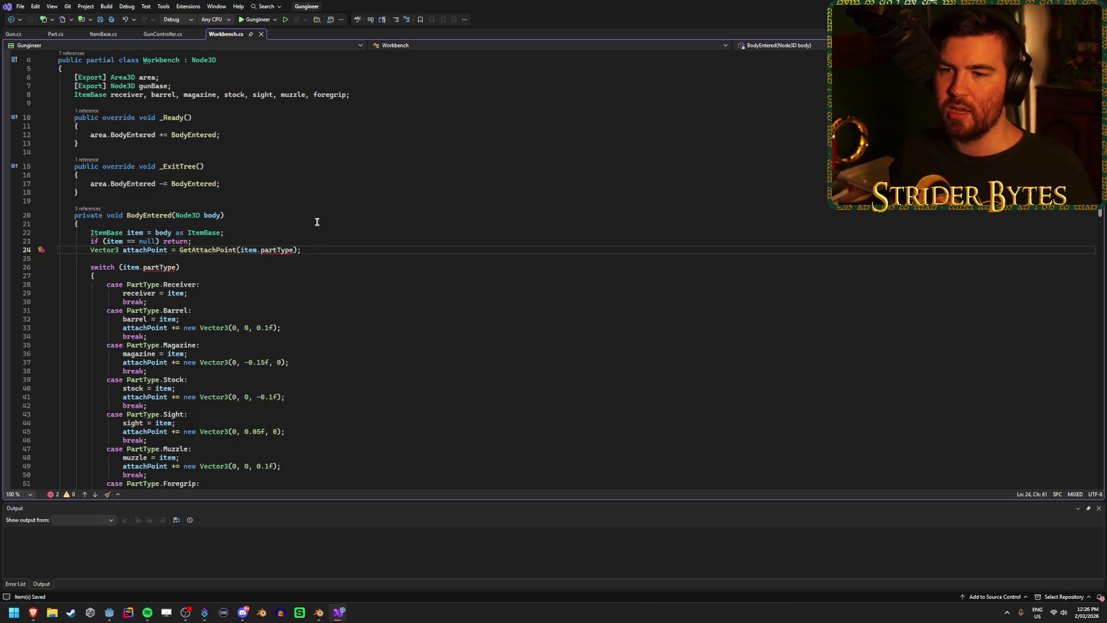
{"action": "left_click", "coordinate": [137, 232]}
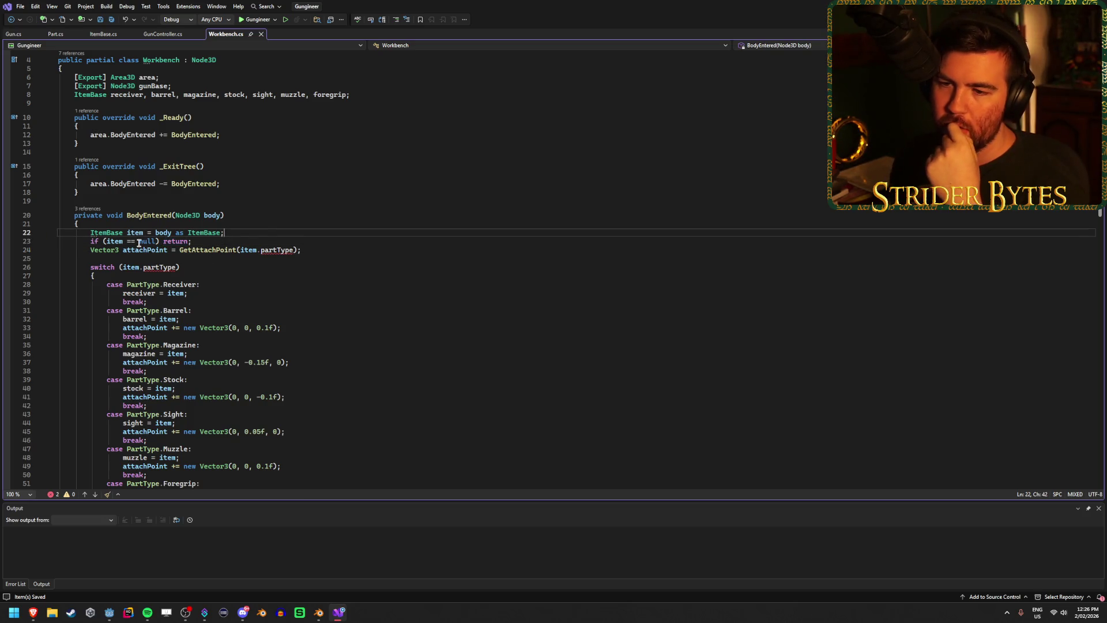
{"action": "key", "text": "Left"}
{"action": "key", "text": "Left"}
{"action": "key", "text": "Left"}
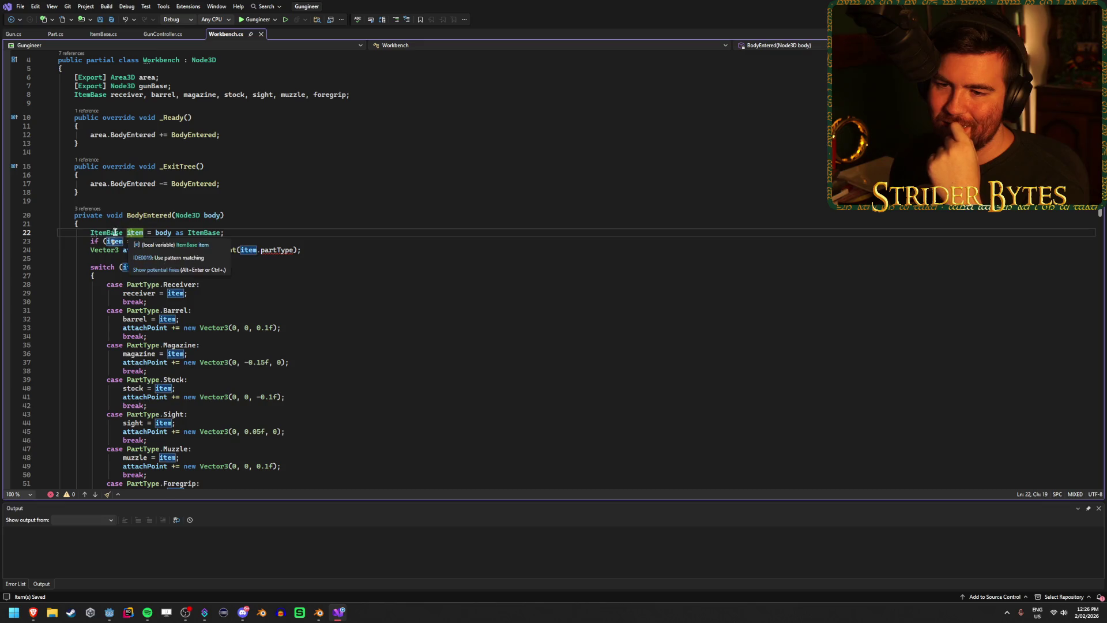
{"action": "left_click", "coordinate": [241, 229]}
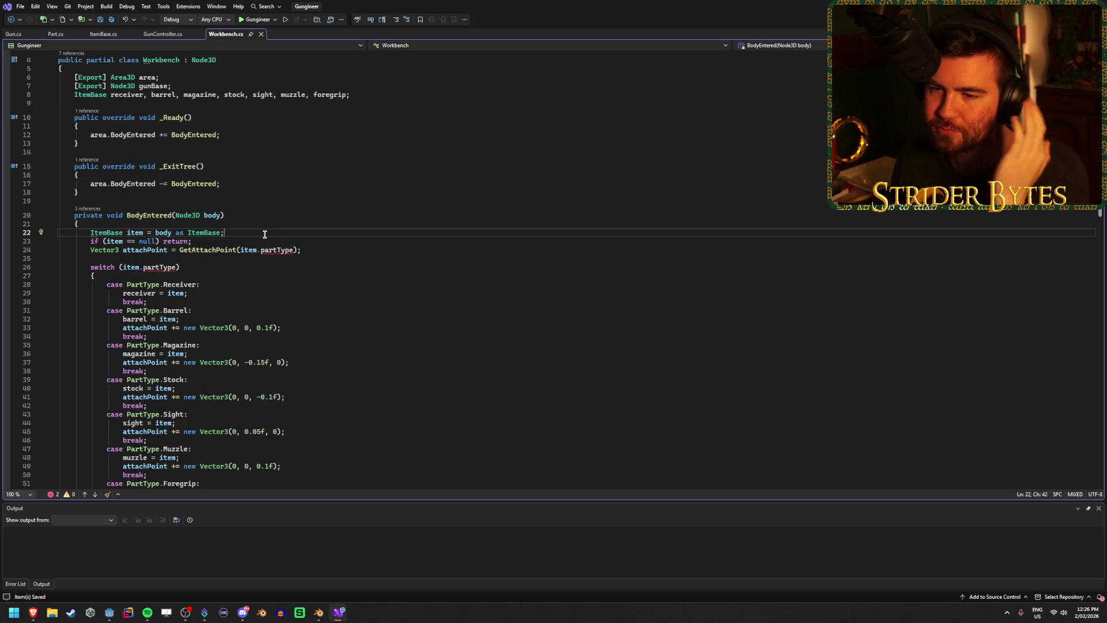
{"action": "left_click", "coordinate": [344, 248]}
{"action": "scroll", "coordinate": [344, 248], "scroll_direction": "down", "scroll_amount": 3}
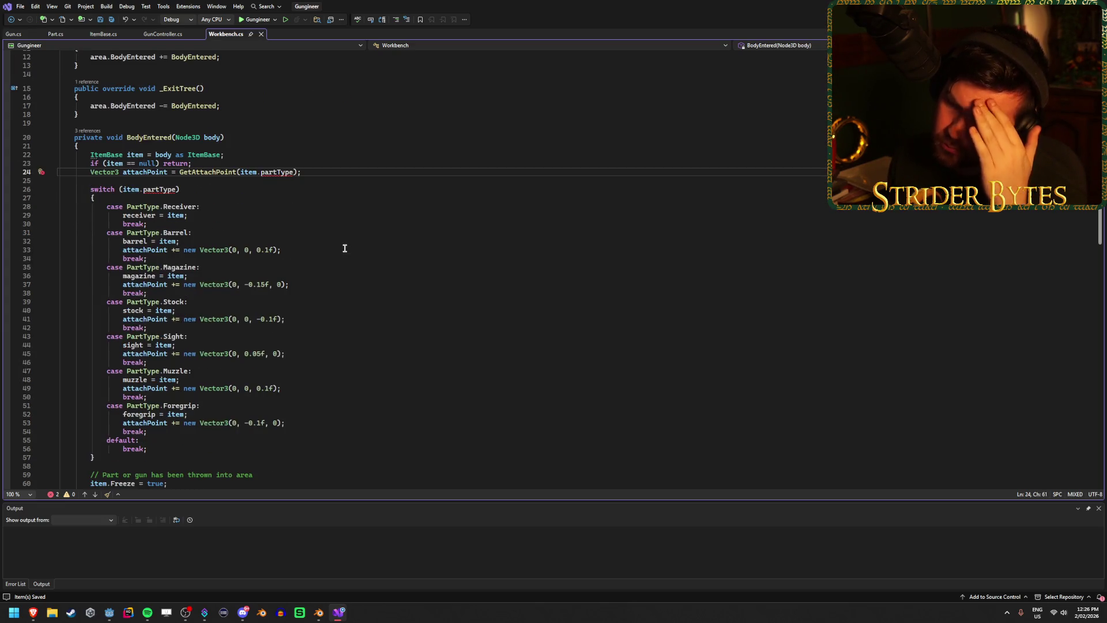
{"action": "scroll", "coordinate": [345, 248], "scroll_direction": "down", "scroll_amount": 3}
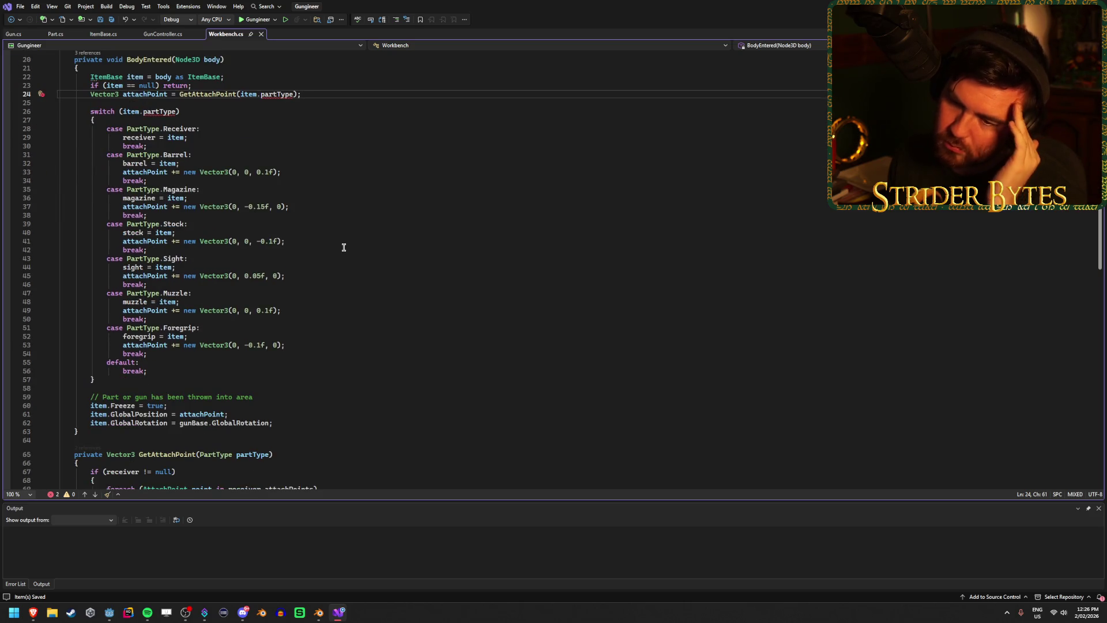
{"action": "scroll", "coordinate": [344, 248], "scroll_direction": "down", "scroll_amount": 2}
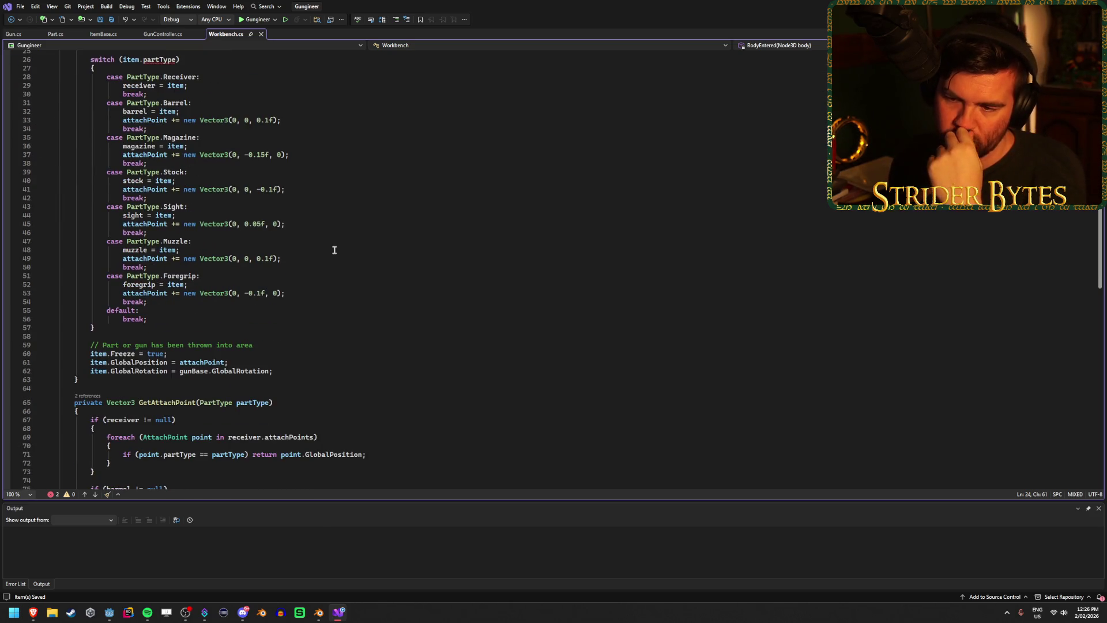
{"action": "scroll", "coordinate": [334, 250], "scroll_direction": "up", "scroll_amount": 2}
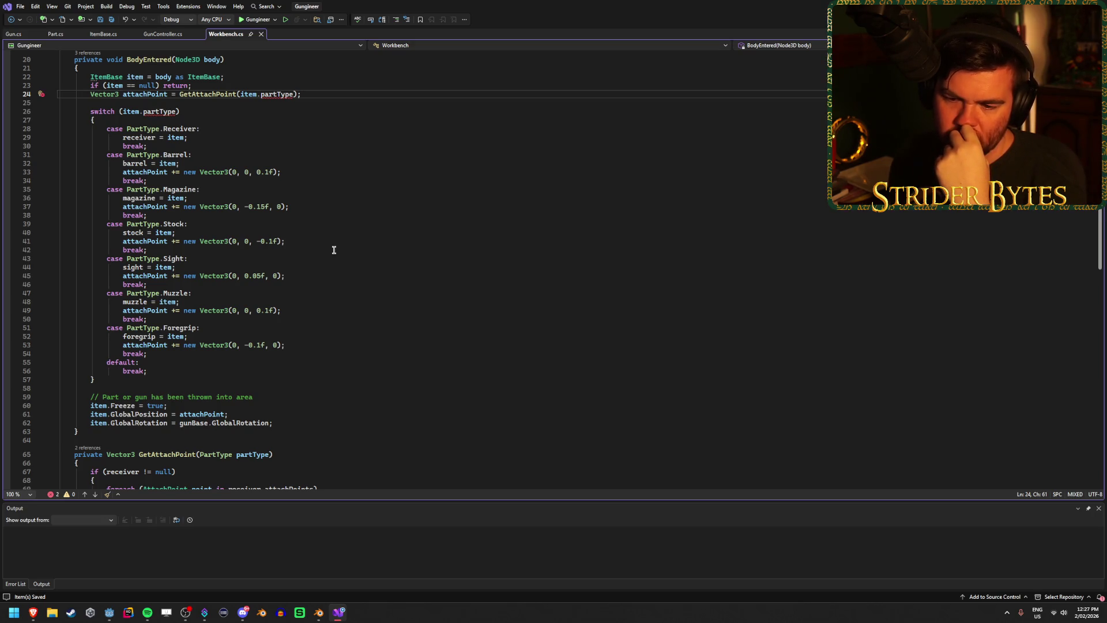
{"action": "scroll", "coordinate": [334, 249], "scroll_direction": "down", "scroll_amount": 3}
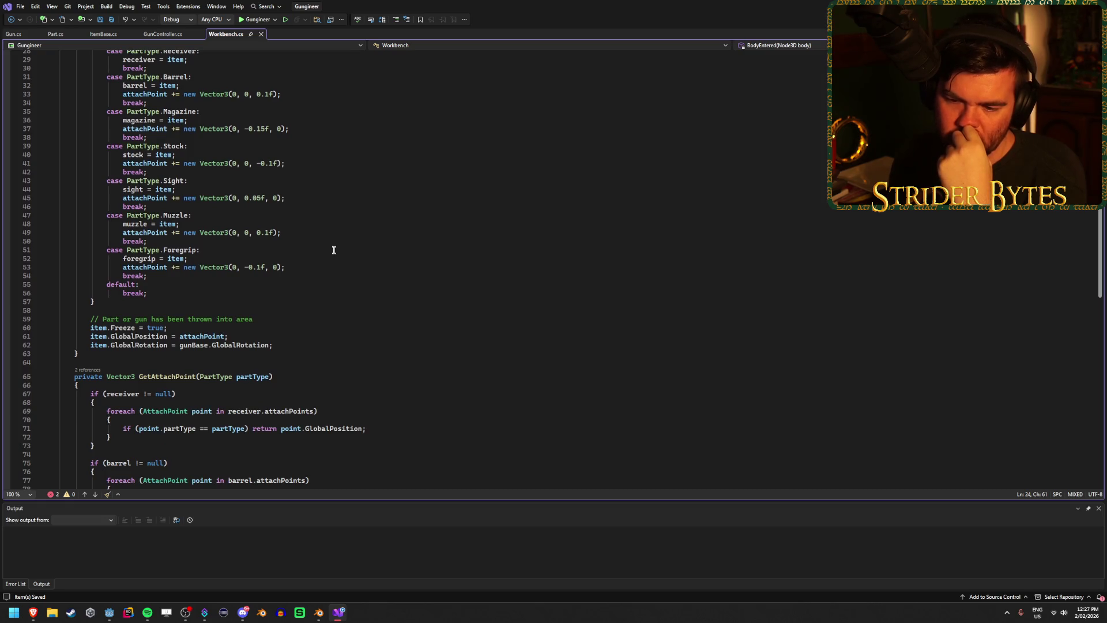
{"action": "scroll", "coordinate": [334, 250], "scroll_direction": "down", "scroll_amount": 4}
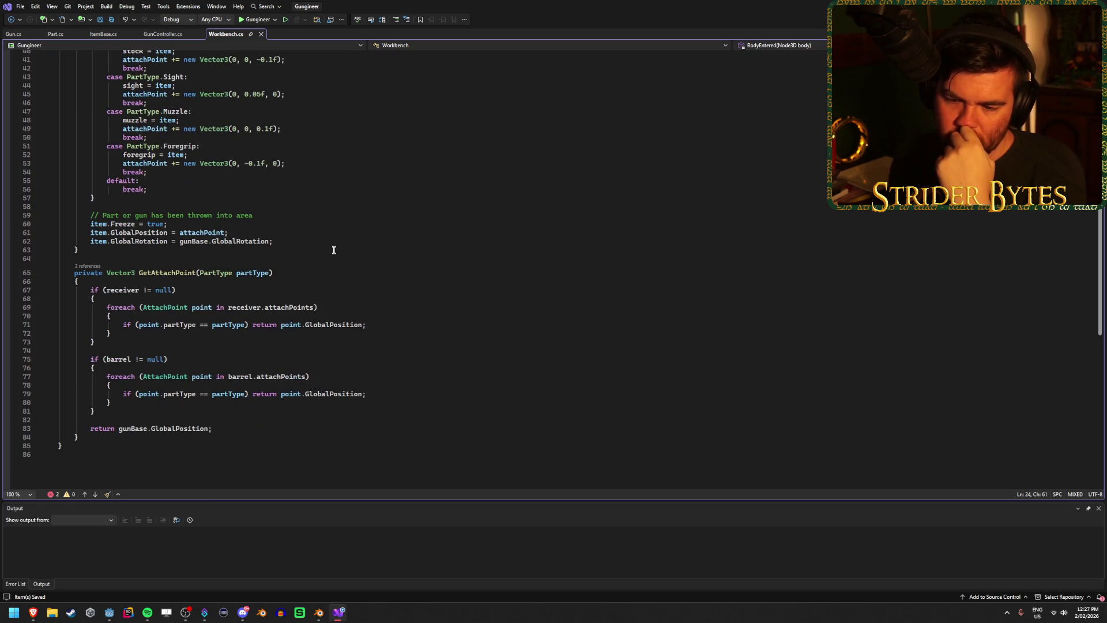
{"action": "scroll", "coordinate": [334, 249], "scroll_direction": "up", "scroll_amount": 7}
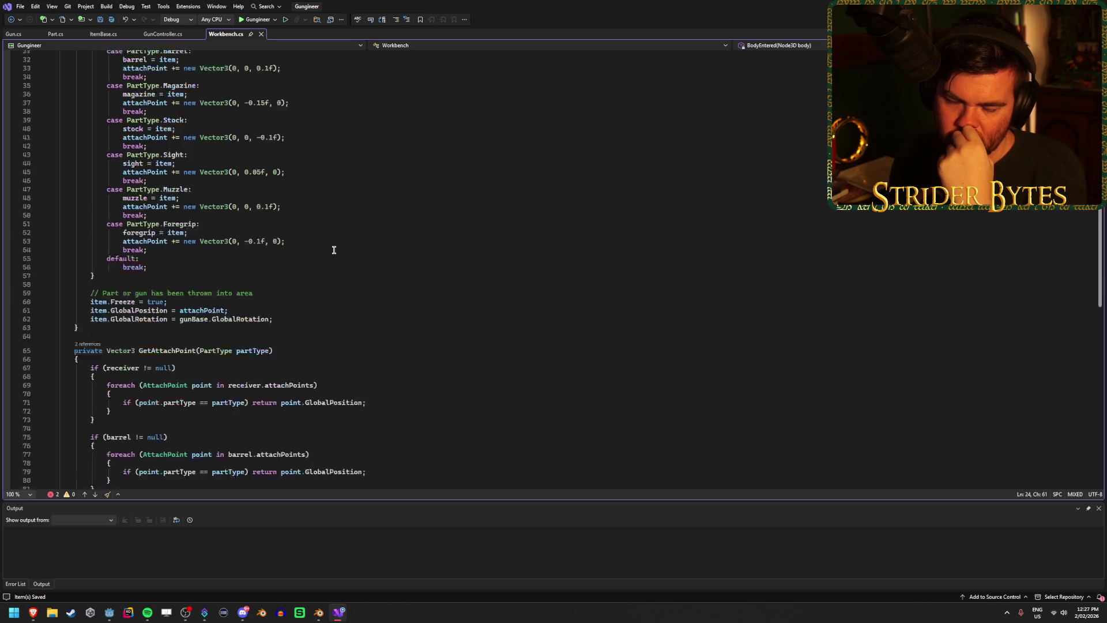
{"action": "scroll", "coordinate": [334, 250], "scroll_direction": "up", "scroll_amount": 1}
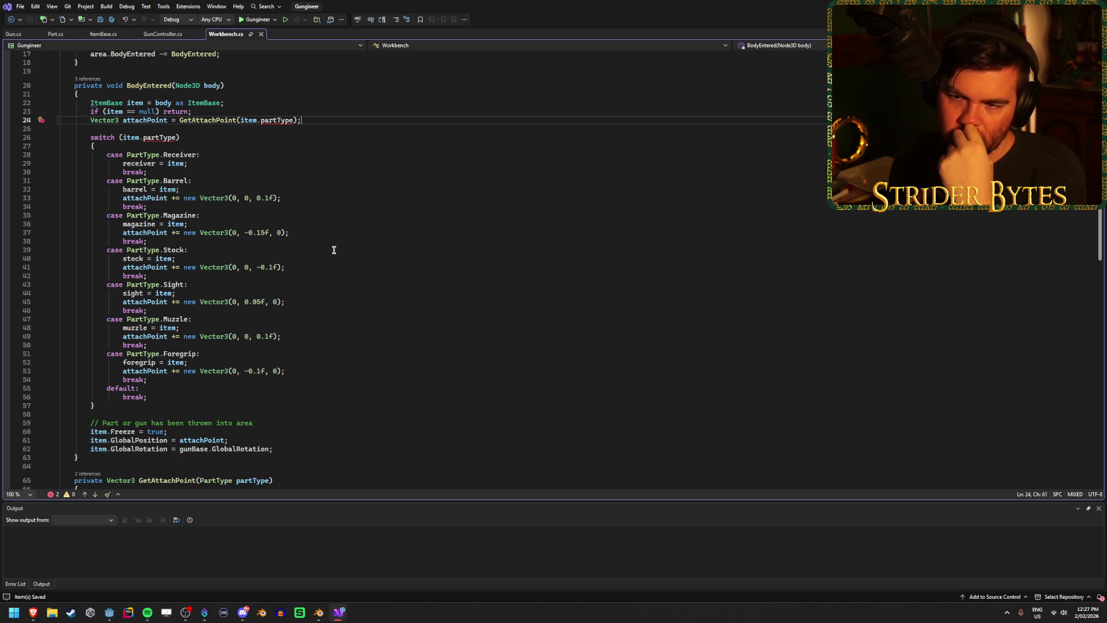
{"action": "scroll", "coordinate": [334, 250], "scroll_direction": "up", "scroll_amount": 3}
{"action": "left_click", "coordinate": [305, 191]}
{"action": "left_click", "coordinate": [309, 179]}
{"action": "left_click", "coordinate": [316, 198]}
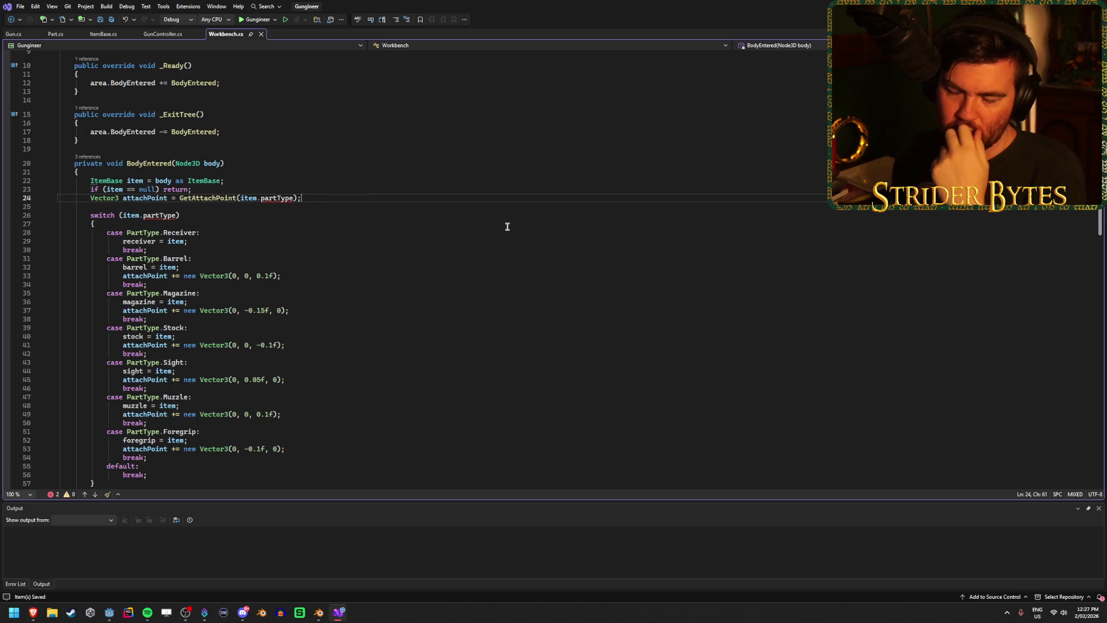
- Add '// check if no attach point exists, and reject part if true' to Workbench.cs line 24
{"action": "key", "text": "F9"}
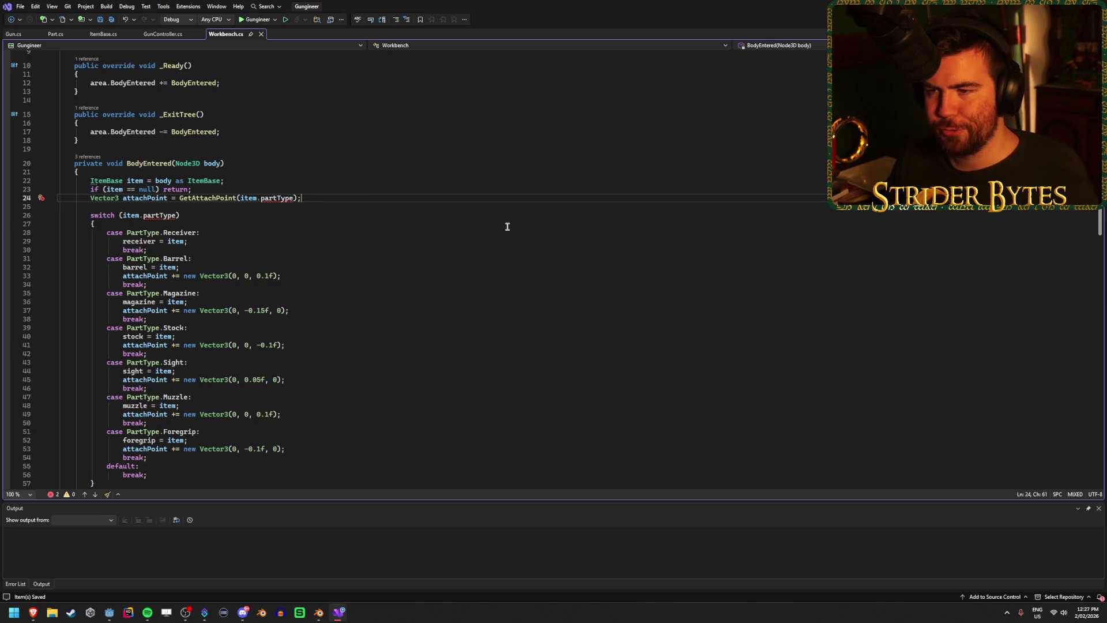
{"action": "type", "text": " // "}
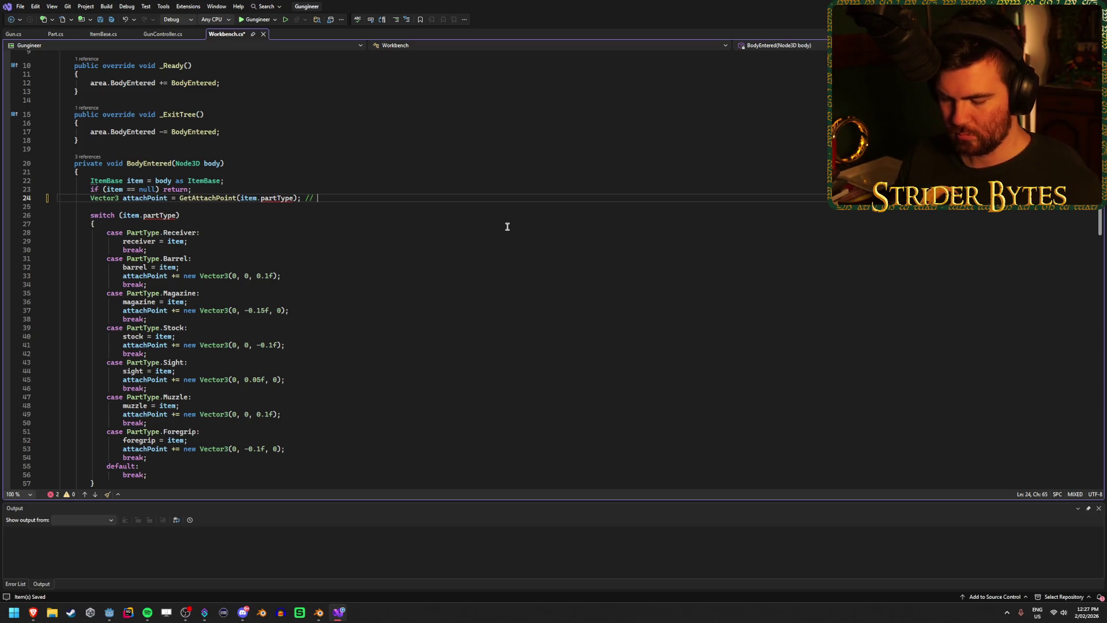
{"action": "type", "text": "check if no a"}
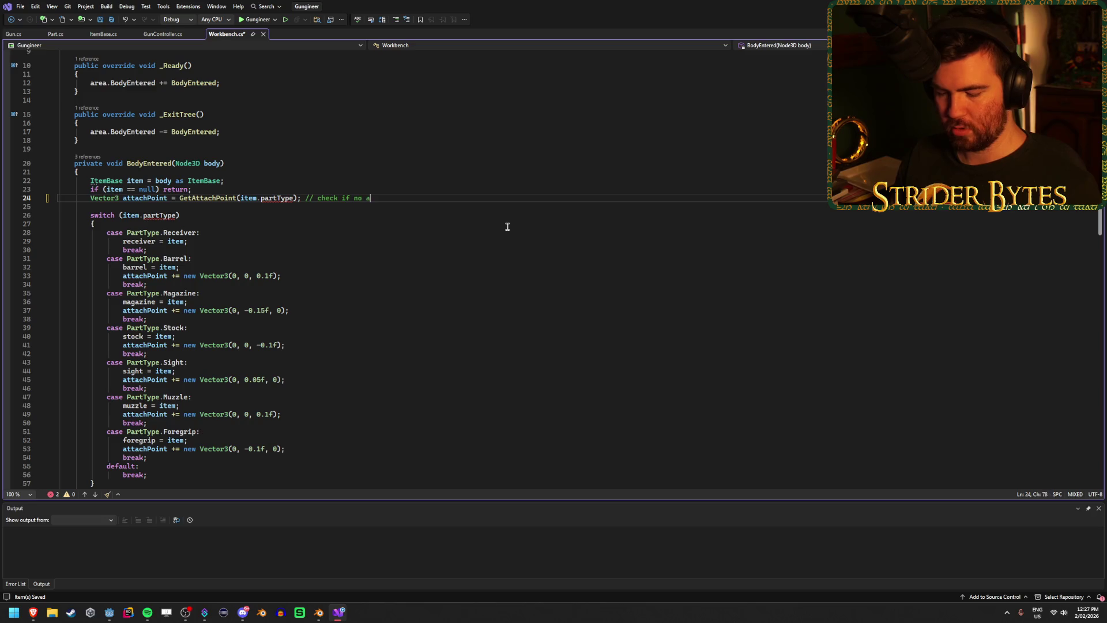
{"action": "type", "text": "xists,"}
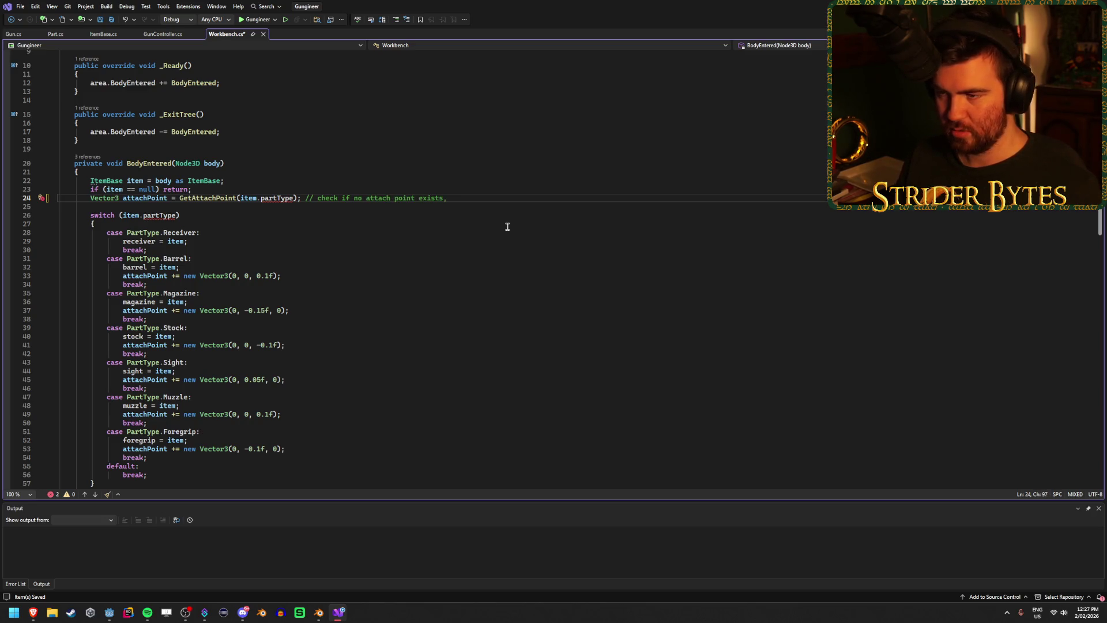
{"action": "type", "text": " and reject part"}
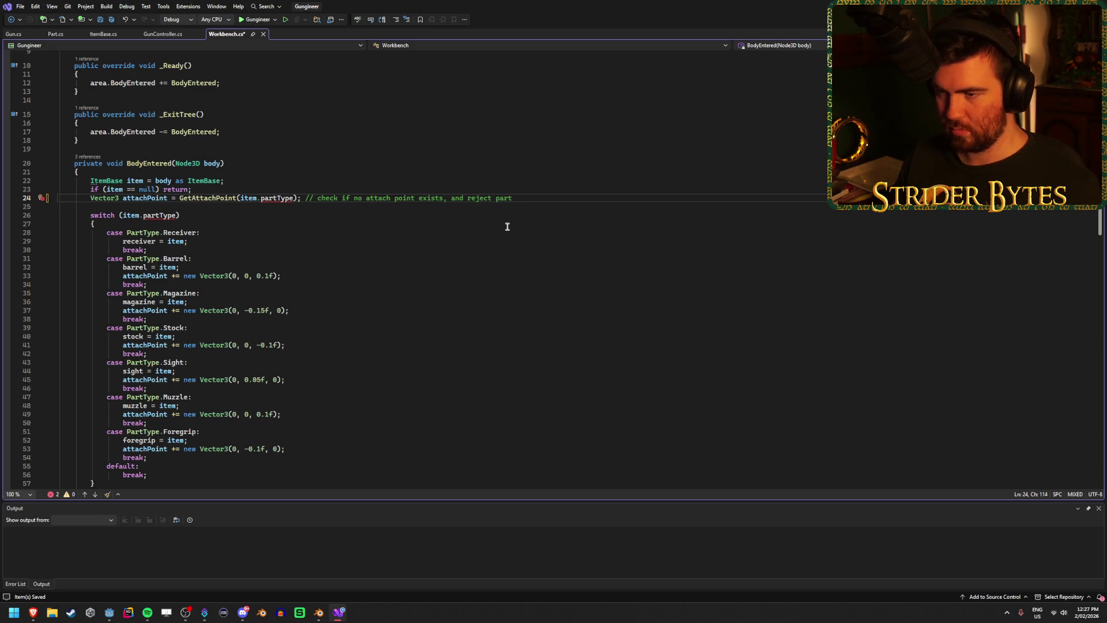
{"action": "type", "text": " if true"}
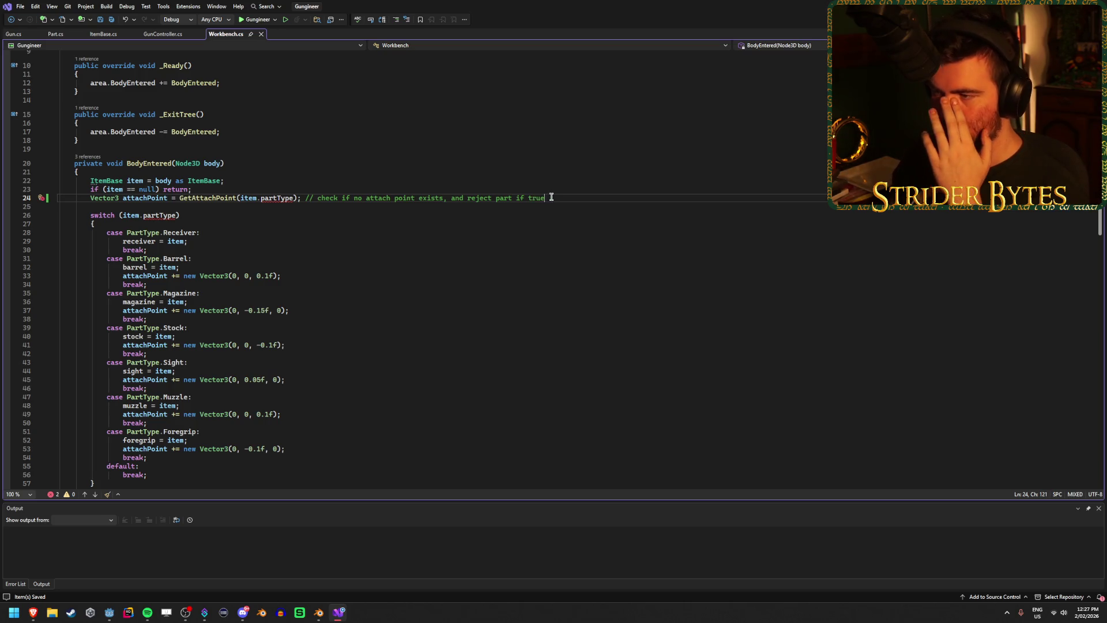
{"action": "scroll", "coordinate": [530, 217], "scroll_direction": "down", "scroll_amount": 6}
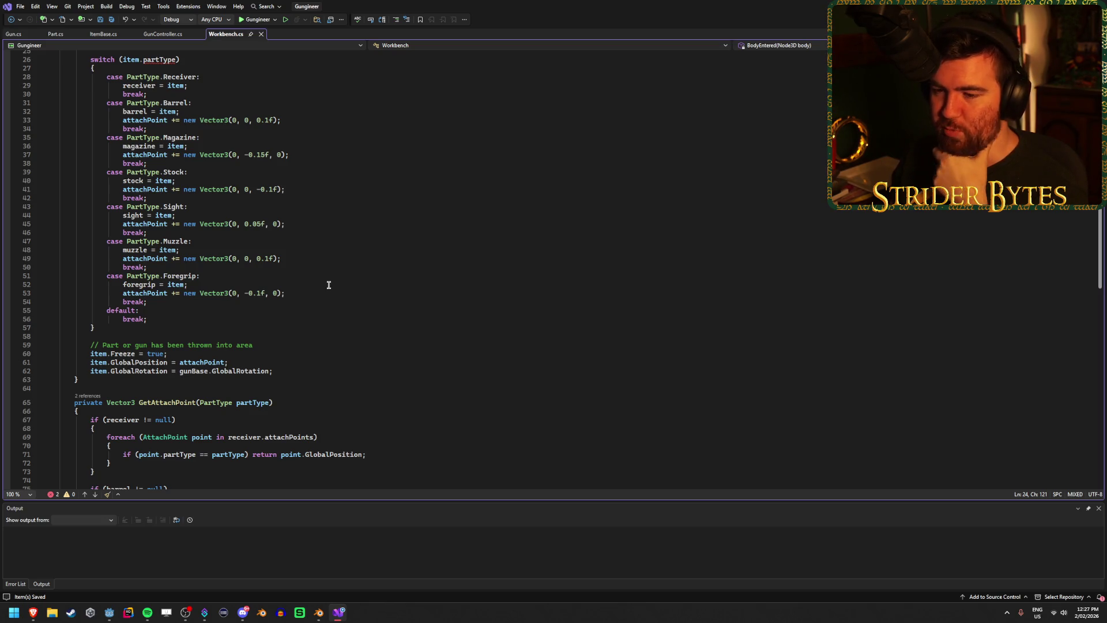
{"action": "scroll", "coordinate": [328, 284], "scroll_direction": "up", "scroll_amount": 5}
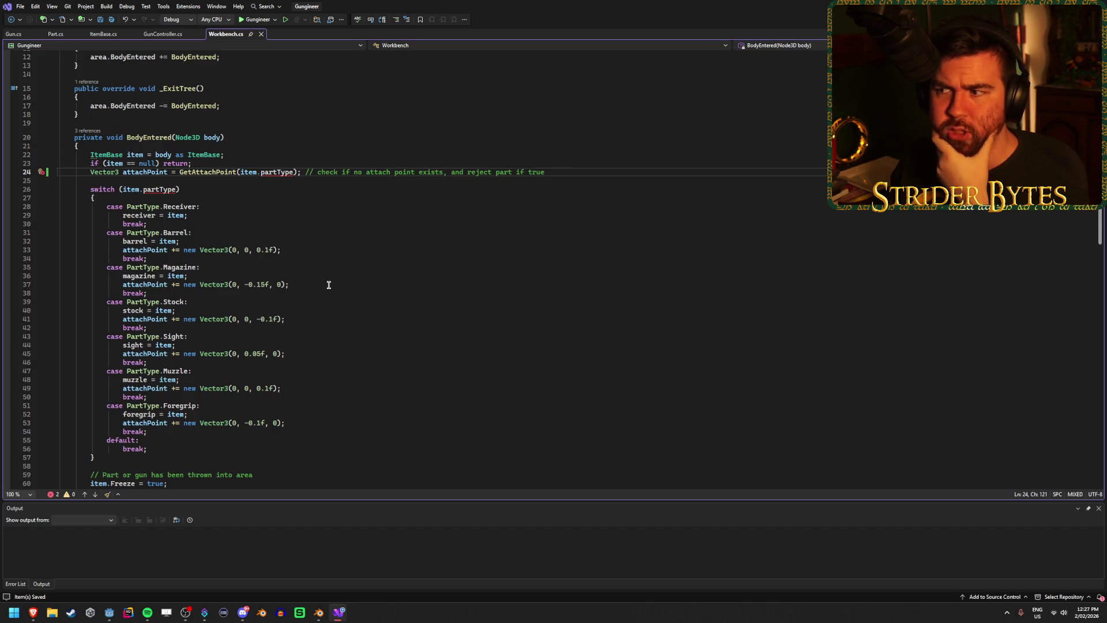
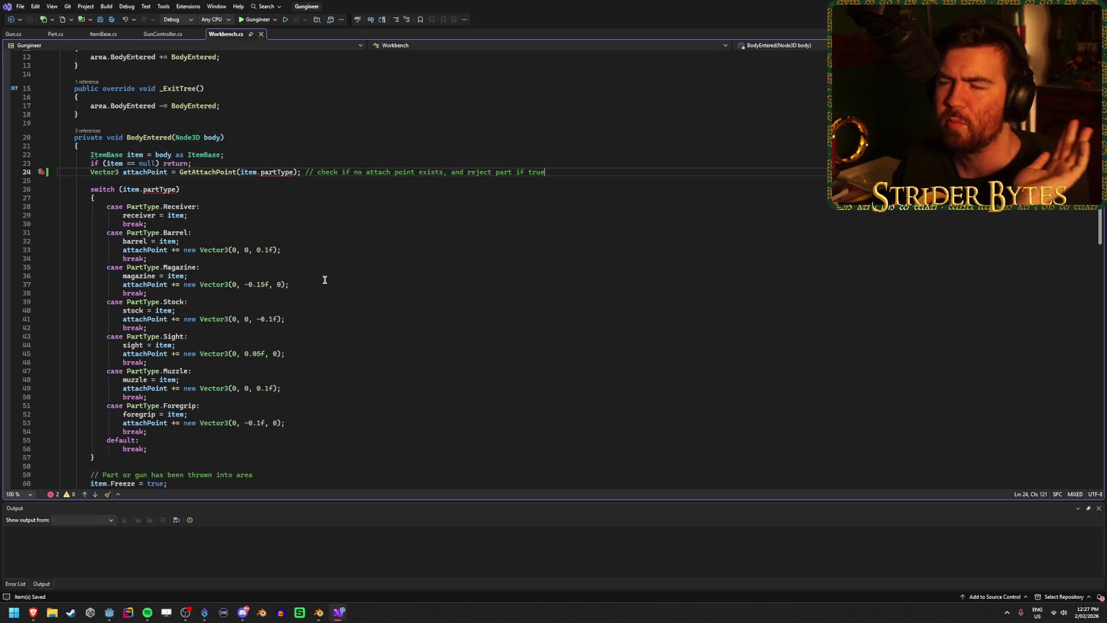
- Review the barrel's attach-point offset and the part-type switch in Workbench
{"action": "left_click", "coordinate": [336, 247]}
{"action": "left_click", "coordinate": [567, 171]}
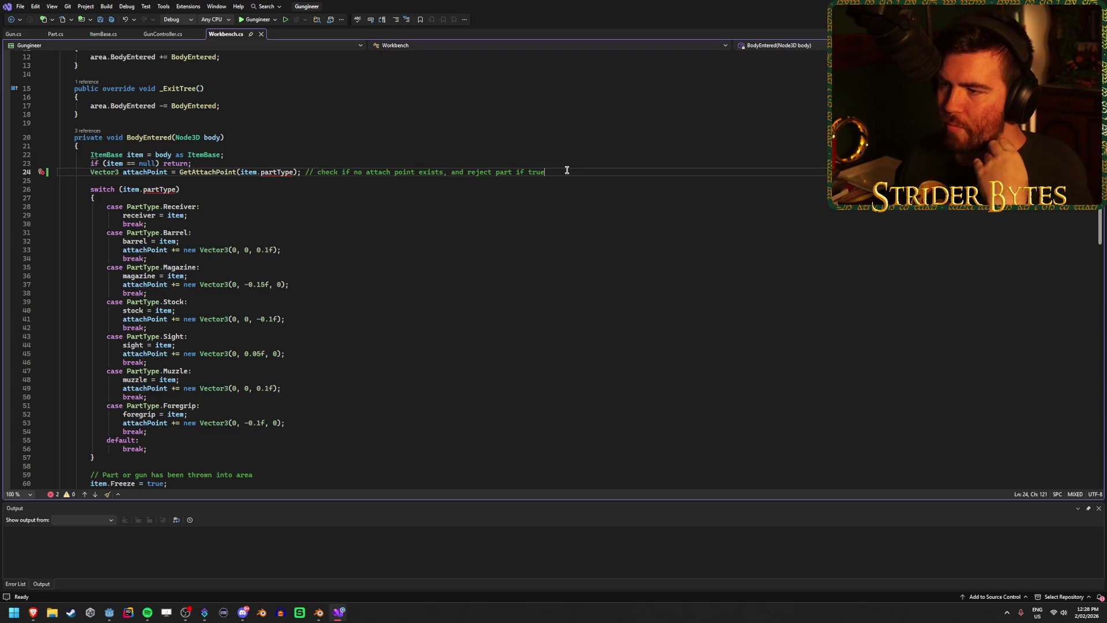
{"action": "left_click", "coordinate": [207, 190]}
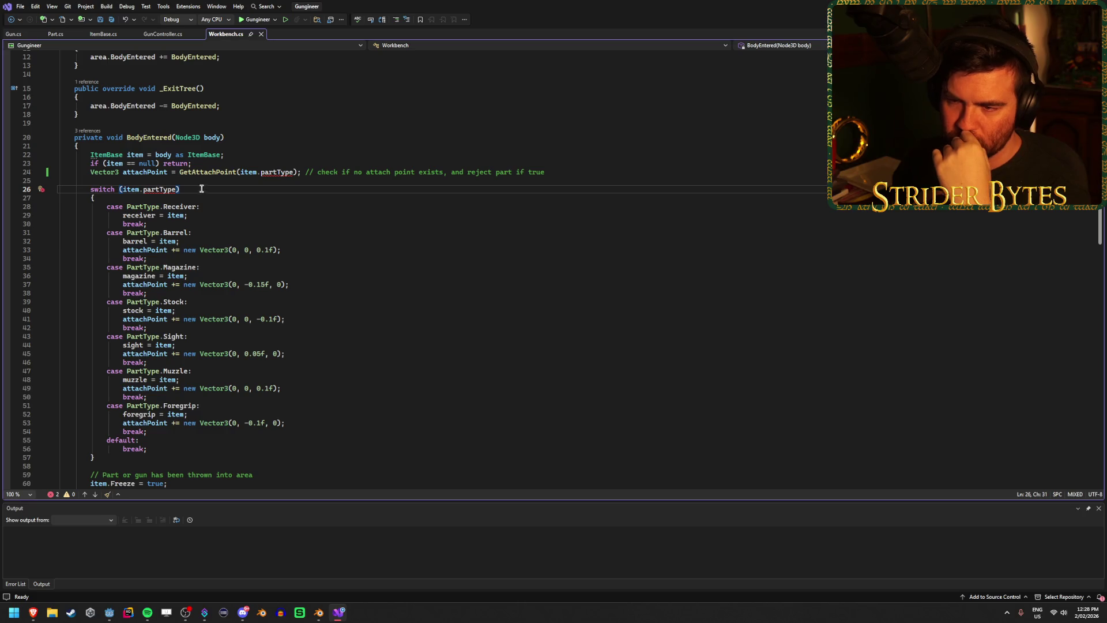
{"action": "scroll", "coordinate": [203, 185], "scroll_direction": "down", "scroll_amount": 5}
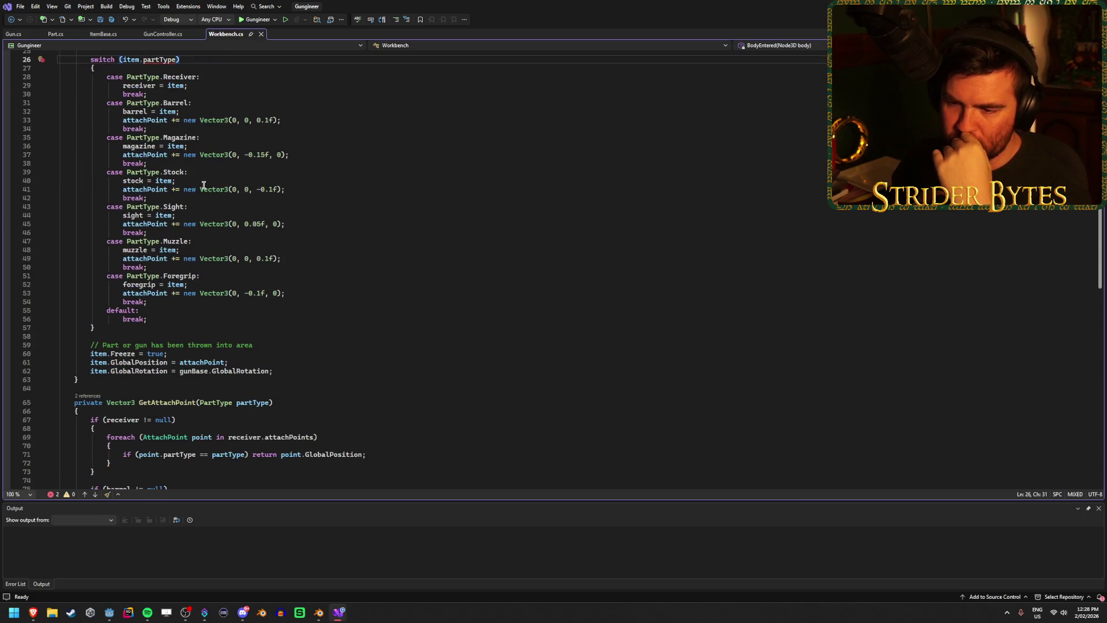
{"action": "scroll", "coordinate": [204, 184], "scroll_direction": "up", "scroll_amount": 5}
{"action": "scroll", "coordinate": [205, 179], "scroll_direction": "up", "scroll_amount": 4}
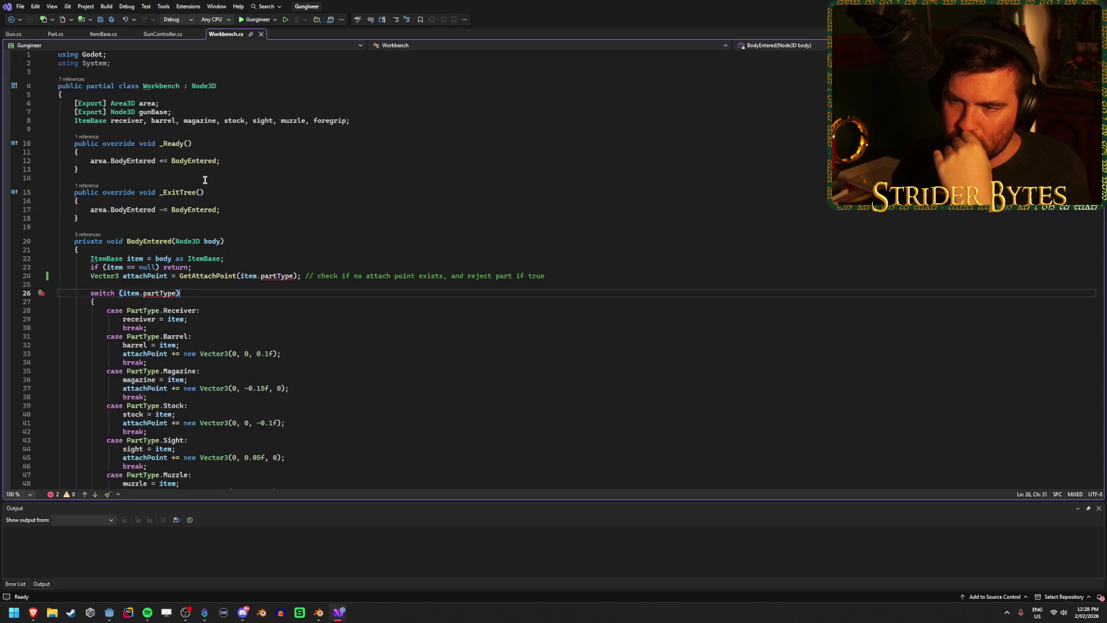
- Inspect the ItemBase cast and the null check's early return, dismissing the pattern-matching suggestion unapplied
{"action": "left_click", "coordinate": [241, 258]}
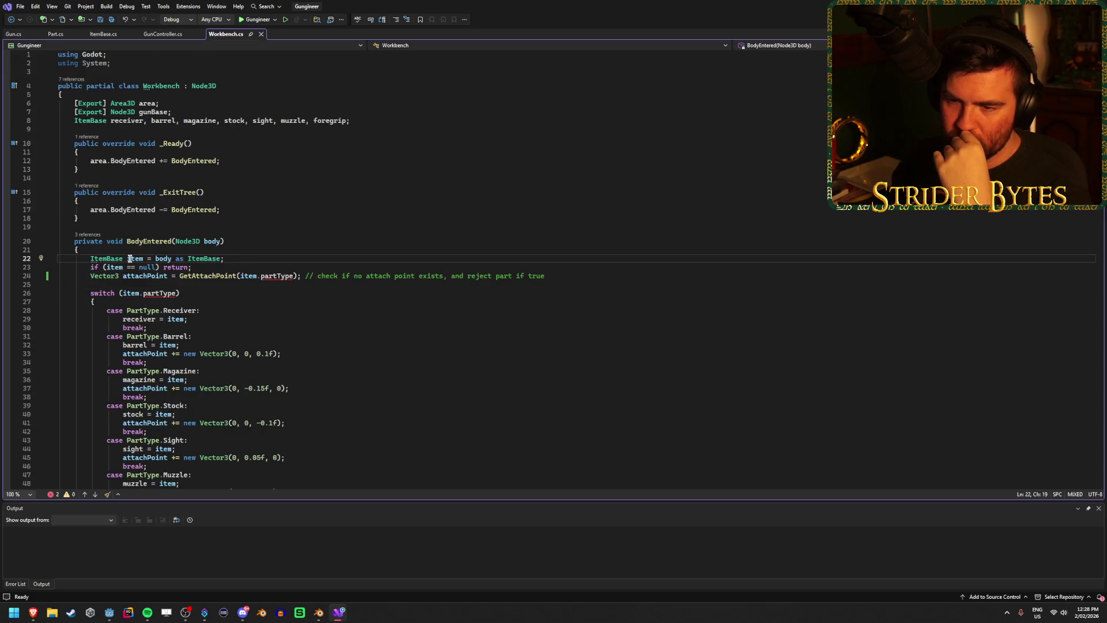
{"action": "left_click", "coordinate": [231, 267]}
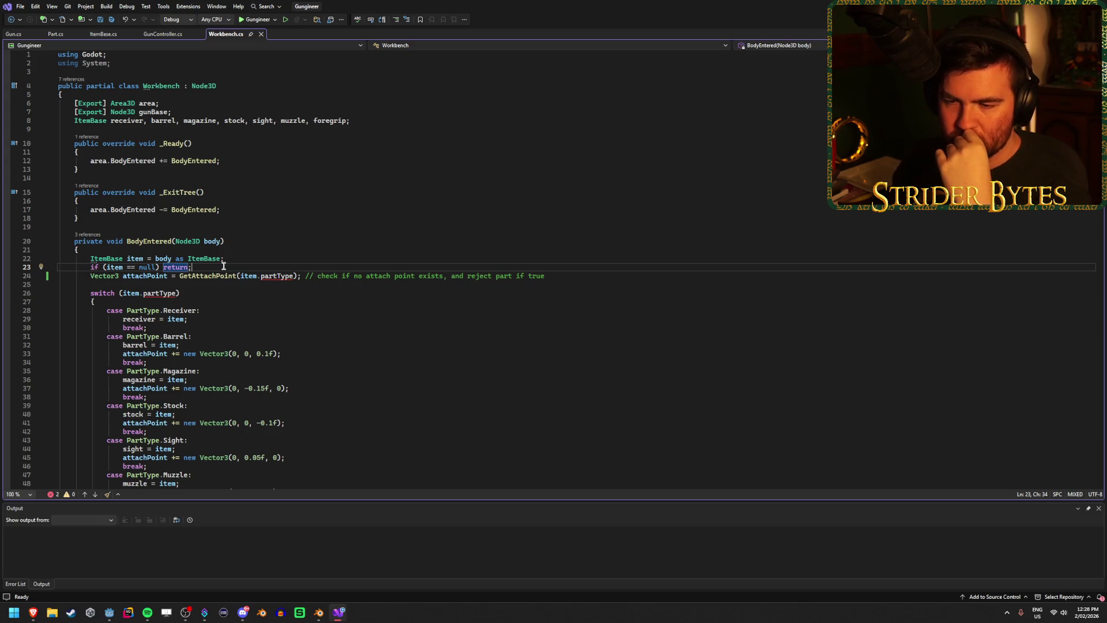
{"action": "left_click", "coordinate": [222, 260]}
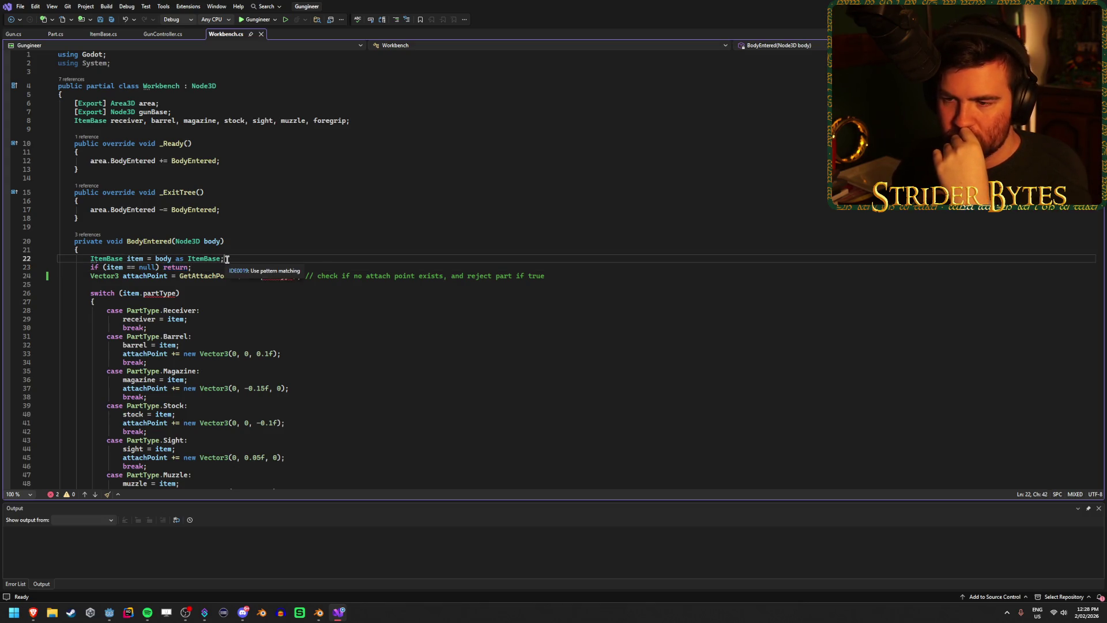
{"action": "left_click", "coordinate": [208, 268]}
{"action": "left_click", "coordinate": [188, 268]}
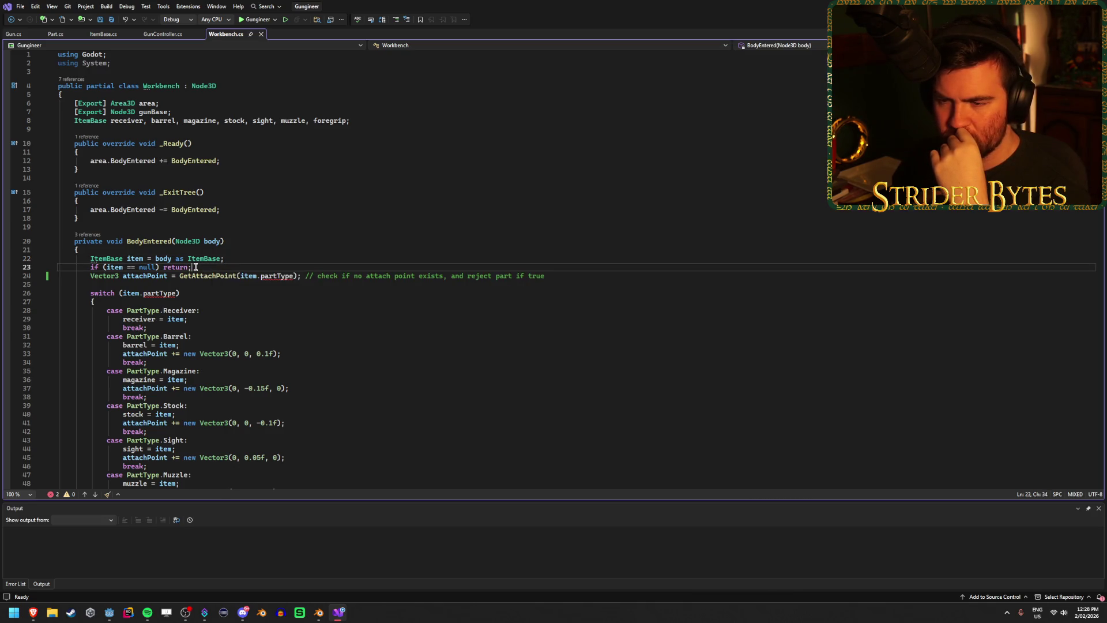
{"action": "left_click", "coordinate": [245, 261]}
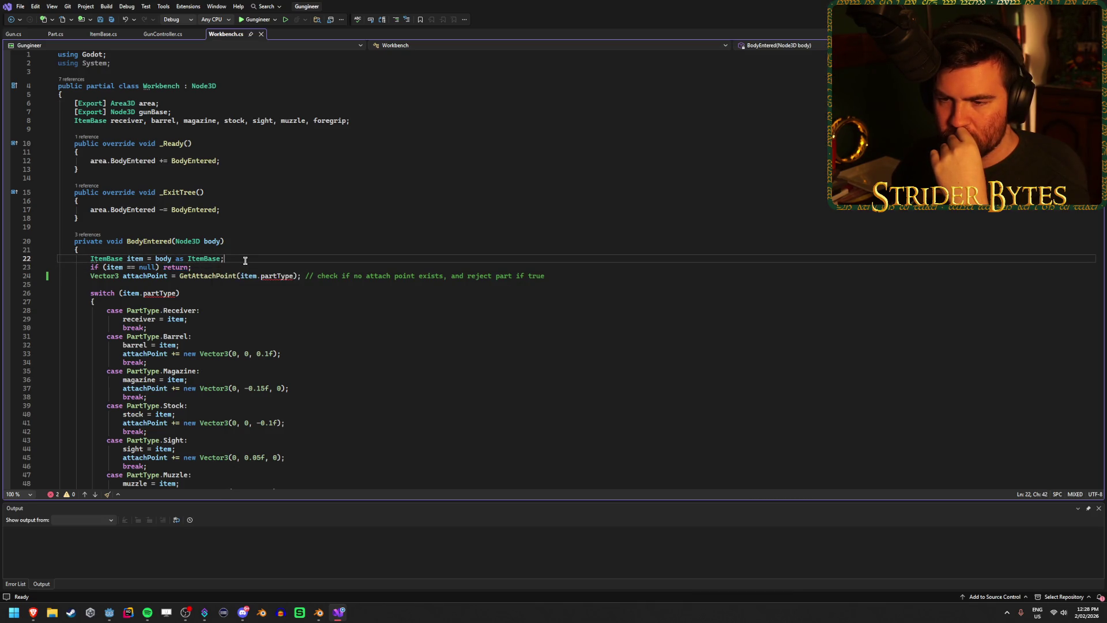
{"action": "scroll", "coordinate": [245, 260], "scroll_direction": "down", "scroll_amount": 5}
{"action": "scroll", "coordinate": [245, 261], "scroll_direction": "up", "scroll_amount": 5}
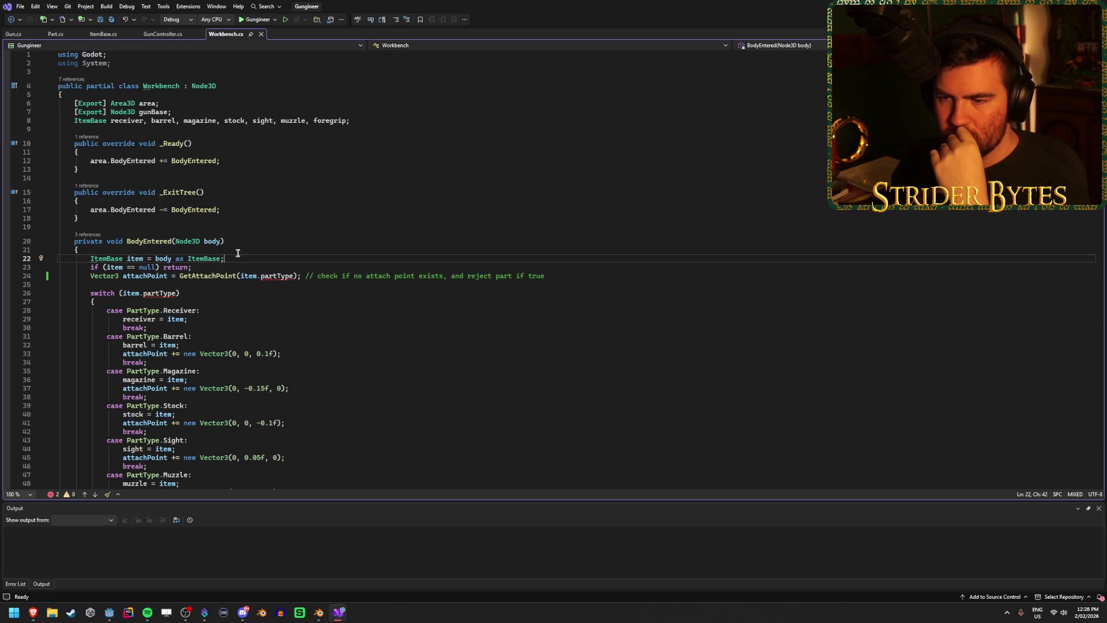
{"action": "left_click", "coordinate": [183, 267]}
{"action": "left_click", "coordinate": [200, 266]}
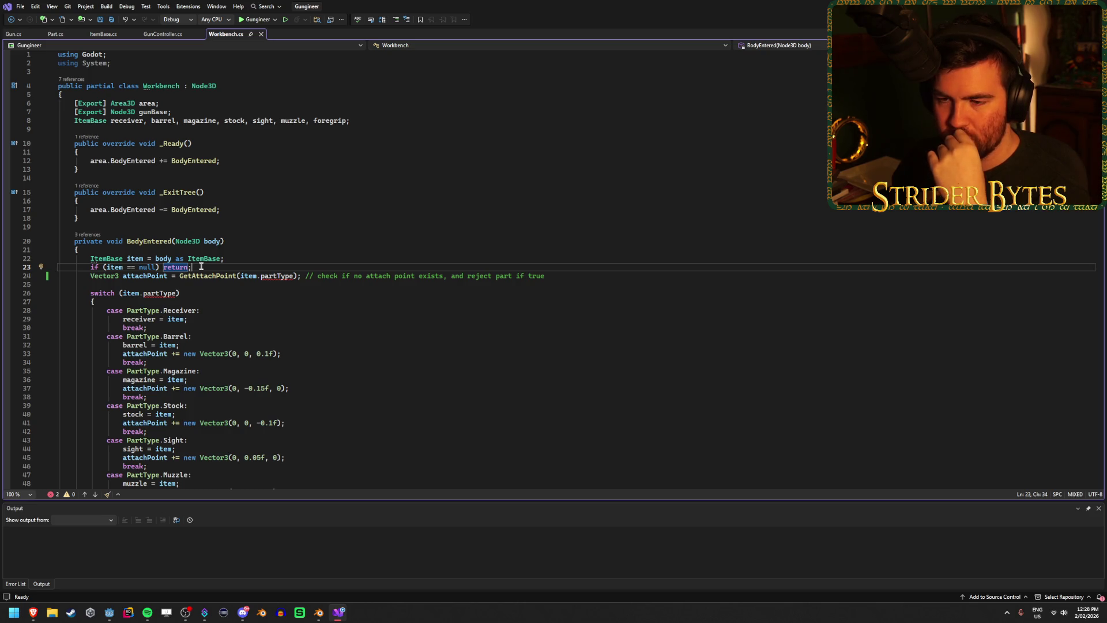
{"action": "scroll", "coordinate": [251, 262], "scroll_direction": "down", "scroll_amount": 6}
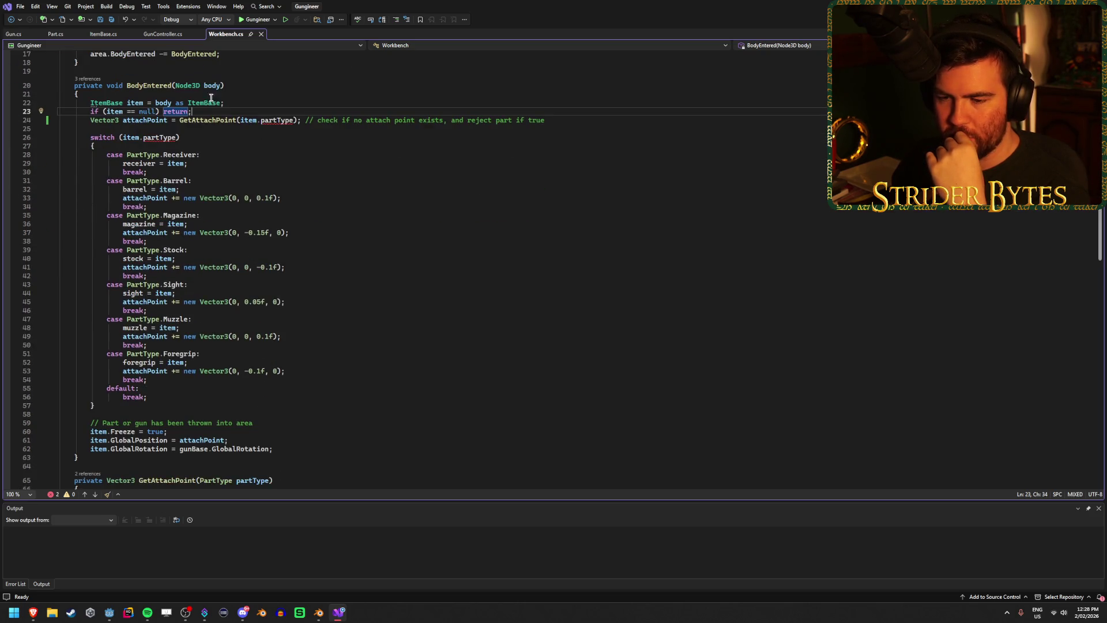
{"action": "scroll", "coordinate": [164, 170], "scroll_direction": "up", "scroll_amount": 4}
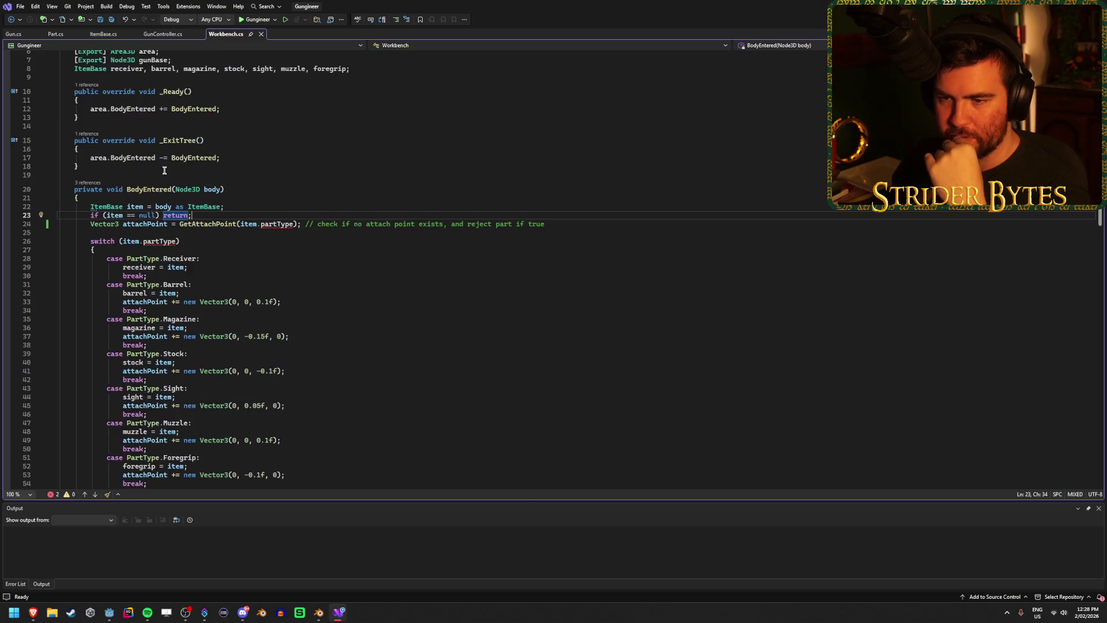
{"action": "scroll", "coordinate": [363, 271], "scroll_direction": "down", "scroll_amount": 5}
{"action": "scroll", "coordinate": [360, 270], "scroll_direction": "up", "scroll_amount": 5}
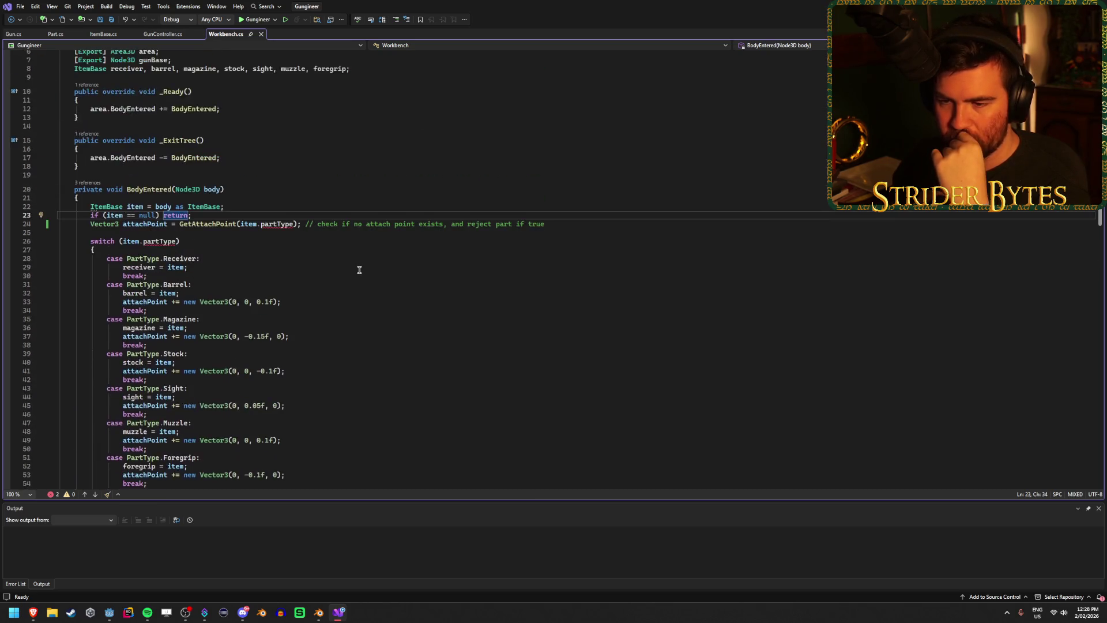
{"action": "scroll", "coordinate": [359, 270], "scroll_direction": "up", "scroll_amount": 1}
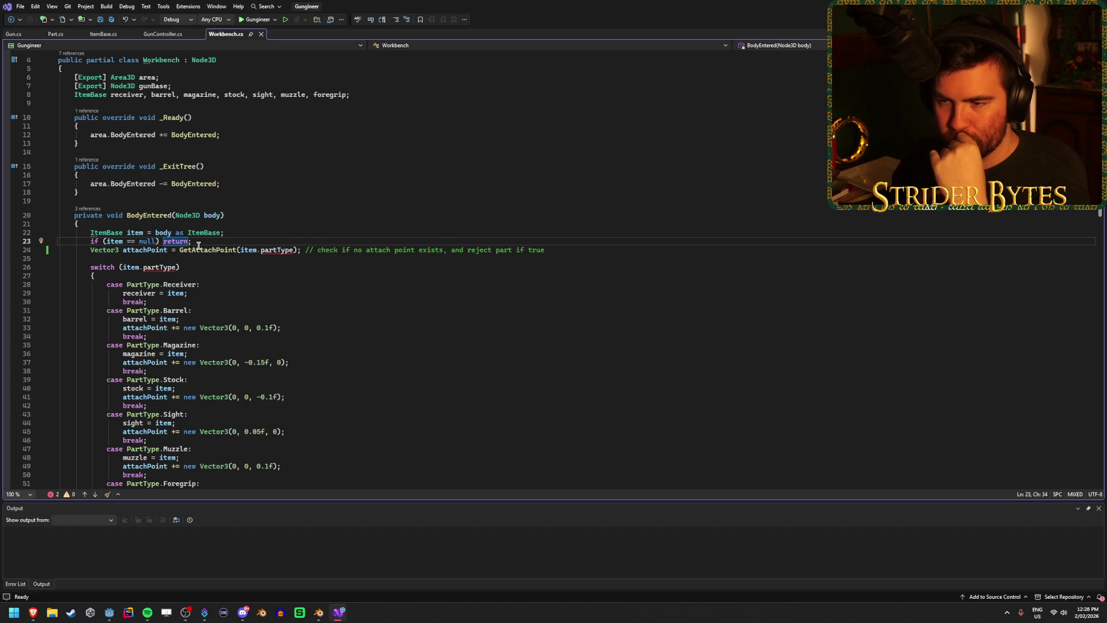
{"action": "scroll", "coordinate": [290, 231], "scroll_direction": "down", "scroll_amount": 4}
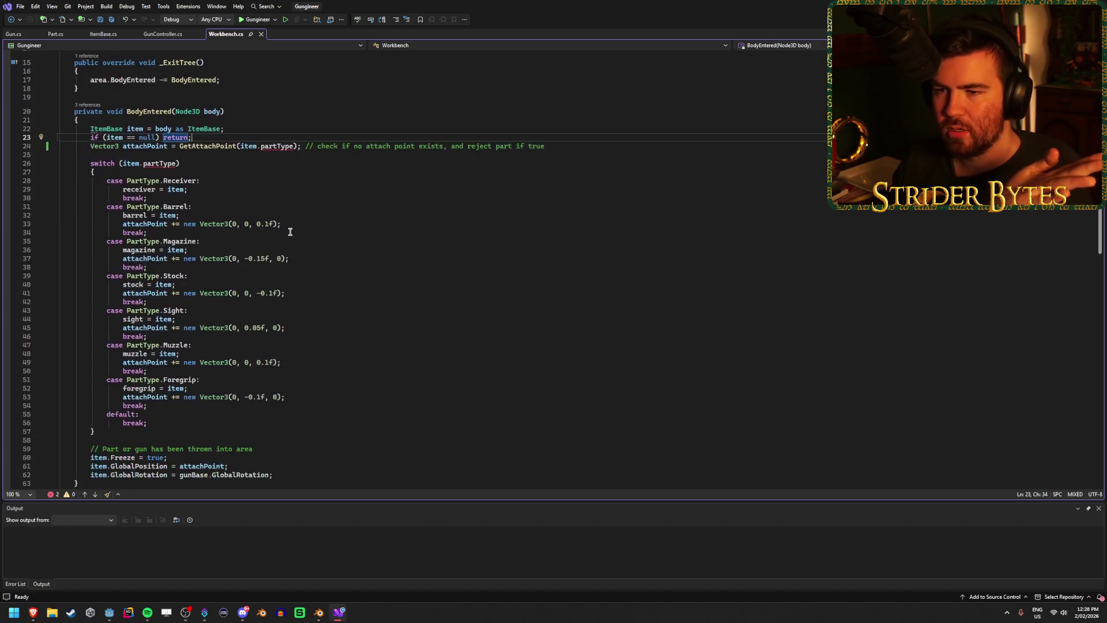
{"action": "scroll", "coordinate": [290, 232], "scroll_direction": "down", "scroll_amount": 8}
{"action": "scroll", "coordinate": [290, 231], "scroll_direction": "up", "scroll_amount": 13}
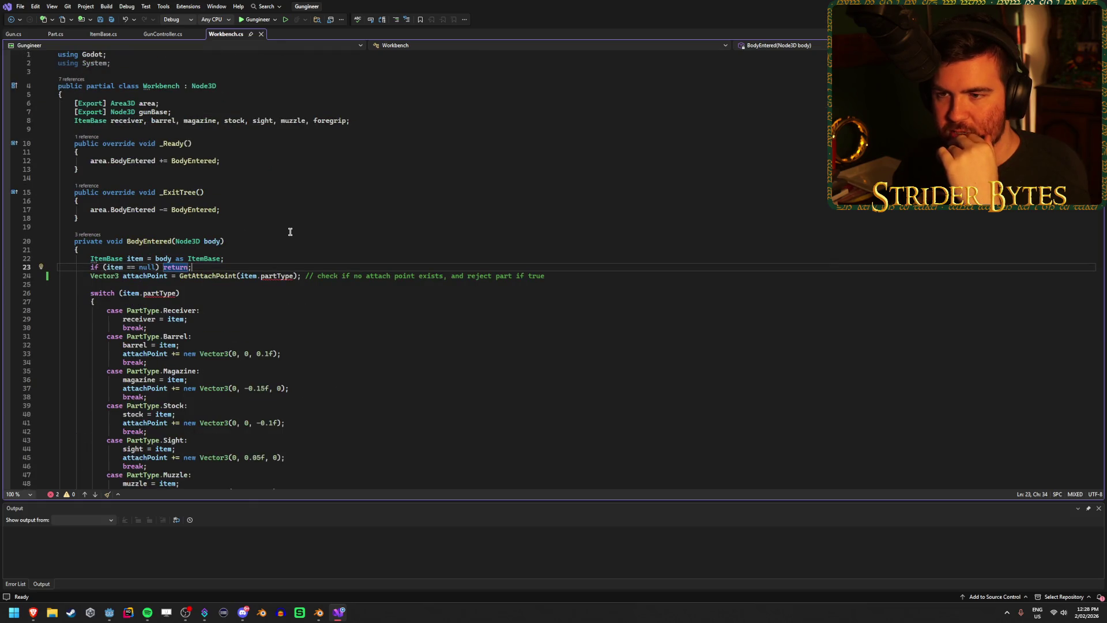
{"action": "left_click", "coordinate": [237, 258]}
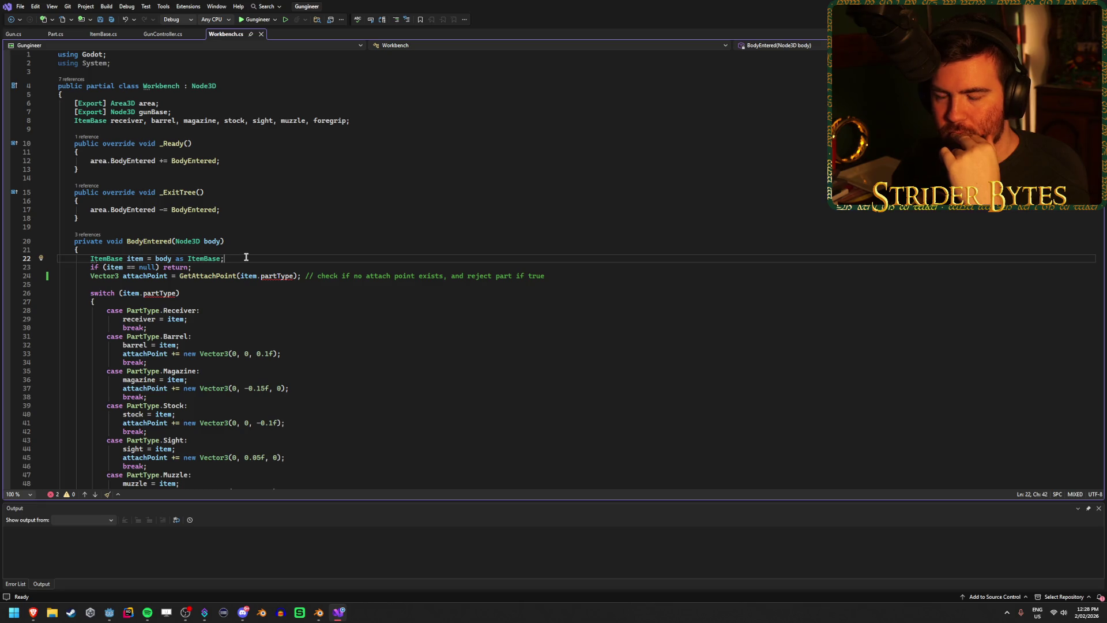
- Retype line 22's cast as Part part and save Workbench
{"action": "double_click", "coordinate": [99, 259]}
{"action": "type", "text": "Part"}
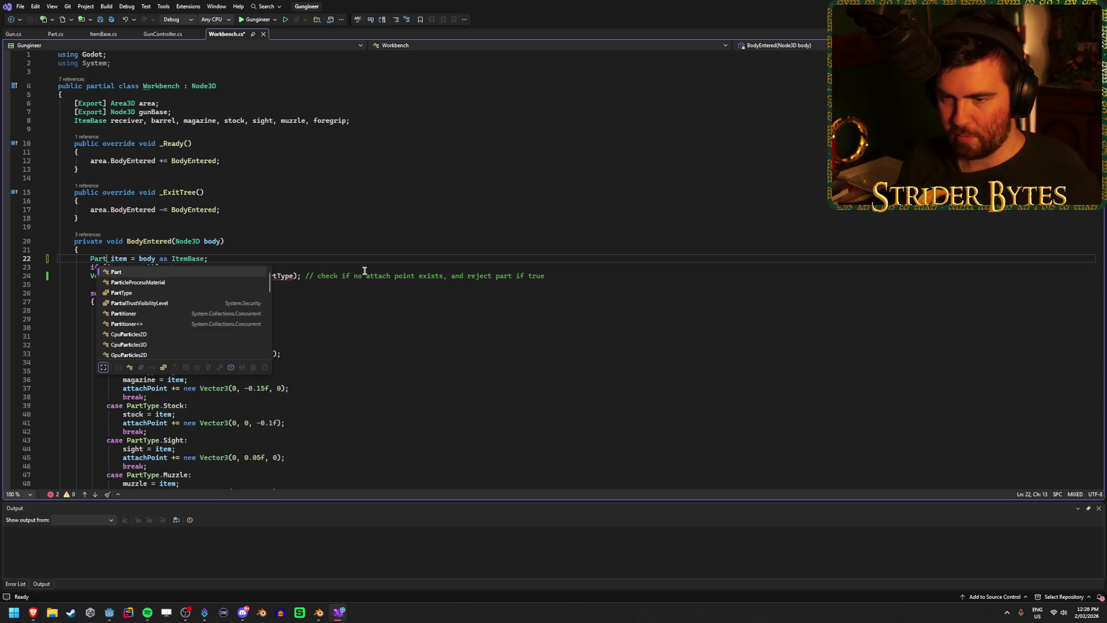
{"action": "key", "text": "Escape"}
{"action": "double_click", "coordinate": [118, 258]}
{"action": "type", "text": "part"}
{"action": "key", "text": "Escape"}
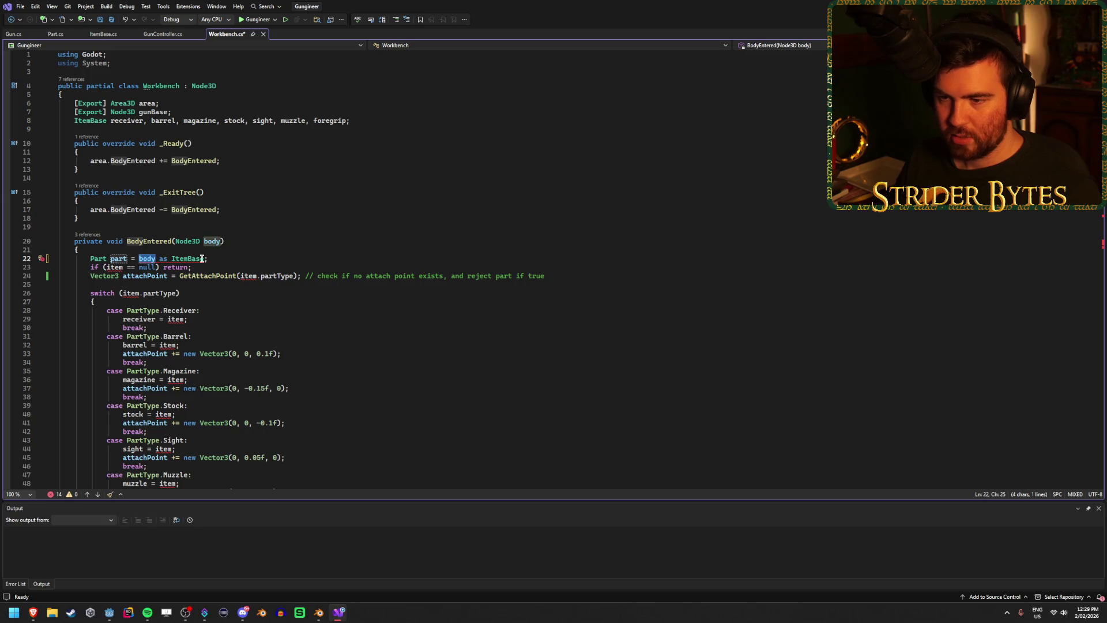
{"action": "double_click", "coordinate": [188, 258]}
{"action": "type", "text": "Part"}
{"action": "key", "text": "Escape"}
{"action": "left_click", "coordinate": [230, 267]}
{"action": "key", "text": "ctrl+s"}
- Change the null check to use part, then undo the manual edits back to ItemBase item
{"action": "double_click", "coordinate": [118, 260]}
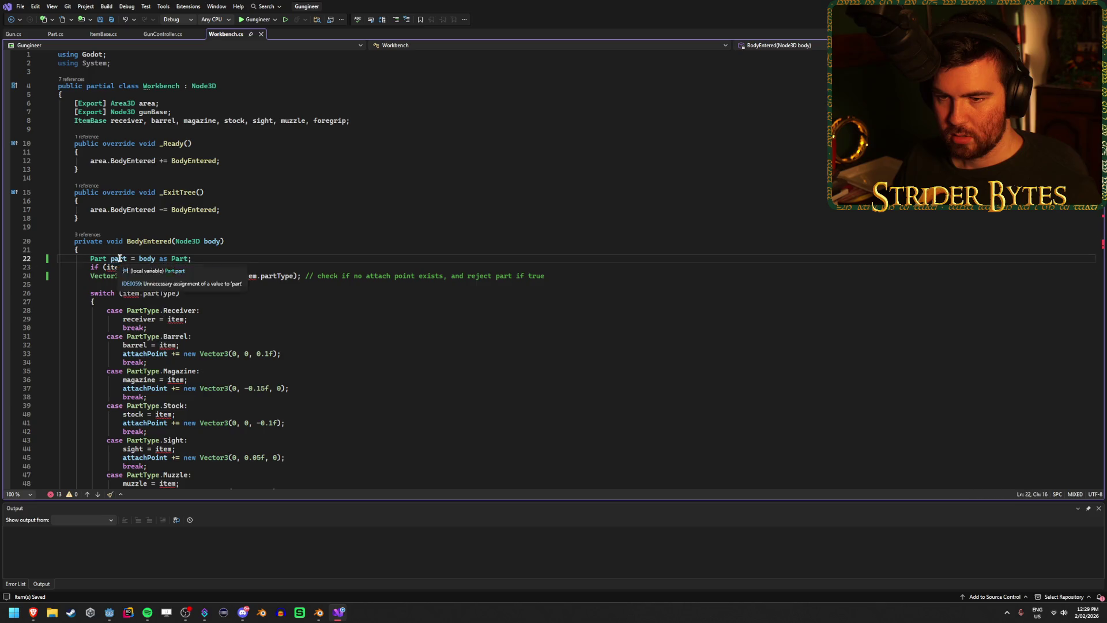
{"action": "double_click", "coordinate": [111, 267]}
{"action": "type", "text": "part"}
{"action": "left_click", "coordinate": [211, 267]}
{"action": "key", "text": "ctrl+z"}
{"action": "key", "text": "ctrl+z"}
{"action": "key", "text": "ctrl+z"}
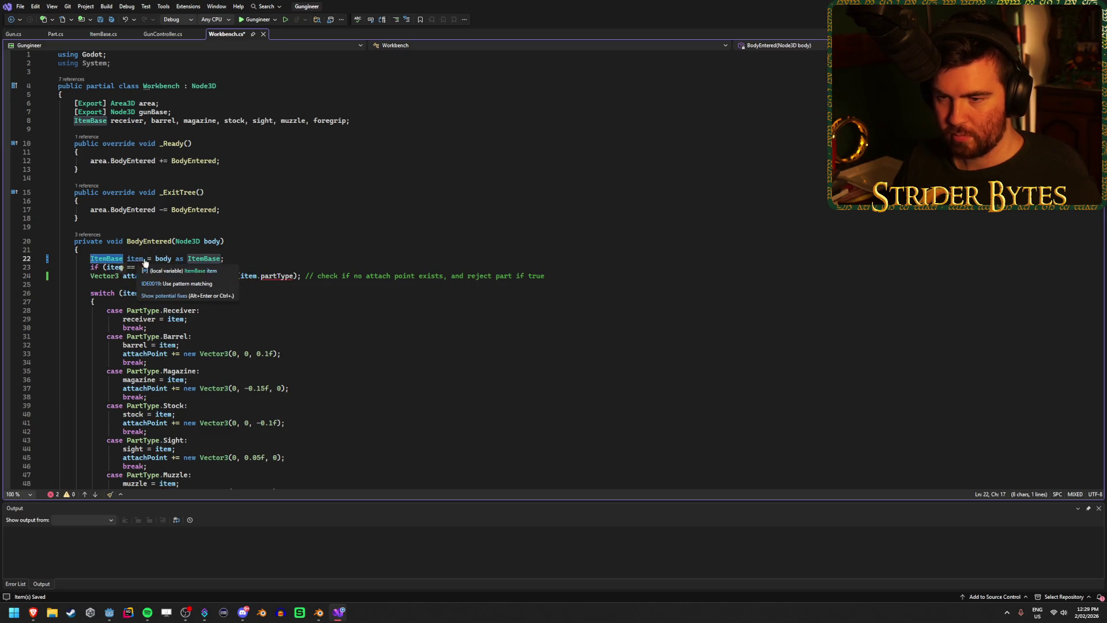
- Rename the item variable to part across all 14 references and save
{"action": "left_click", "coordinate": [135, 259]}
{"action": "key", "text": "ctrl+r"}
{"action": "key", "text": "ctrl+r"}
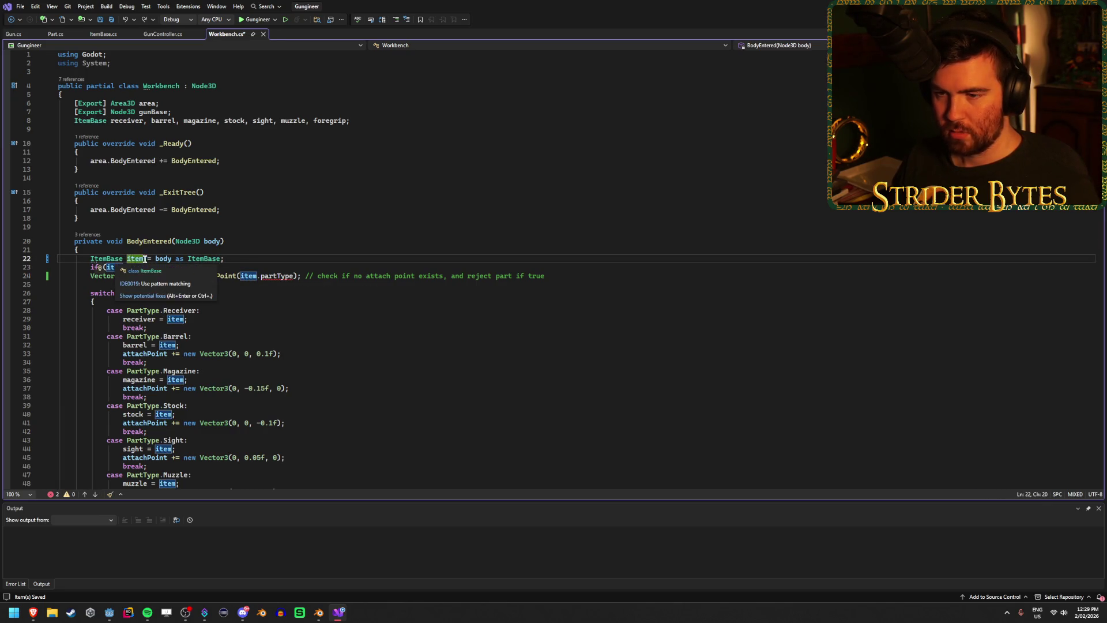
{"action": "type", "text": "part"}
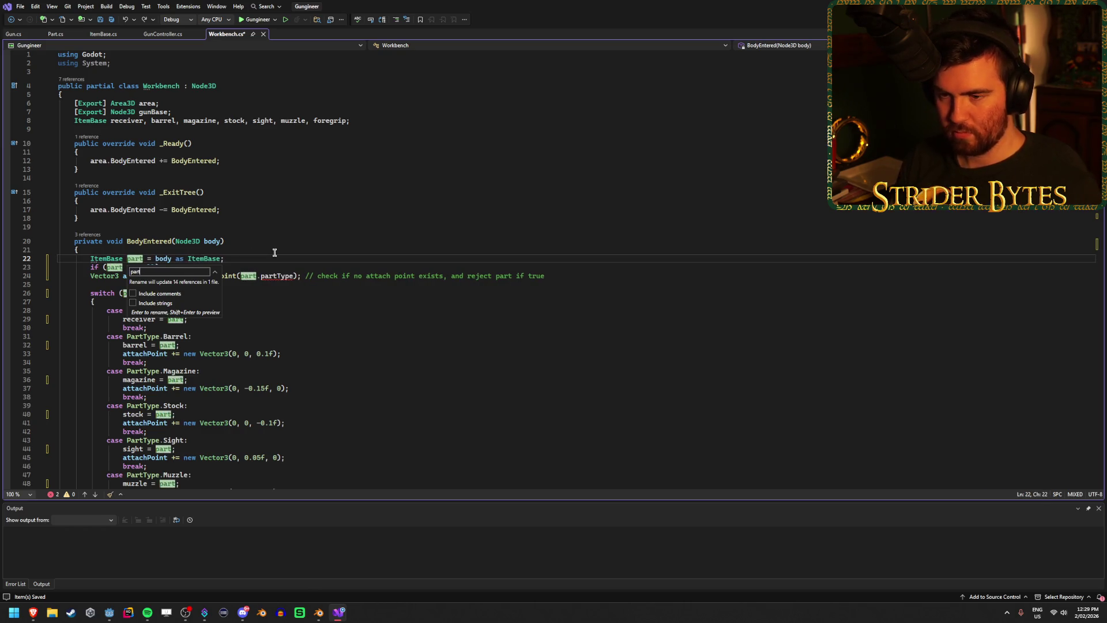
{"action": "key", "text": "Return"}
{"action": "key", "text": "ctrl+s"}
{"action": "left_click", "coordinate": [279, 284]}
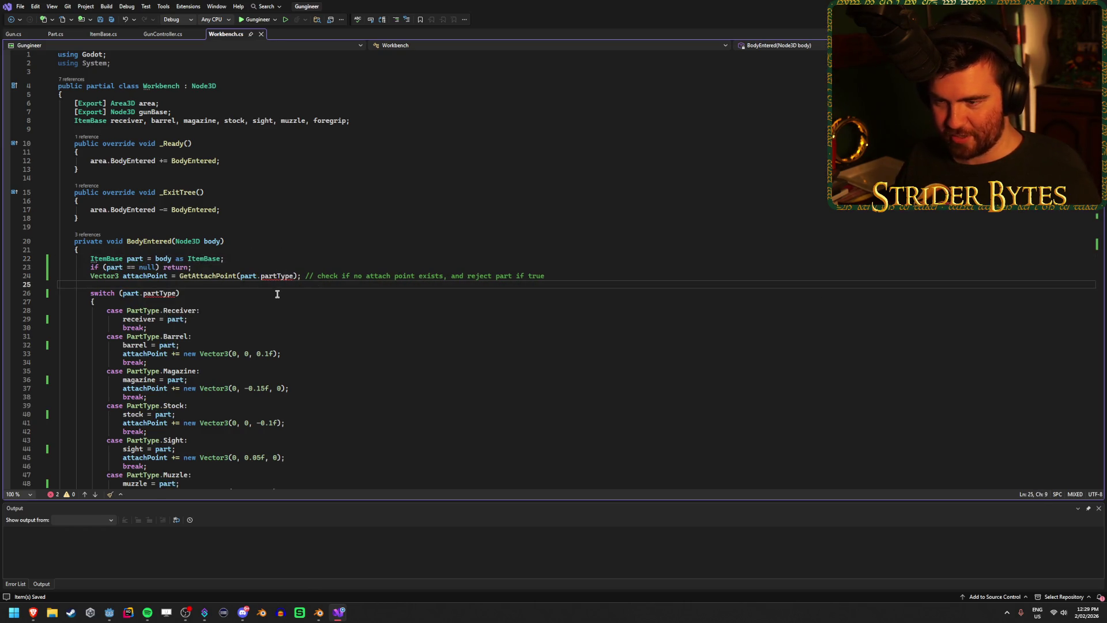
- Change line 22's ItemBase type and cast to Part and save Workbench
{"action": "mouse_move", "coordinate": [276, 276]}
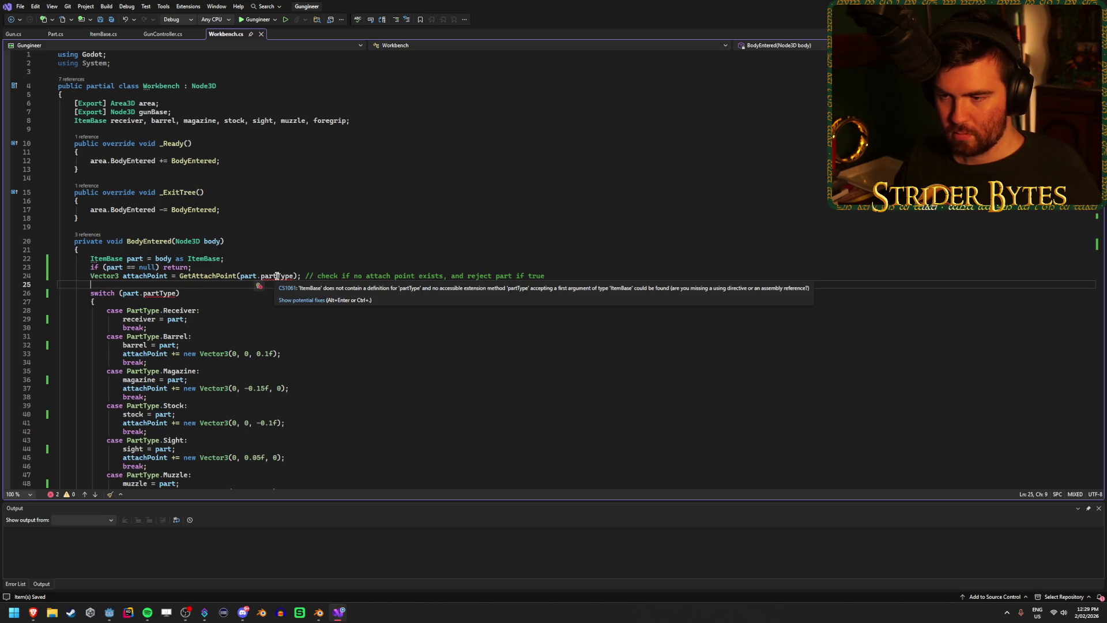
{"action": "double_click", "coordinate": [114, 258]}
{"action": "type", "text": "Part"}
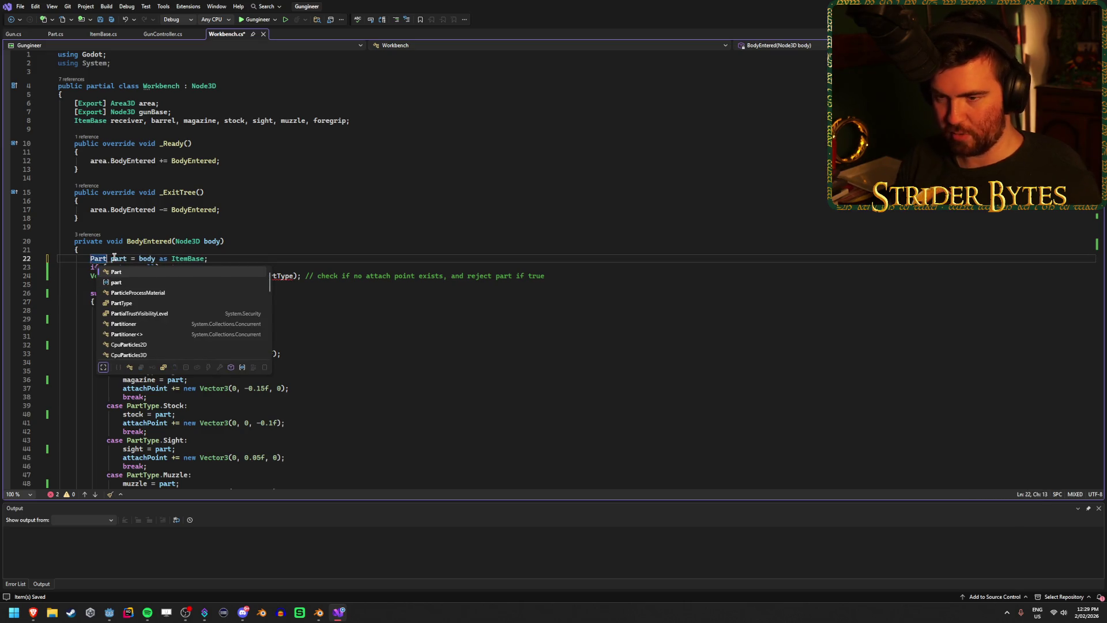
{"action": "key", "text": "Escape"}
{"action": "double_click", "coordinate": [183, 258]}
{"action": "type", "text": "Part"}
{"action": "left_click", "coordinate": [284, 275]}
{"action": "key", "text": "ctrl+s"}
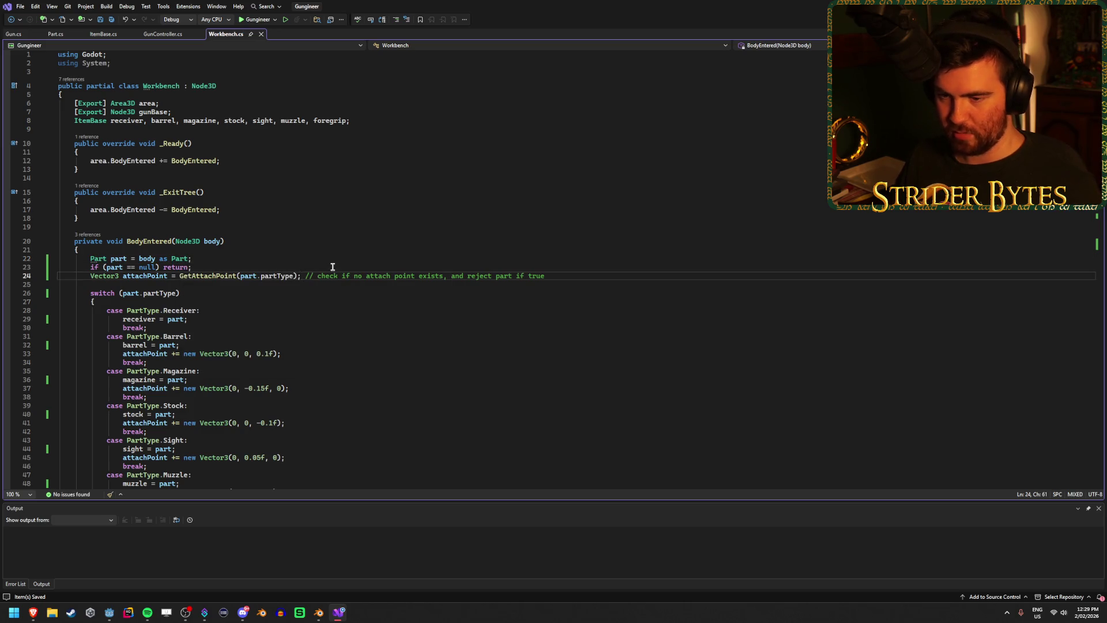
- Add an empty public void AddPart() method below BodyEntered
{"action": "scroll", "coordinate": [337, 312], "scroll_direction": "down", "scroll_amount": 5}
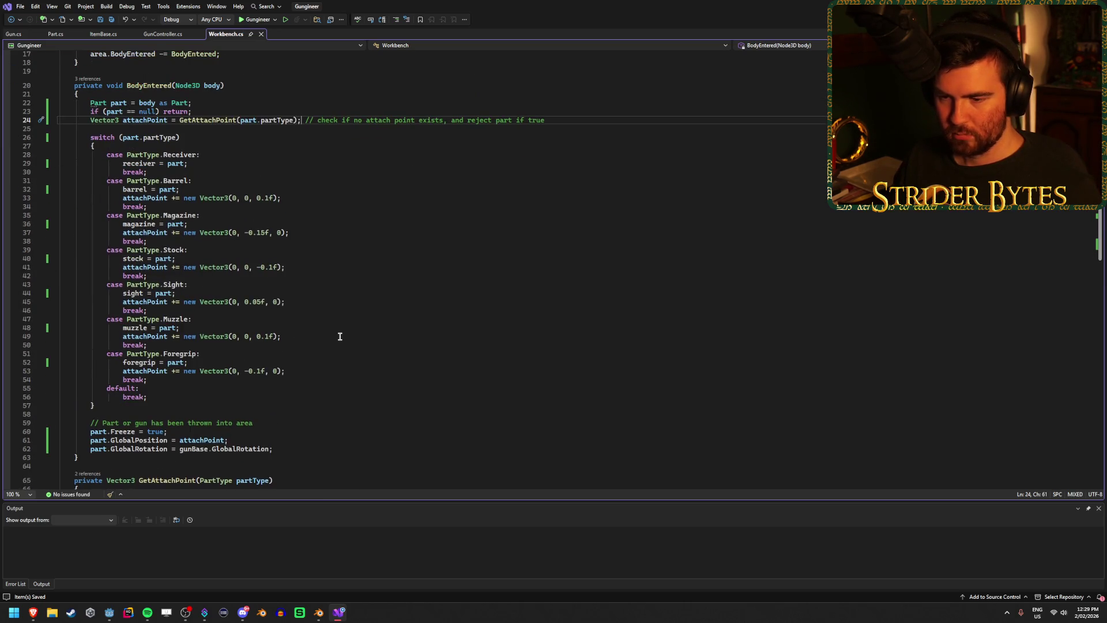
{"action": "scroll", "coordinate": [115, 262], "scroll_direction": "down", "scroll_amount": 7}
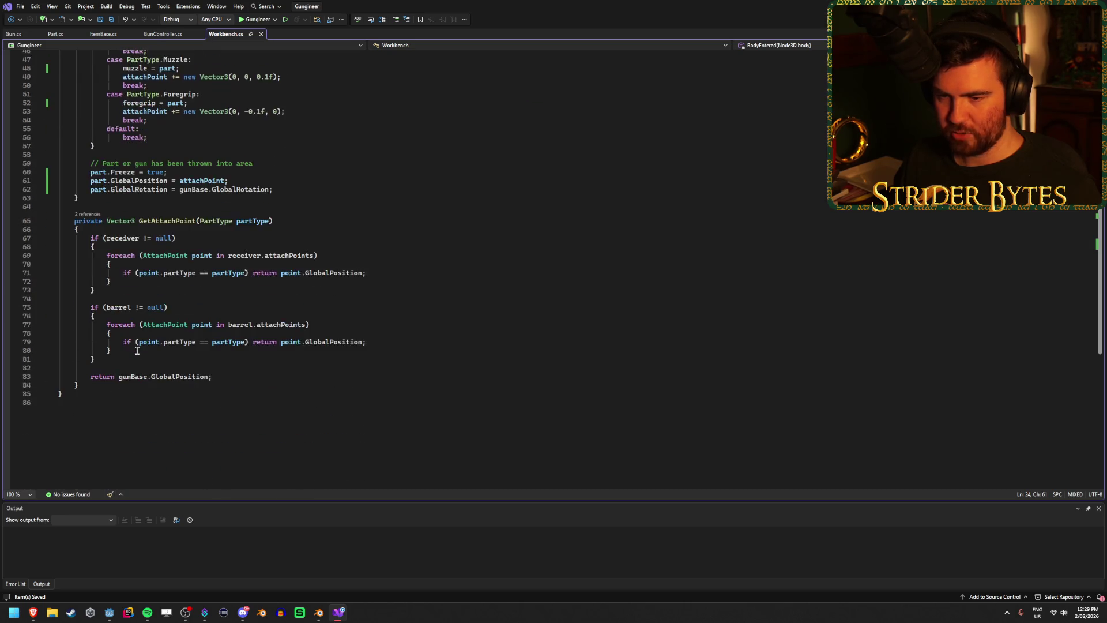
{"action": "scroll", "coordinate": [129, 348], "scroll_direction": "up", "scroll_amount": 9}
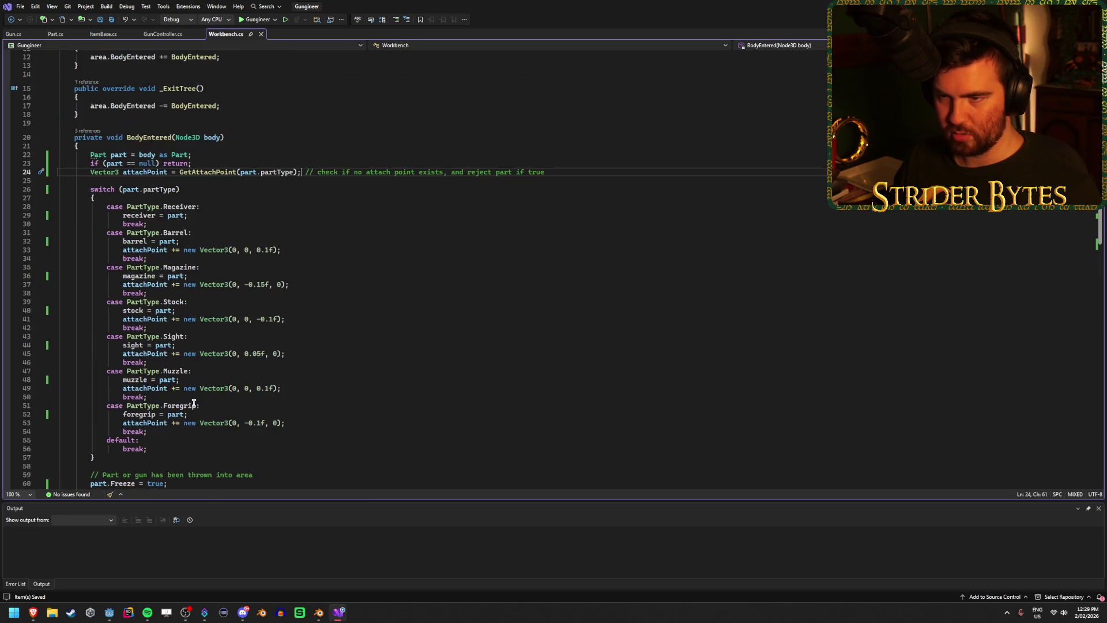
{"action": "scroll", "coordinate": [92, 425], "scroll_direction": "down", "scroll_amount": 3}
{"action": "left_click", "coordinate": [94, 432]}
{"action": "scroll", "coordinate": [472, 255], "scroll_direction": "down", "scroll_amount": 2}
{"action": "key", "text": "Return"}
{"action": "key", "text": "Return"}
{"action": "type", "text": "publ"}
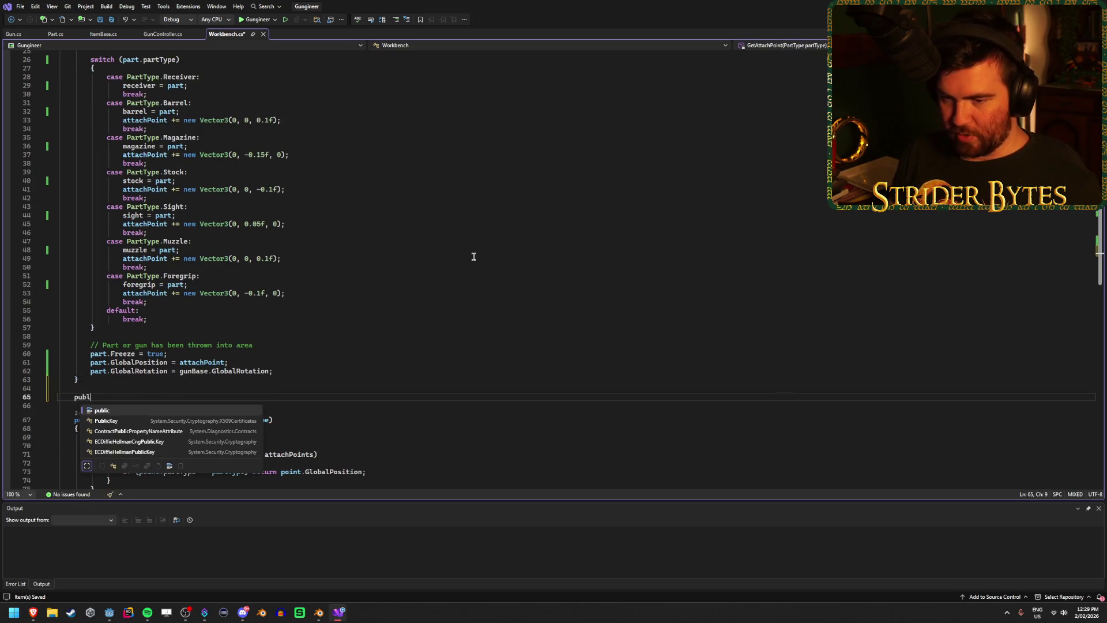
{"action": "type", "text": "ic void AddPart()"}
{"action": "key", "text": "Return"}
{"action": "type", "text": "{"}
{"action": "key", "text": "Return"}
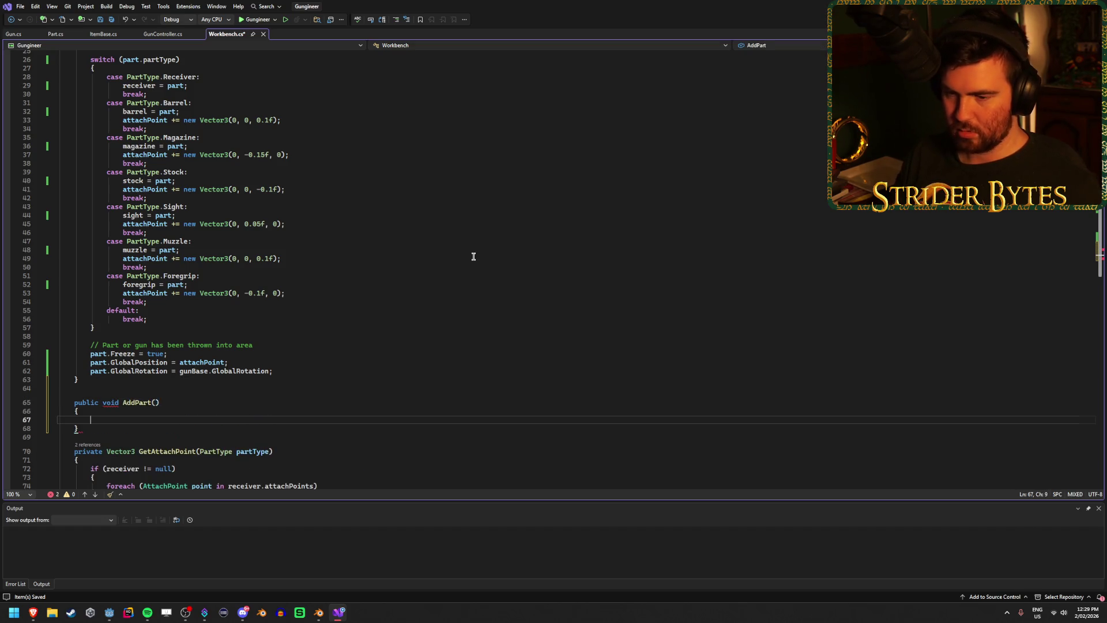
- Rewrite the early return as an if (part != null) block and give AddPart a Part newPart parameter
{"action": "scroll", "coordinate": [222, 415], "scroll_direction": "up", "scroll_amount": 3}
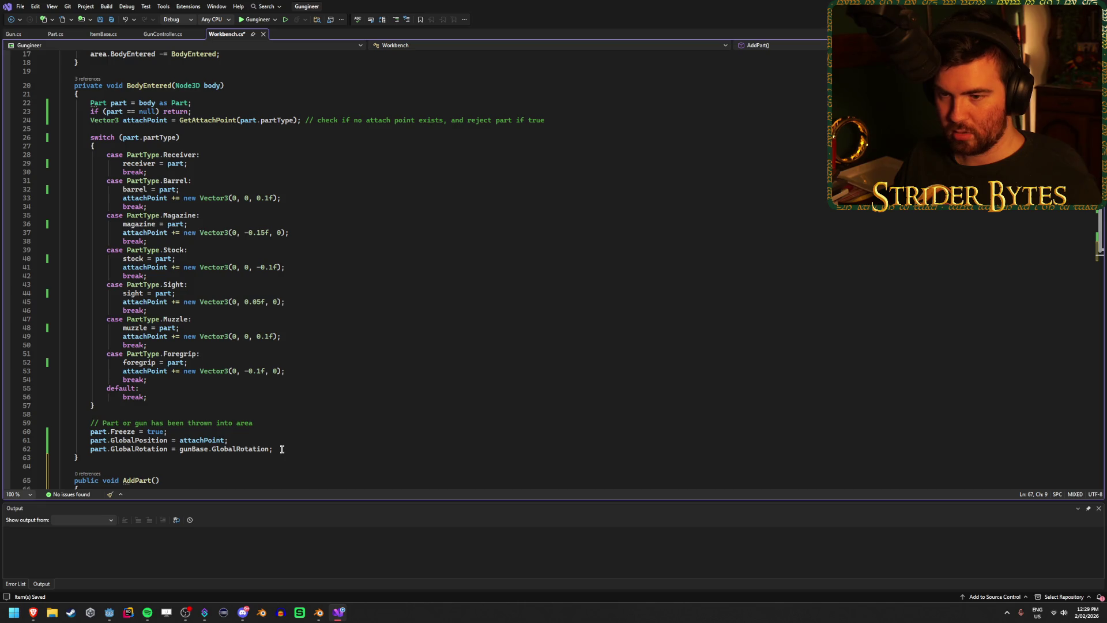
{"action": "left_click_drag", "start_coordinate": [192, 112], "coordinate": [125, 112]}
{"action": "type", "text": "!= null"}
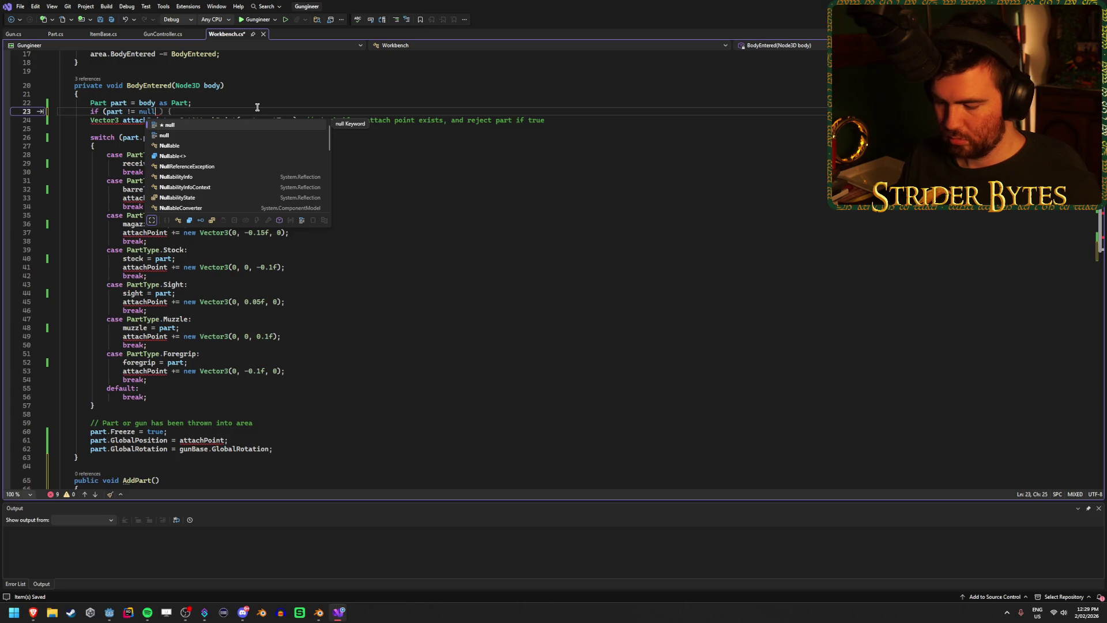
{"action": "type", "text": ")"}
{"action": "key", "text": "Return"}
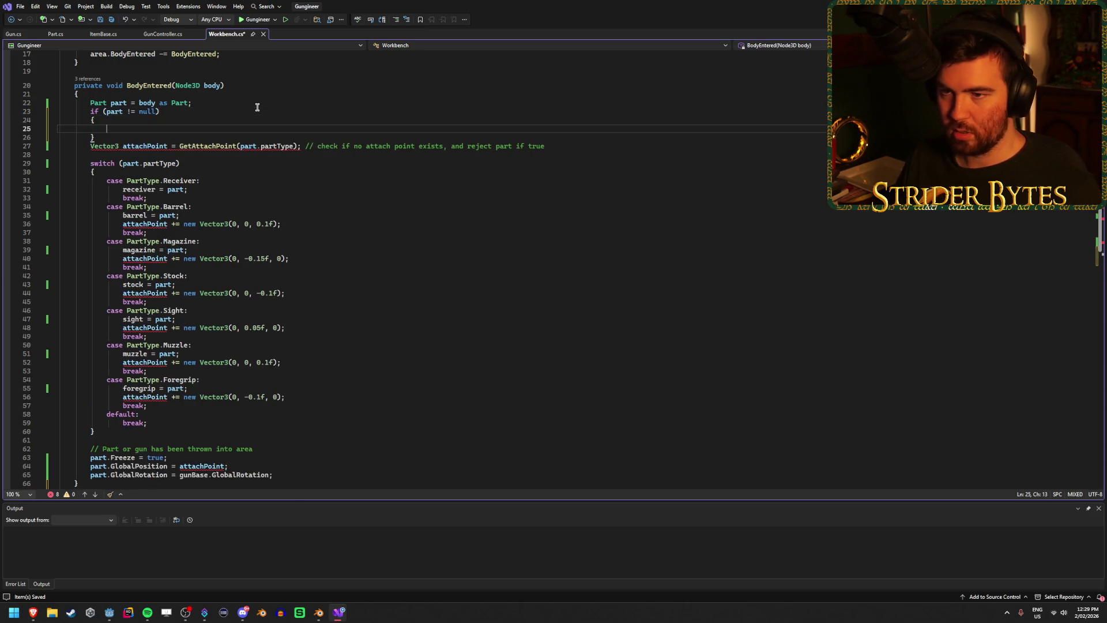
{"action": "type", "text": "AddPart("}
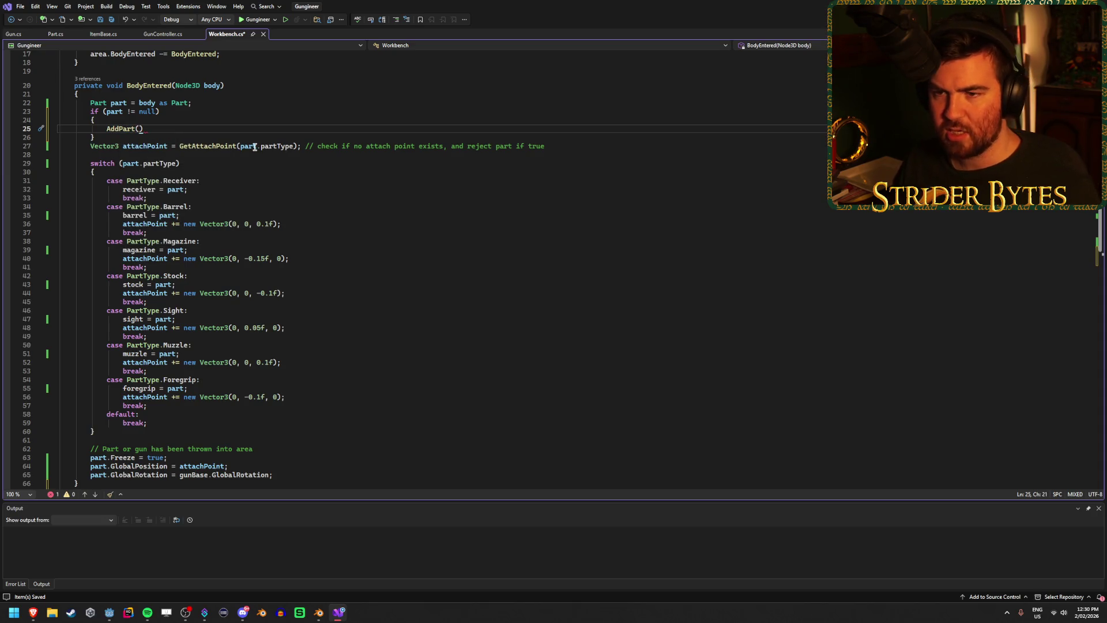
{"action": "key", "text": "ctrl+period"}
{"action": "key", "text": "Return"}
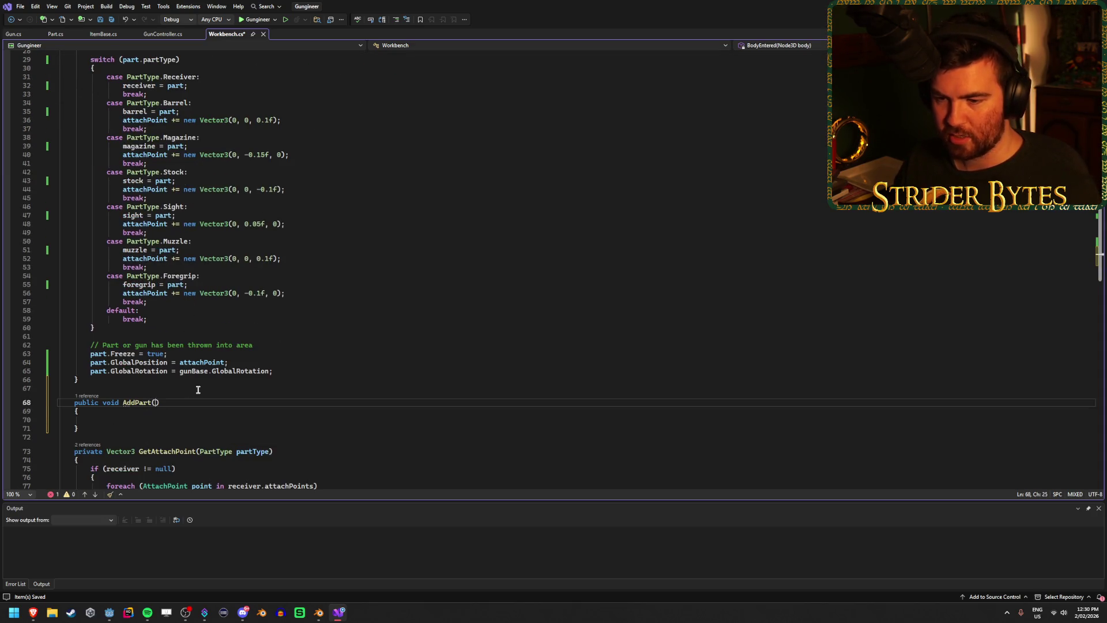
{"action": "type", "text": "Part new"}
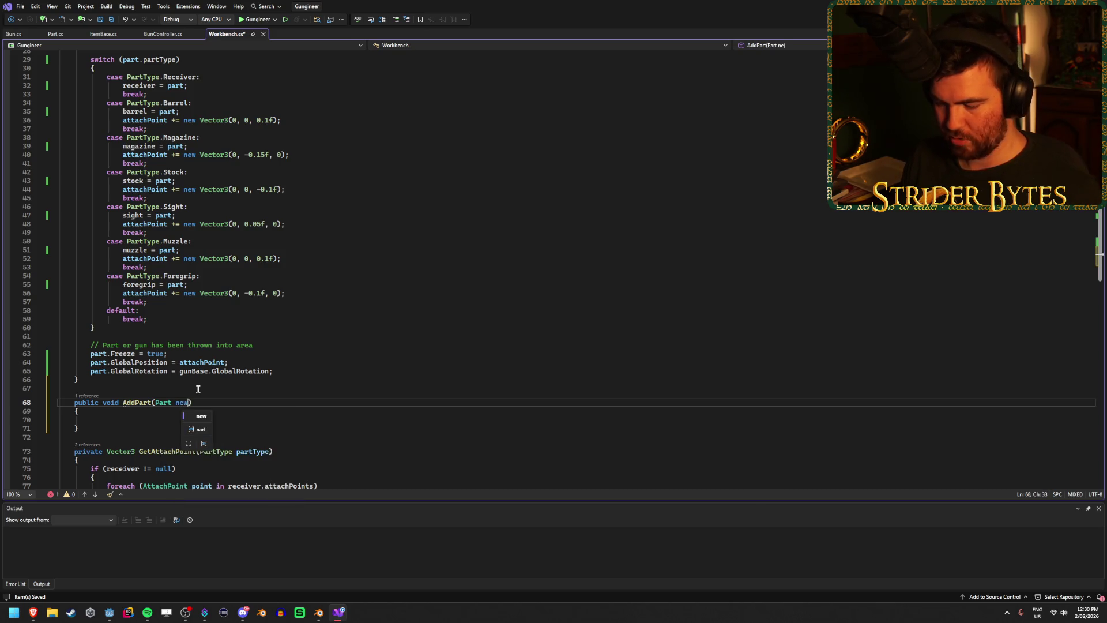
{"action": "type", "text": "Part"}
- Complete the call in the null-check block as AddPart(part)
{"action": "scroll", "coordinate": [137, 269], "scroll_direction": "up", "scroll_amount": 5}
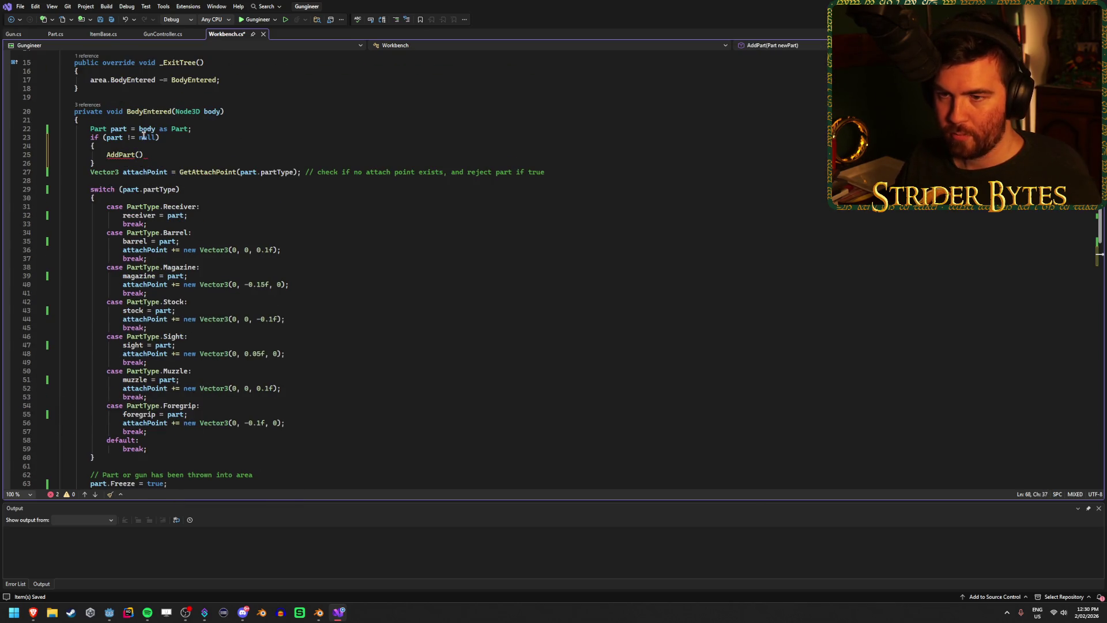
{"action": "left_click", "coordinate": [139, 154]}
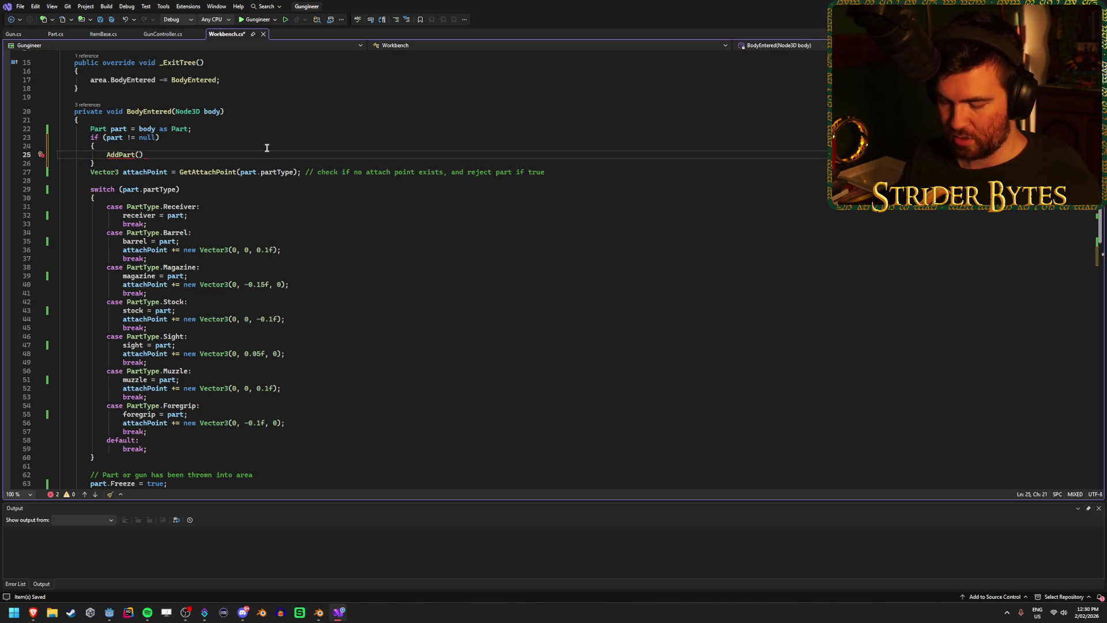
{"action": "type", "text": "part)"}
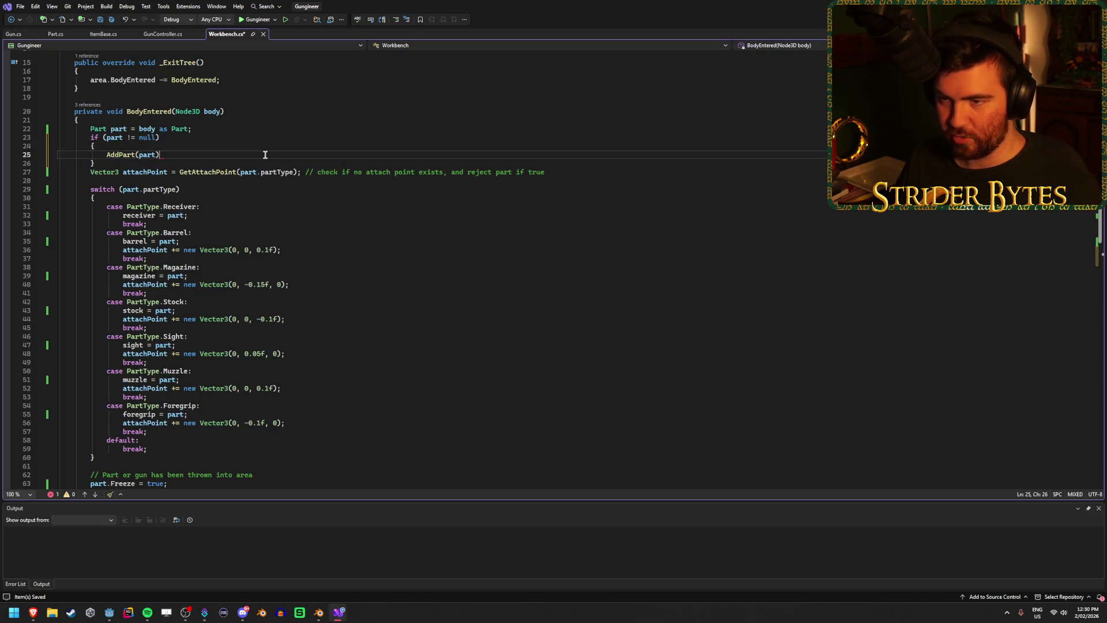
{"action": "scroll", "coordinate": [212, 199], "scroll_direction": "down", "scroll_amount": 2}
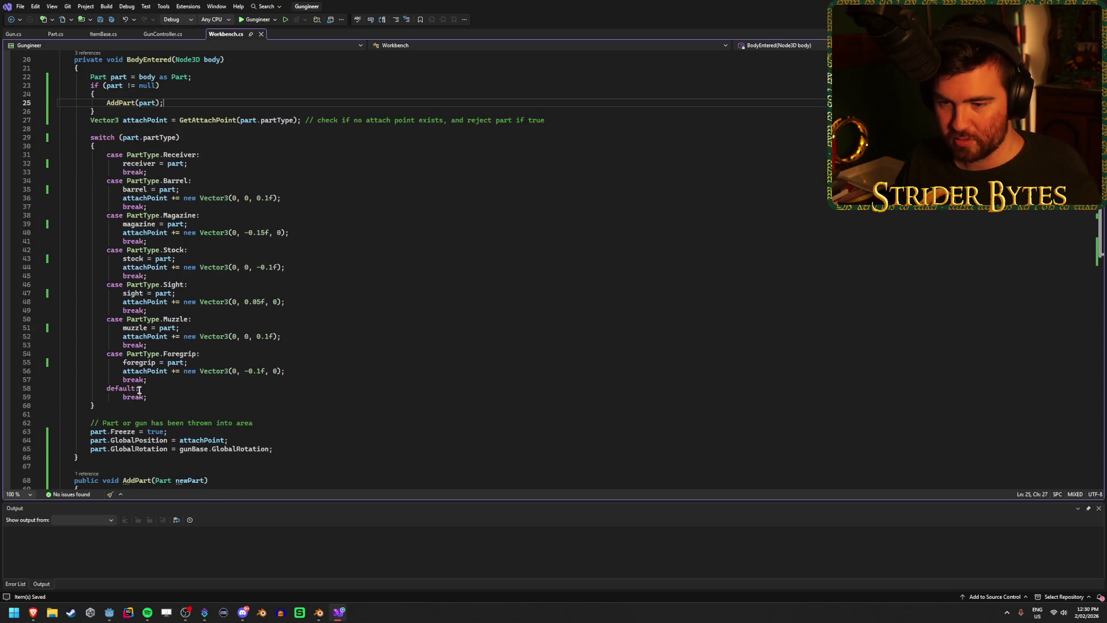
{"action": "scroll", "coordinate": [169, 311], "scroll_direction": "up", "scroll_amount": 1}
{"action": "left_click", "coordinate": [209, 146]}
- Cut the code from the attachPoint declaration through the rotation assignment and paste it into AddPart's body
{"action": "left_click", "coordinate": [149, 146]}
{"action": "left_click", "coordinate": [265, 145]}
{"action": "left_click", "coordinate": [101, 146]}
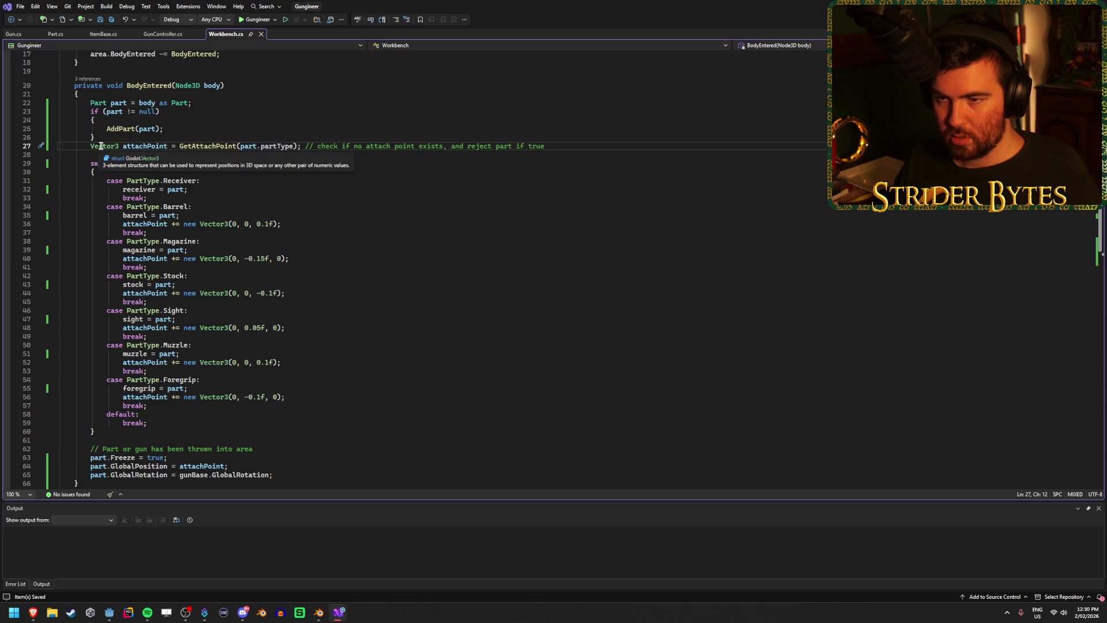
{"action": "mouse_move", "coordinate": [91, 146]}
{"action": "left_mouse_down"}
{"action": "mouse_move", "coordinate": [138, 155]}
{"action": "mouse_move", "coordinate": [259, 306]}
{"action": "mouse_move", "coordinate": [284, 400]}
{"action": "left_mouse_up"}
{"action": "key", "text": "ctrl+x"}
{"action": "scroll", "coordinate": [175, 261], "scroll_direction": "up", "scroll_amount": 3}
{"action": "left_click", "coordinate": [113, 163]}
{"action": "key", "text": "ctrl+v"}
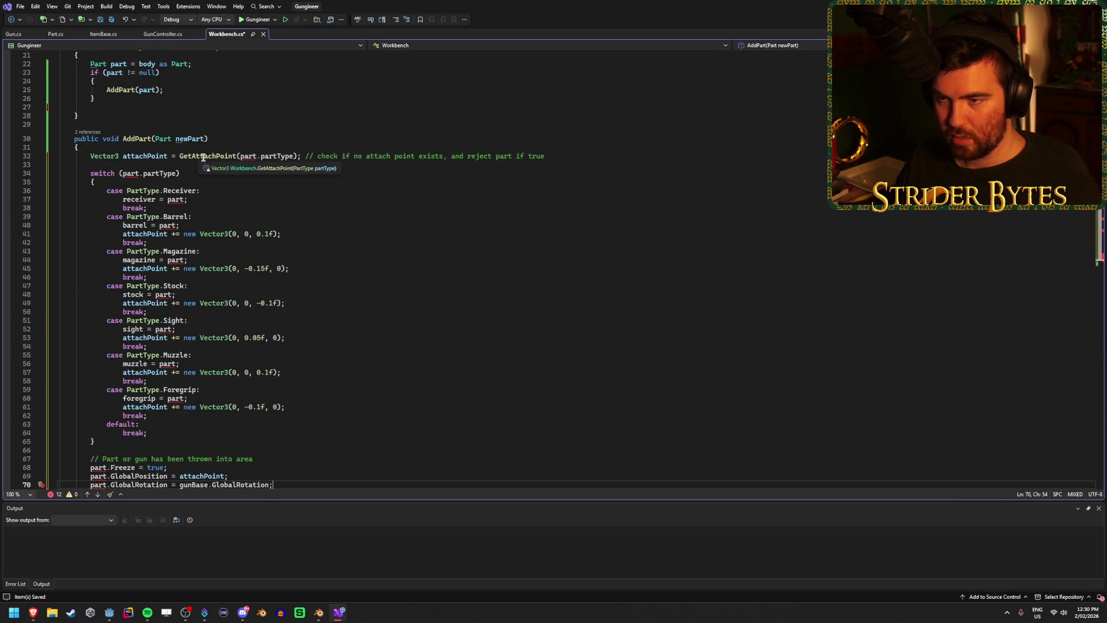
{"action": "left_click", "coordinate": [239, 156]}
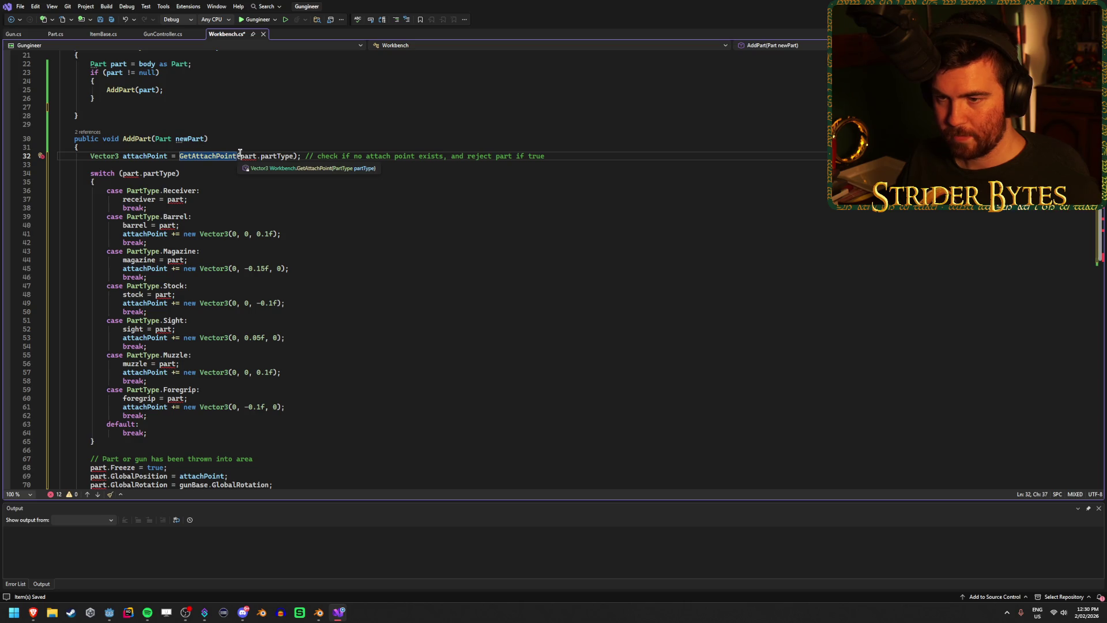
{"action": "double_click", "coordinate": [131, 173]}
- After Ctrl+R refuses, paste newPart over each part in the attach-point lookup and switch cases
{"action": "key", "text": "ctrl+r"}
{"action": "key", "text": "ctrl+r"}
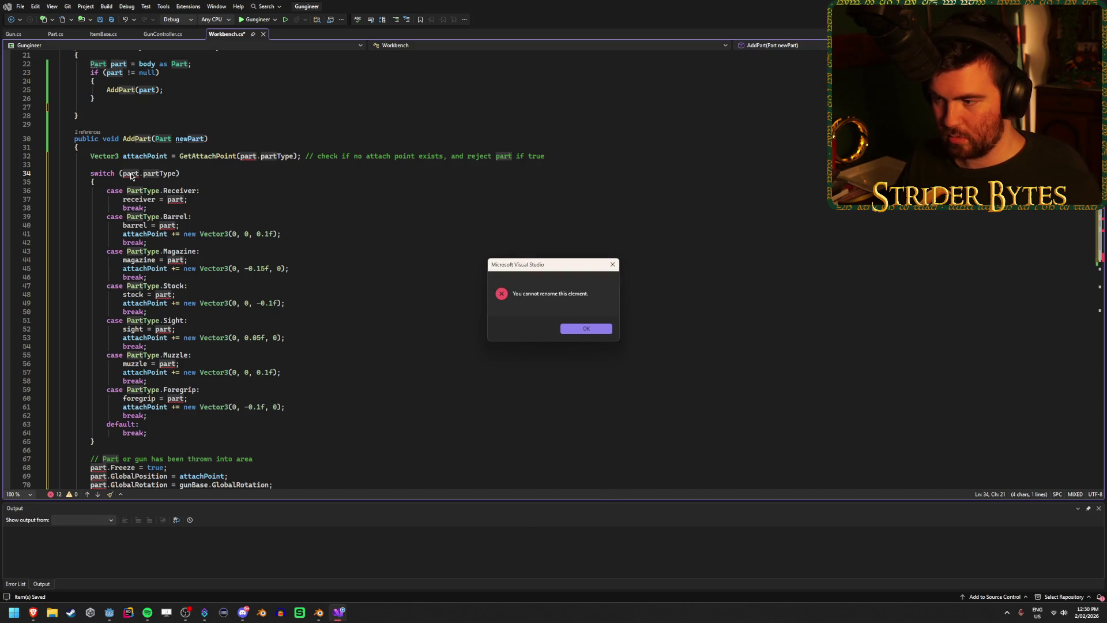
{"action": "key", "text": "Return"}
{"action": "double_click", "coordinate": [190, 139]}
{"action": "key", "text": "ctrl+c"}
{"action": "double_click", "coordinate": [248, 156]}
{"action": "key", "text": "ctrl+v"}
{"action": "double_click", "coordinate": [175, 200]}
{"action": "key", "text": "ctrl+v"}
{"action": "double_click", "coordinate": [130, 173]}
{"action": "key", "text": "ctrl+v"}
{"action": "double_click", "coordinate": [168, 225]}
{"action": "key", "text": "ctrl+v"}
{"action": "left_click", "coordinate": [175, 260]}
{"action": "double_click", "coordinate": [174, 260]}
{"action": "key", "text": "ctrl+v"}
{"action": "double_click", "coordinate": [164, 295]}
{"action": "key", "text": "ctrl+v"}
{"action": "double_click", "coordinate": [163, 329]}
{"action": "key", "text": "ctrl+v"}
{"action": "double_click", "coordinate": [167, 363]}
{"action": "key", "text": "ctrl+v"}
{"action": "double_click", "coordinate": [176, 399]}
{"action": "key", "text": "ctrl+v"}
- Replace part with newPart in the Freeze, GlobalPosition and GlobalRotation lines and save Workbench.cs
{"action": "scroll", "coordinate": [148, 385], "scroll_direction": "down", "scroll_amount": 3}
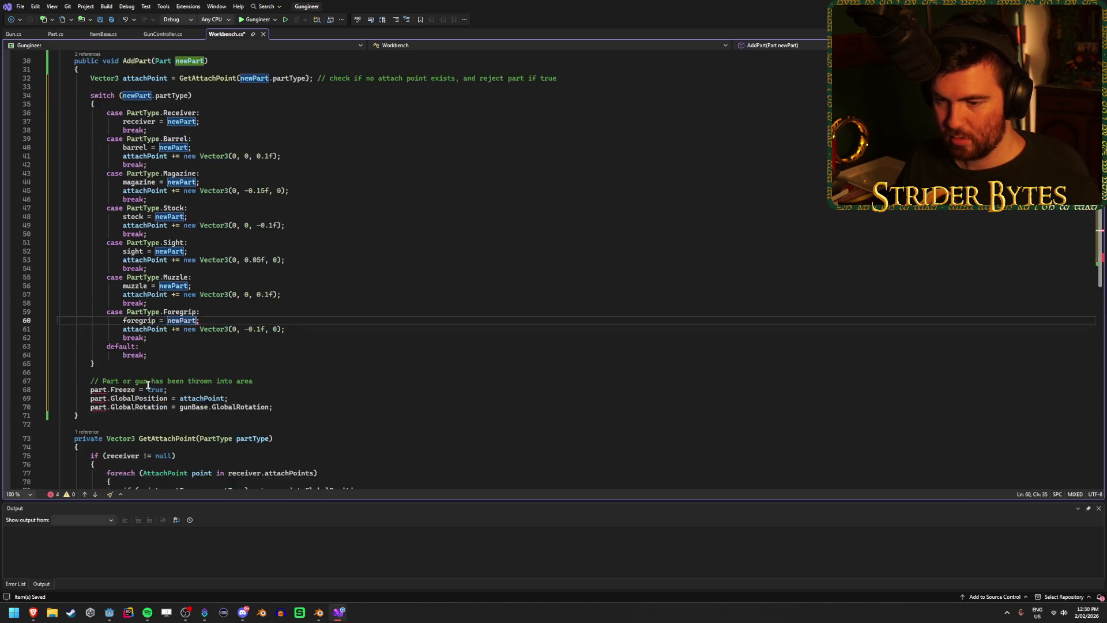
{"action": "scroll", "coordinate": [148, 385], "scroll_direction": "down", "scroll_amount": 3}
{"action": "double_click", "coordinate": [98, 363]}
{"action": "key", "text": "ctrl+v"}
{"action": "double_click", "coordinate": [98, 372]}
{"action": "key", "text": "ctrl+v"}
{"action": "left_click", "coordinate": [98, 381]}
{"action": "double_click", "coordinate": [98, 380]}
{"action": "key", "text": "ctrl+v"}
{"action": "left_click", "coordinate": [289, 381]}
{"action": "key", "text": "ctrl+s"}
- Review the finished AddPart method, collapsing and re-expanding it
{"action": "scroll", "coordinate": [319, 378], "scroll_direction": "up", "scroll_amount": 6}
{"action": "scroll", "coordinate": [320, 368], "scroll_direction": "up", "scroll_amount": 3}
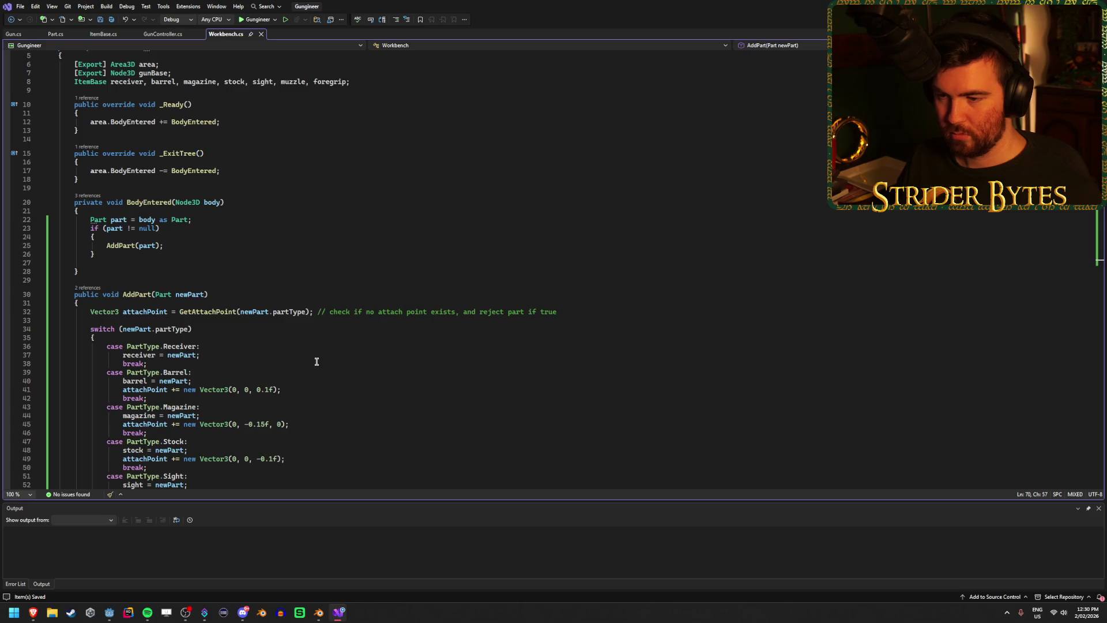
{"action": "scroll", "coordinate": [316, 361], "scroll_direction": "down", "scroll_amount": 5}
{"action": "scroll", "coordinate": [315, 360], "scroll_direction": "down", "scroll_amount": 2}
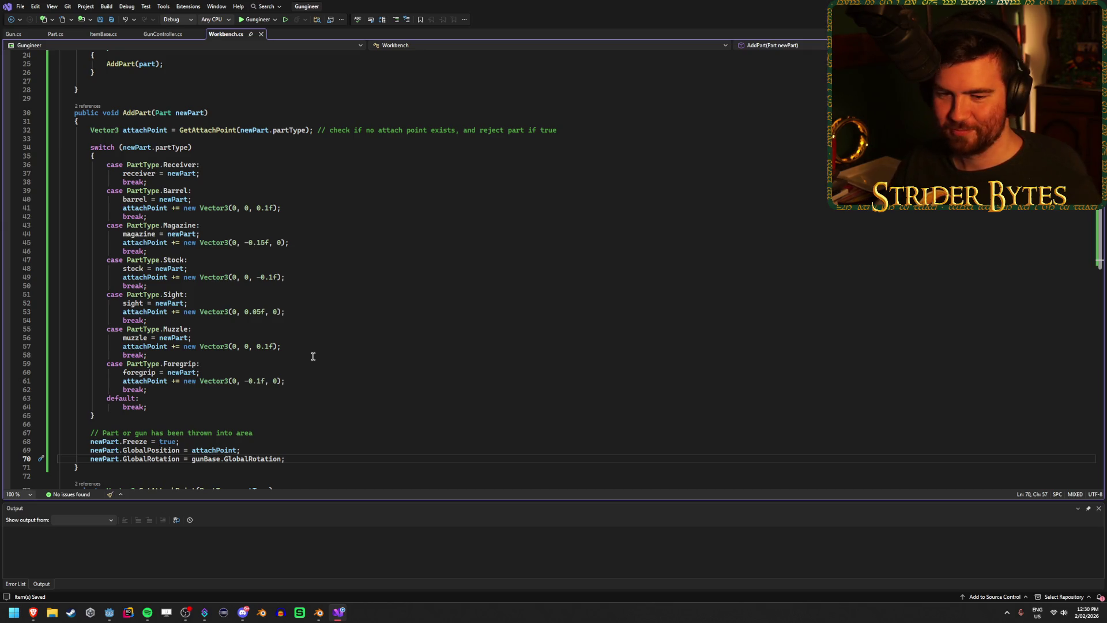
{"action": "scroll", "coordinate": [322, 361], "scroll_direction": "down", "scroll_amount": 2}
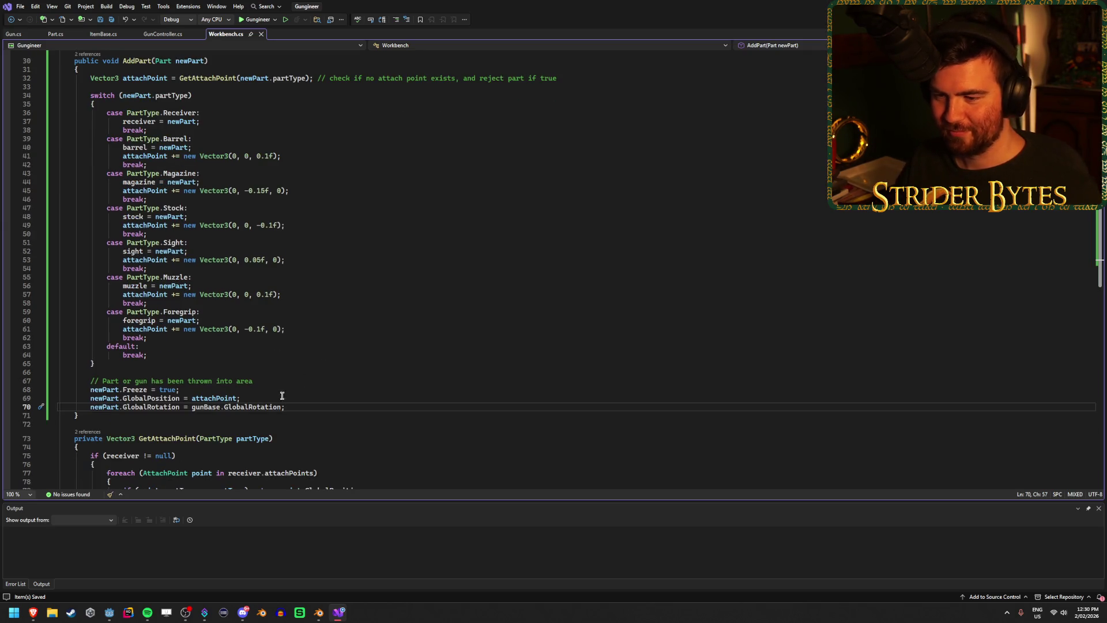
{"action": "left_click", "coordinate": [322, 398]}
{"action": "scroll", "coordinate": [329, 400], "scroll_direction": "up", "scroll_amount": 4}
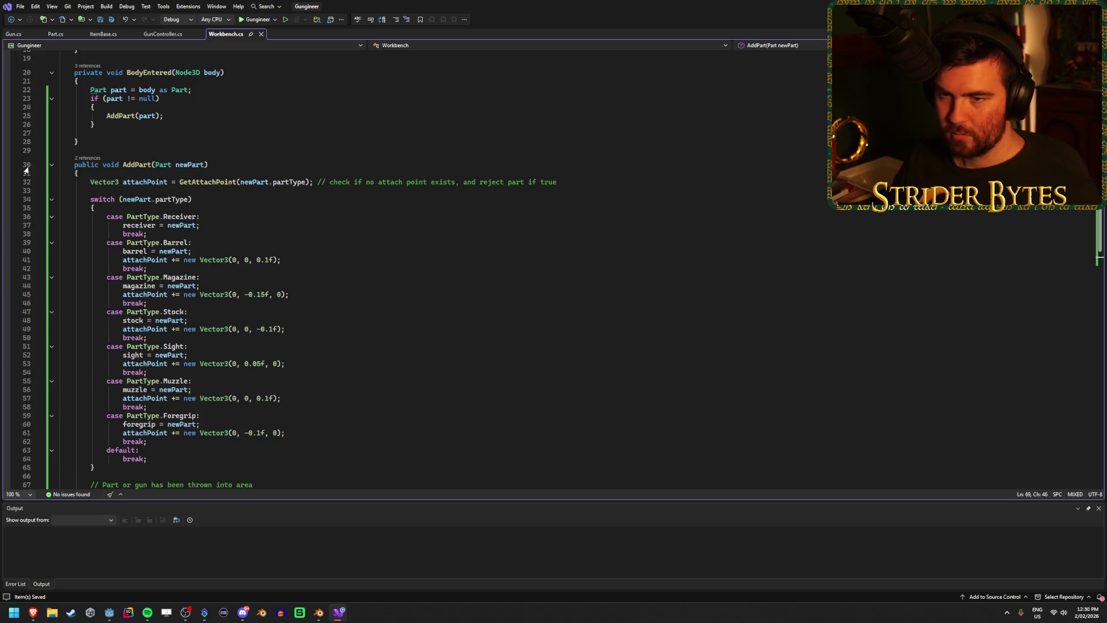
{"action": "left_click", "coordinate": [51, 165]}
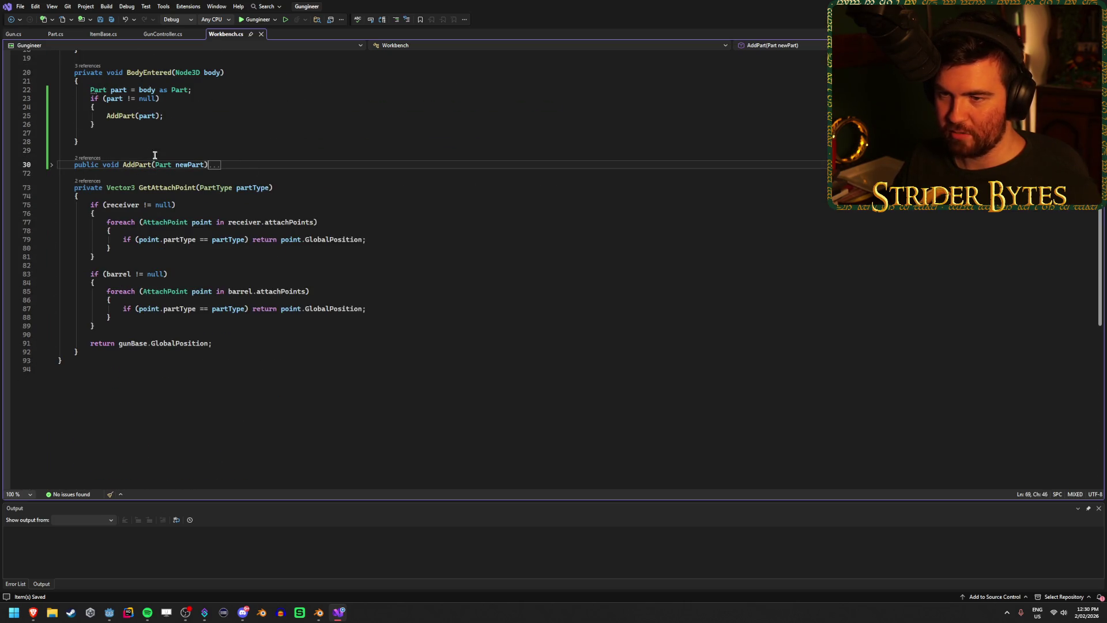
{"action": "left_click", "coordinate": [52, 165]}
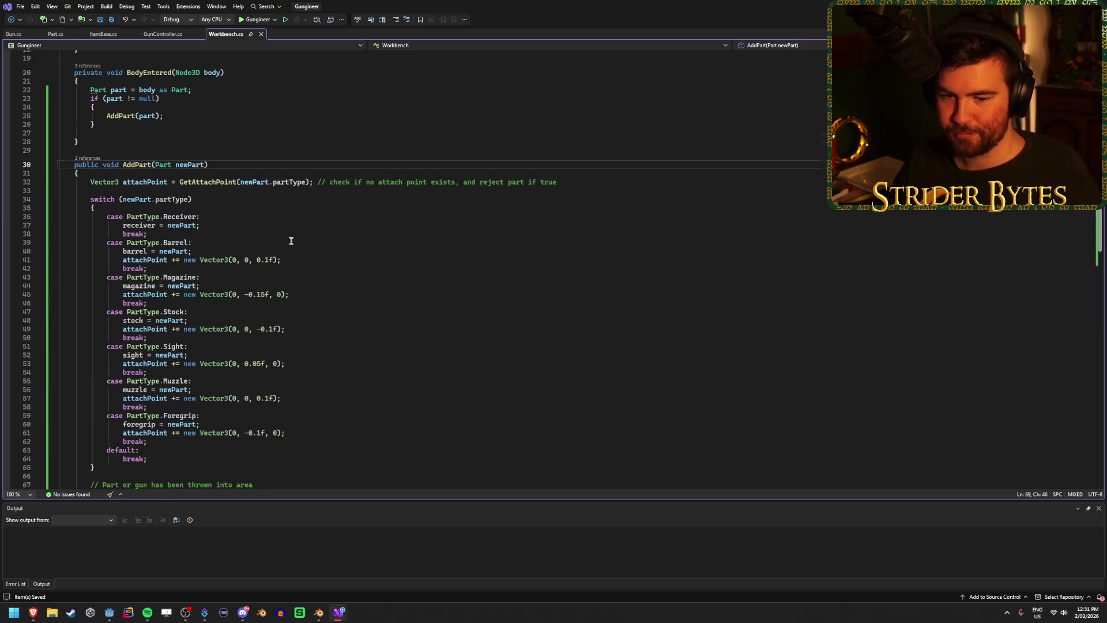
{"action": "scroll", "coordinate": [291, 241], "scroll_direction": "down", "scroll_amount": 8}
{"action": "left_click", "coordinate": [341, 311]}
{"action": "scroll", "coordinate": [342, 310], "scroll_direction": "up", "scroll_amount": 10}
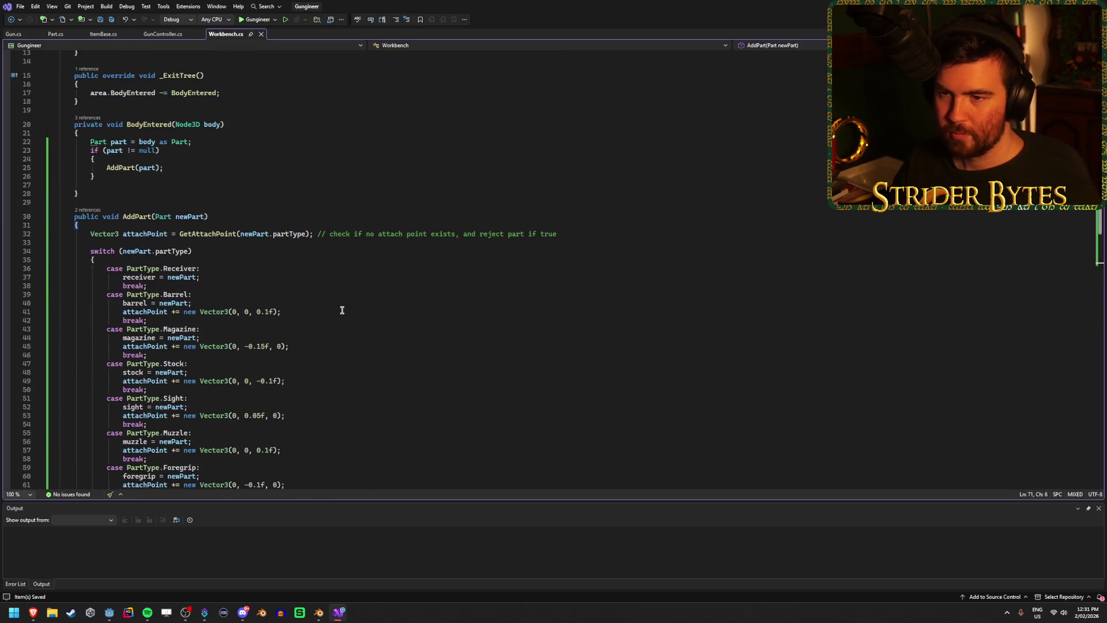
{"action": "scroll", "coordinate": [340, 307], "scroll_direction": "down", "scroll_amount": 6}
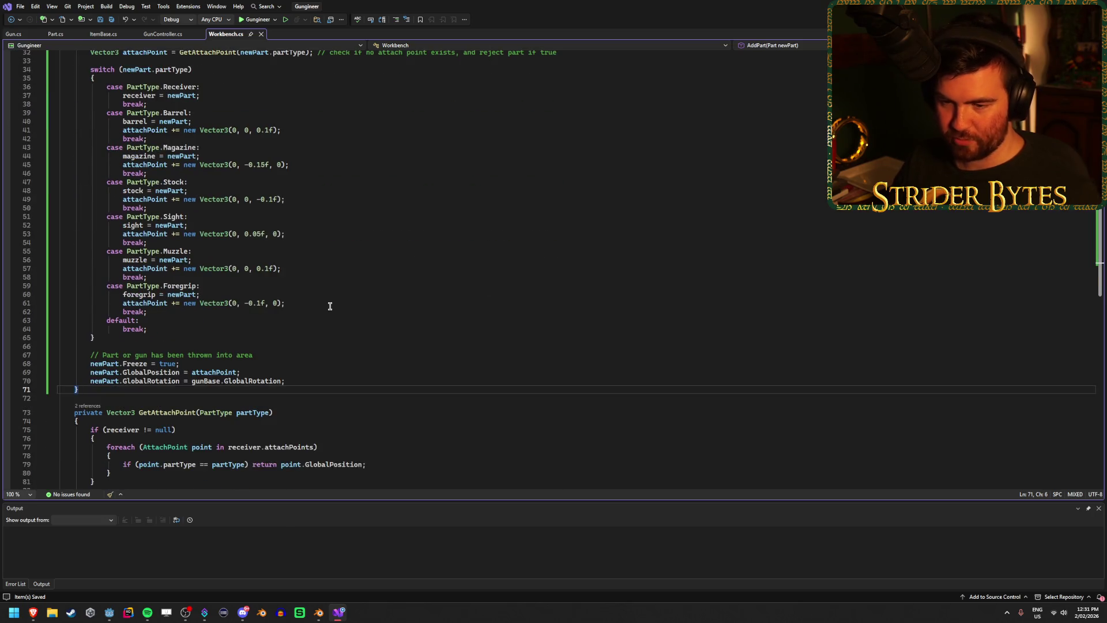
- Add a new public AddGun(Gun gun) method below AddPart
{"action": "key", "text": "Return"}
{"action": "key", "text": "Return"}
{"action": "type", "text": "public void"}
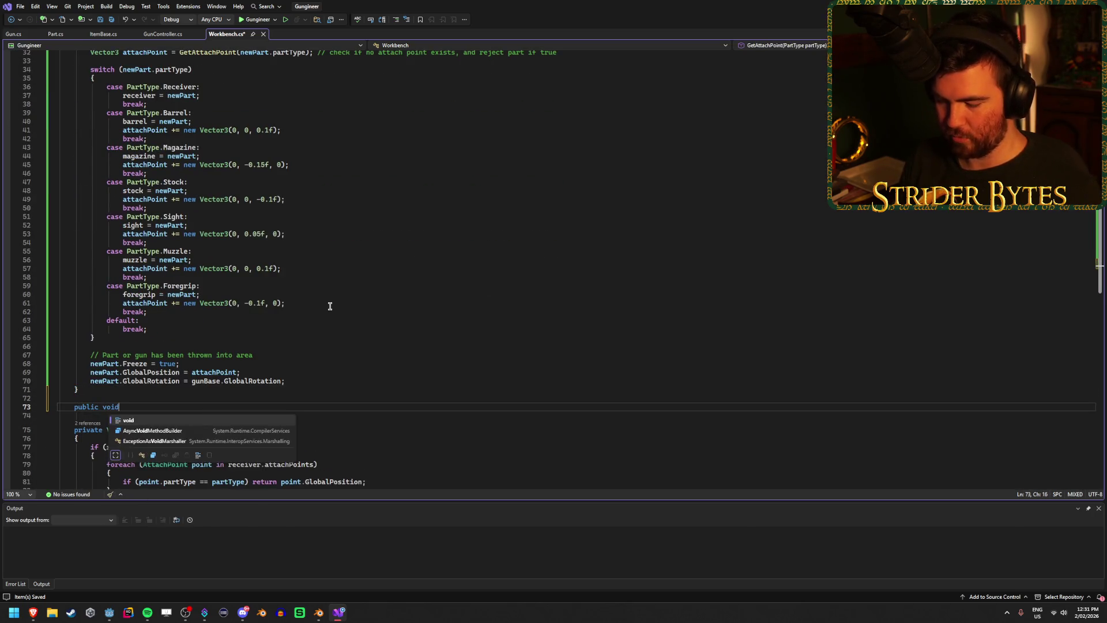
{"action": "type", "text": " AddG"}
{"action": "type", "text": "("}
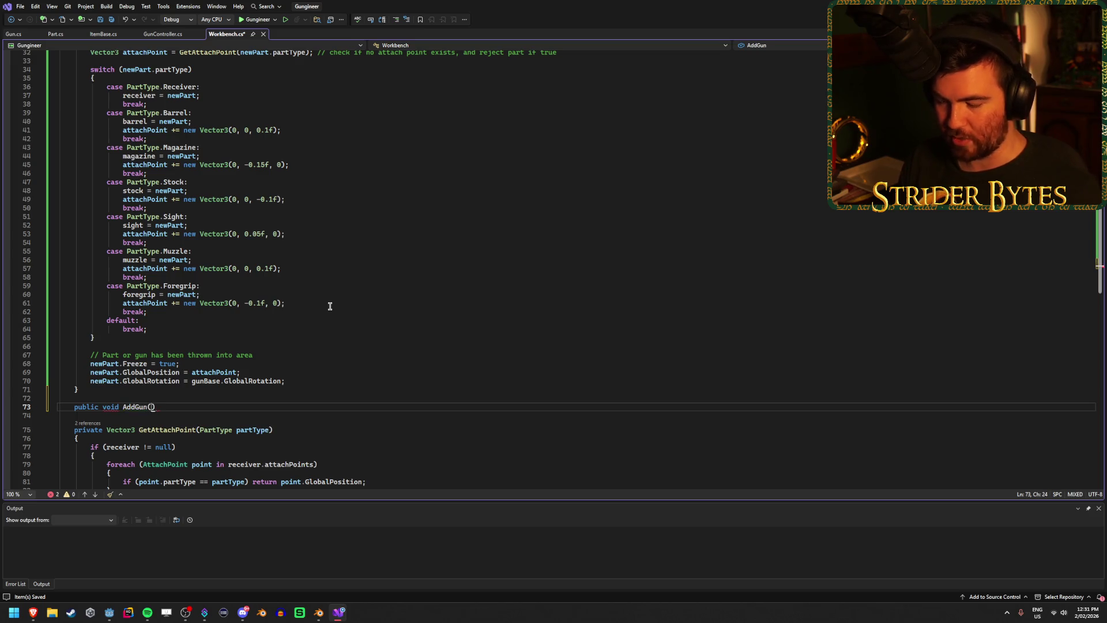
{"action": "type", "text": "{"}
{"action": "key", "text": "Return"}
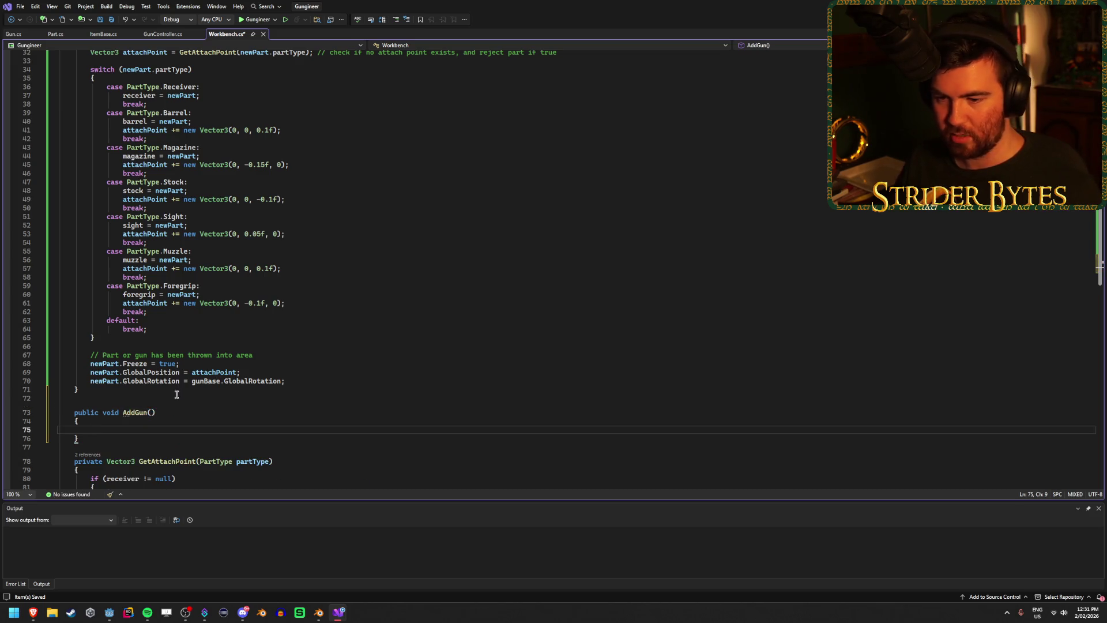
{"action": "left_click", "coordinate": [153, 413]}
{"action": "type", "text": "Gun "}
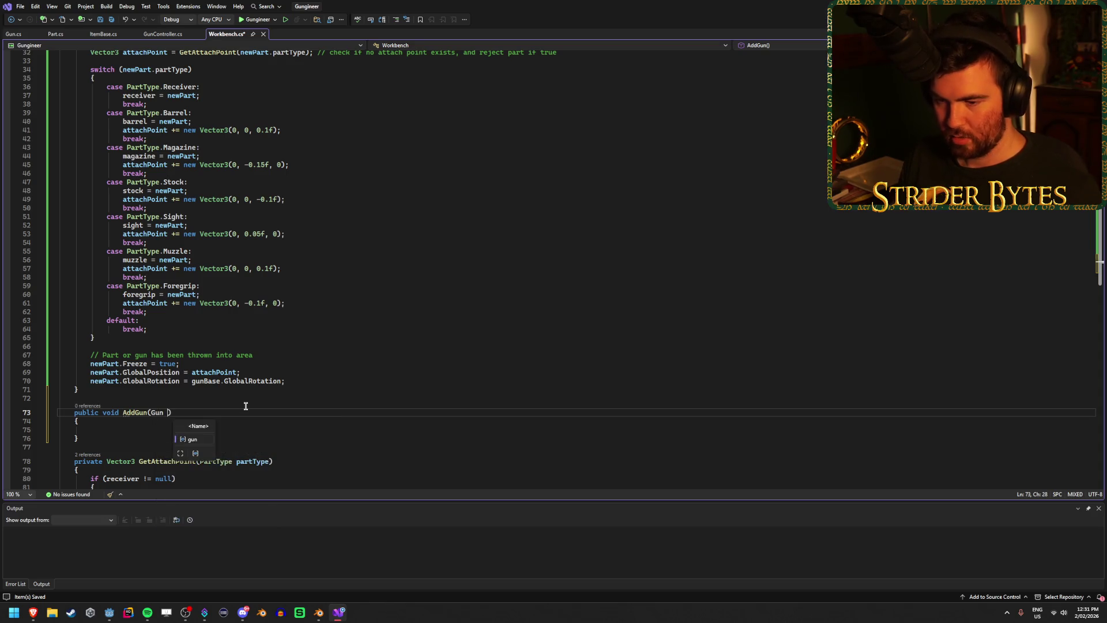
{"action": "type", "text": "gun"}
- Rename AddPart's newPart parameter to part throughout the method with Ctrl+R,R
{"action": "scroll", "coordinate": [219, 289], "scroll_direction": "up", "scroll_amount": 5}
{"action": "left_click", "coordinate": [192, 190]}
{"action": "key", "text": "ctrl+r"}
{"action": "key", "text": "ctrl+r"}
{"action": "type", "text": "part"}
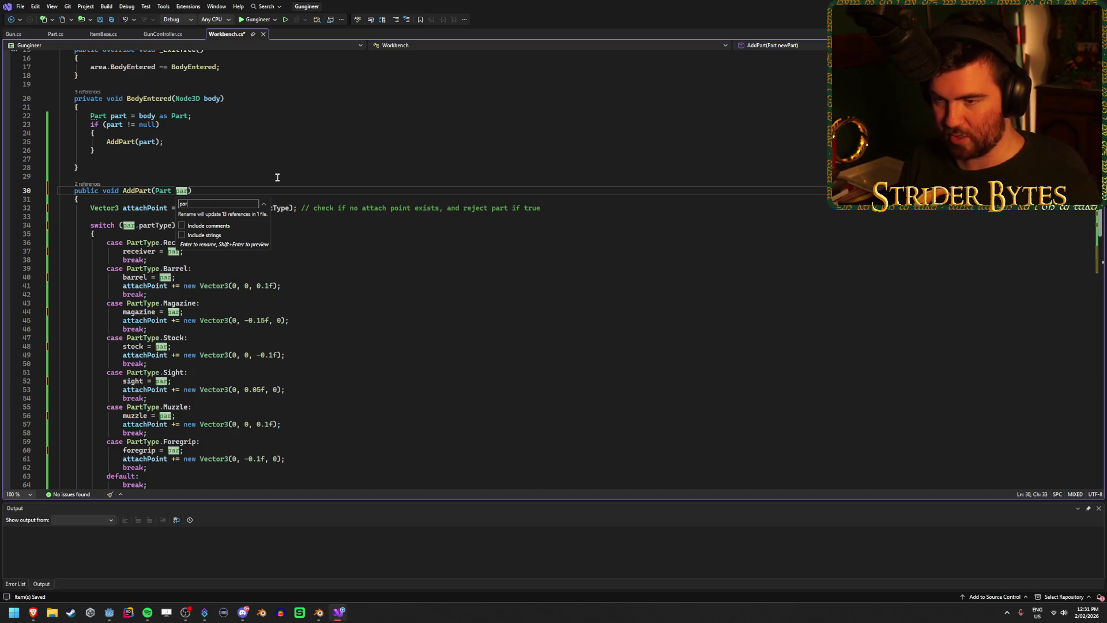
{"action": "key", "text": "Return"}
{"action": "left_click", "coordinate": [309, 234]}
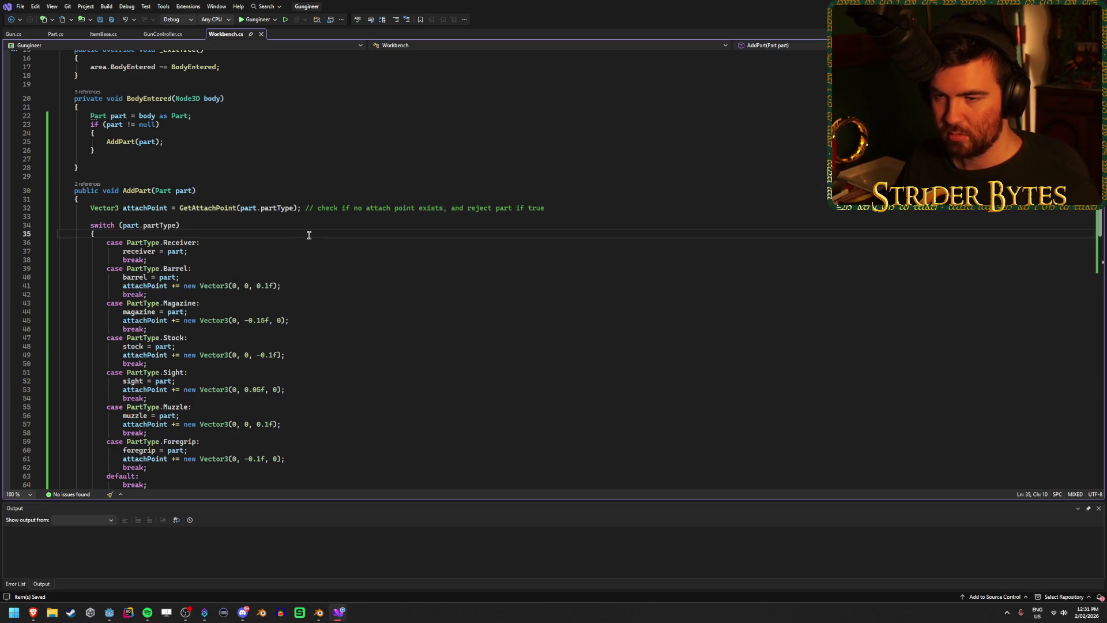
{"action": "scroll", "coordinate": [290, 261], "scroll_direction": "down", "scroll_amount": 7}
{"action": "left_click", "coordinate": [164, 379]}
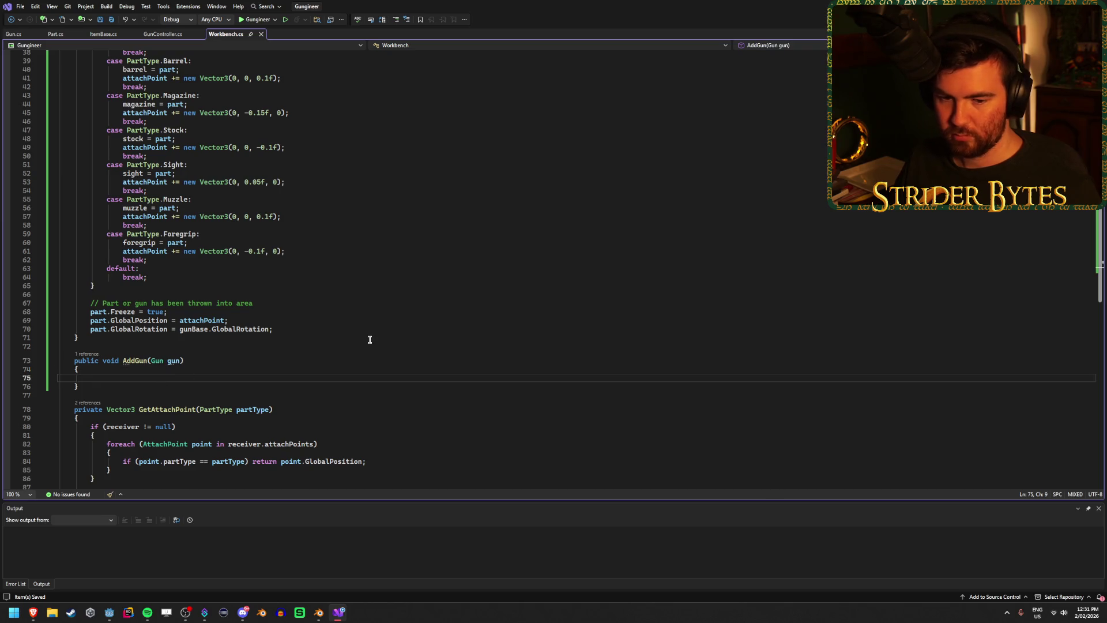
{"action": "scroll", "coordinate": [368, 329], "scroll_direction": "up", "scroll_amount": 11}
{"action": "left_click", "coordinate": [128, 255]}
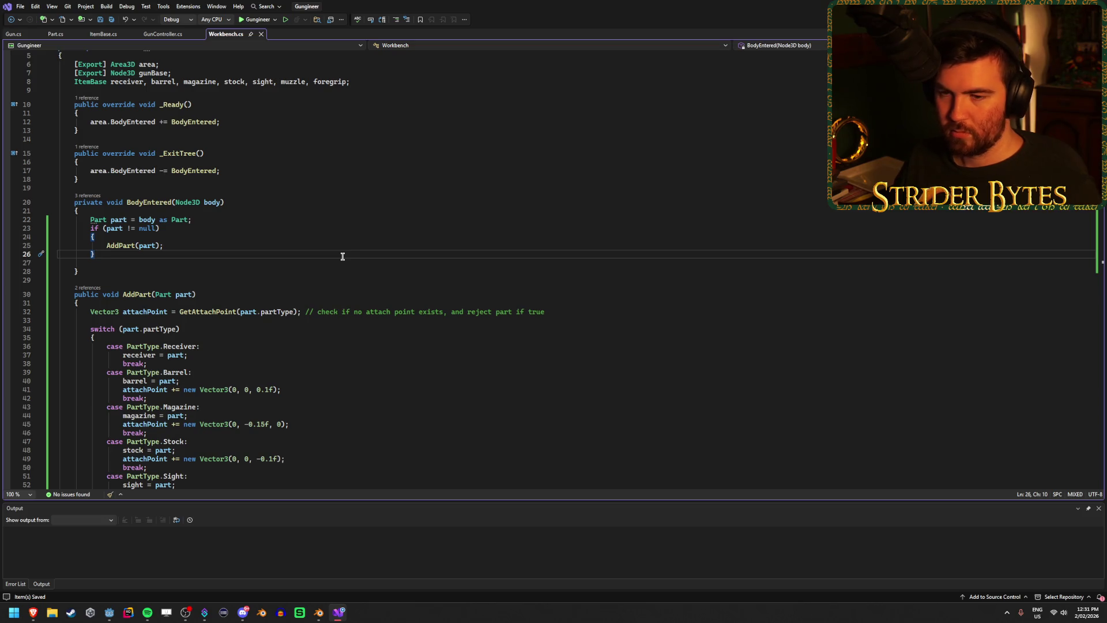
- In BodyEntered, add 'Gun gun = body as Gun;' and an 'if (gun != null)' check
{"action": "key", "text": "Down"}
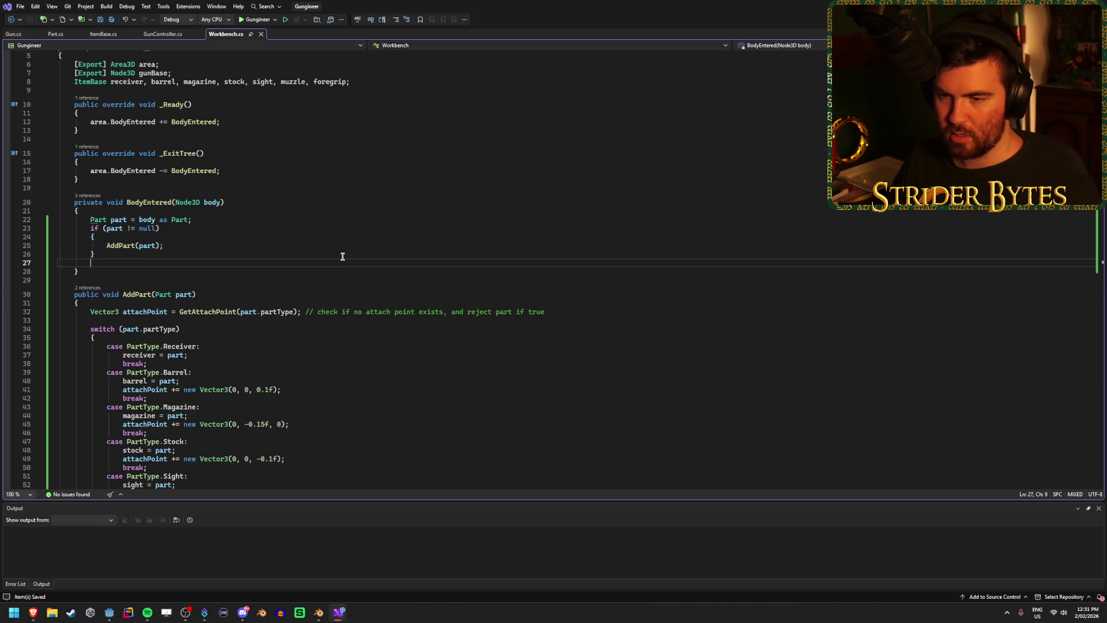
{"action": "key", "text": "Return"}
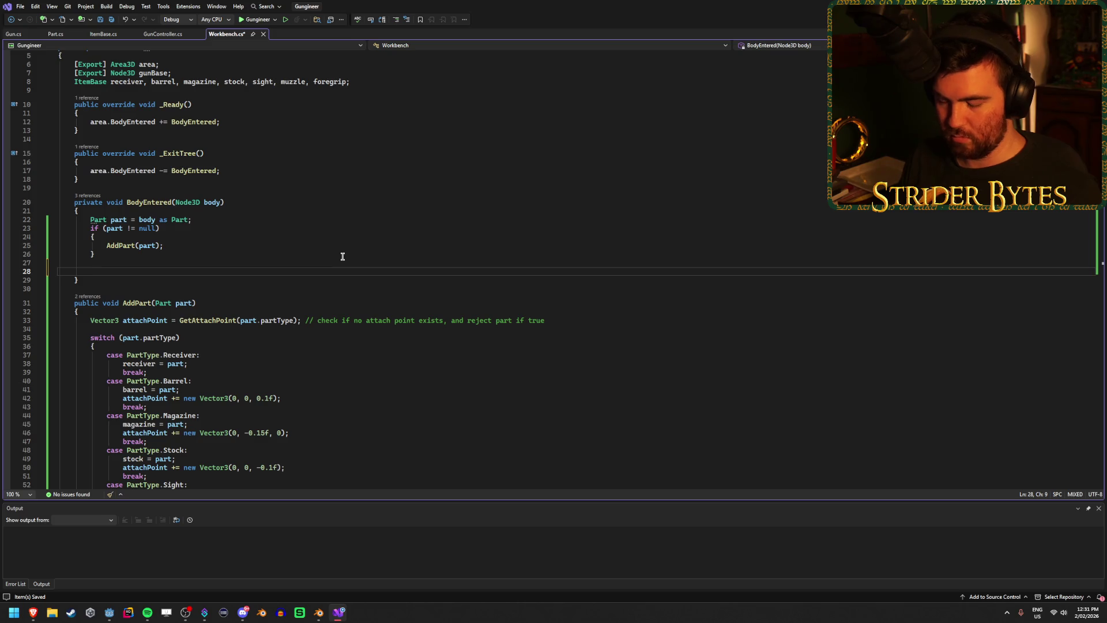
{"action": "type", "text": "Gun gun"}
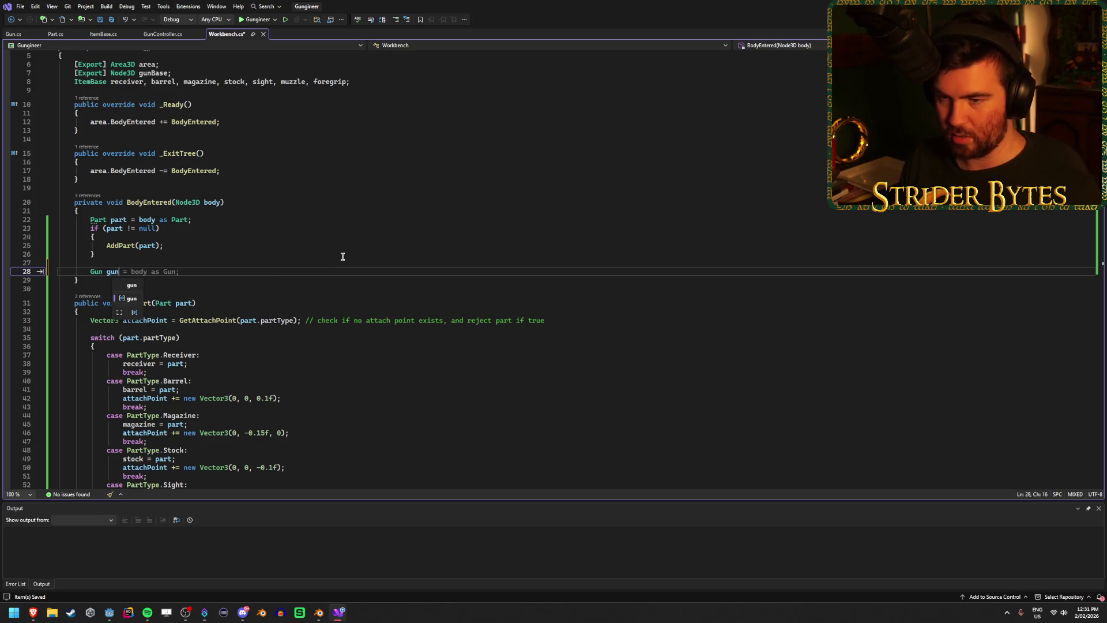
{"action": "type", "text": " = body as"}
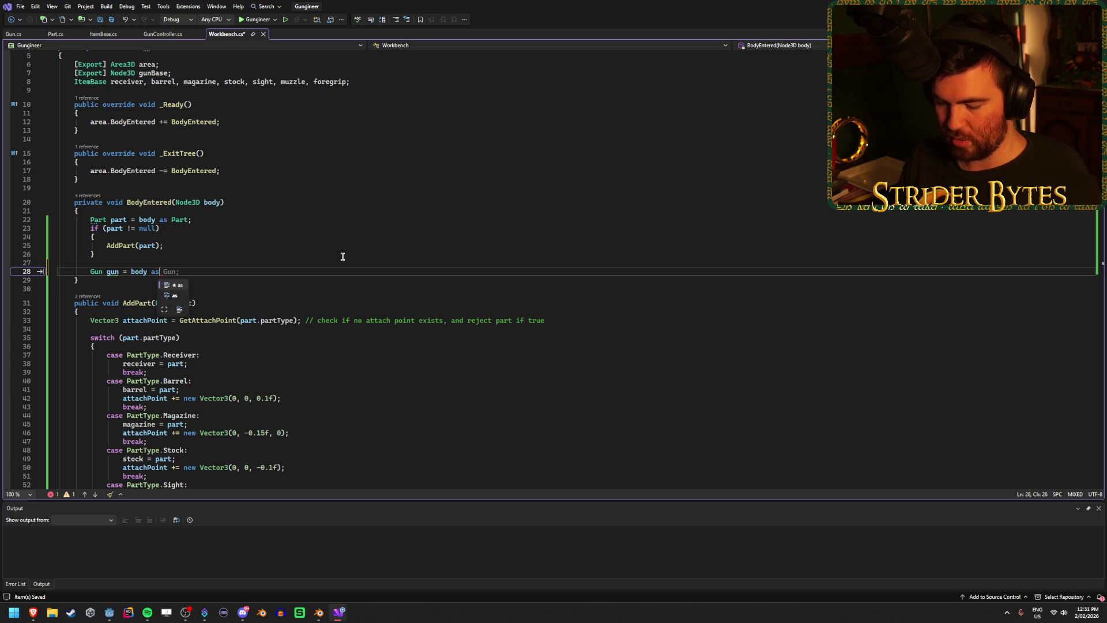
{"action": "type", "text": " Gun;"}
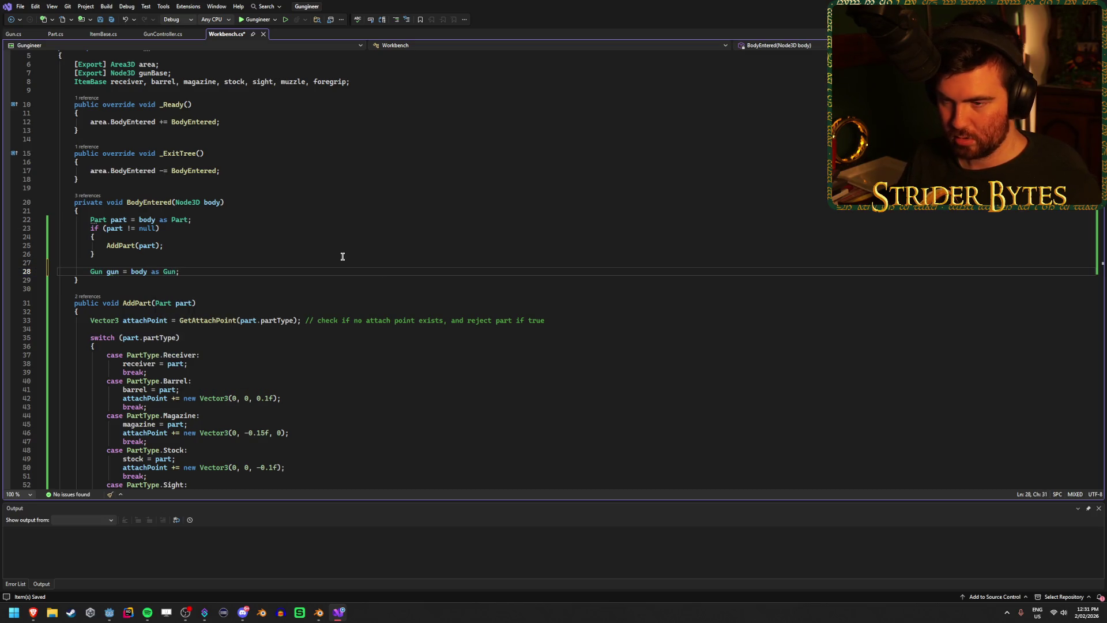
{"action": "key", "text": "Return"}
{"action": "type", "text": "if (gun != "}
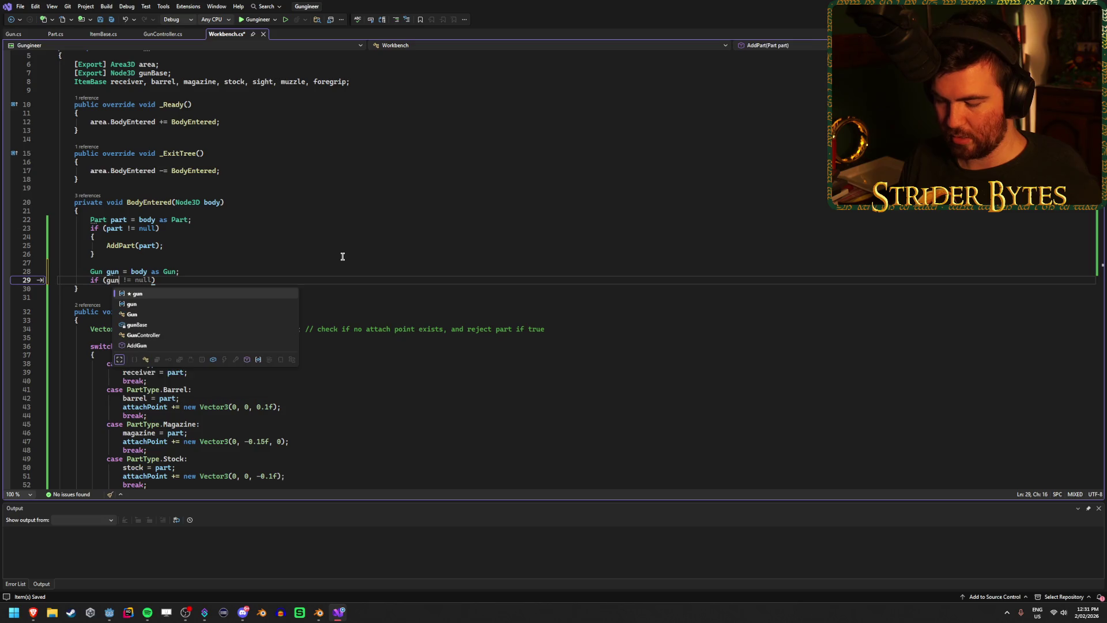
{"action": "type", "text": "null)"}
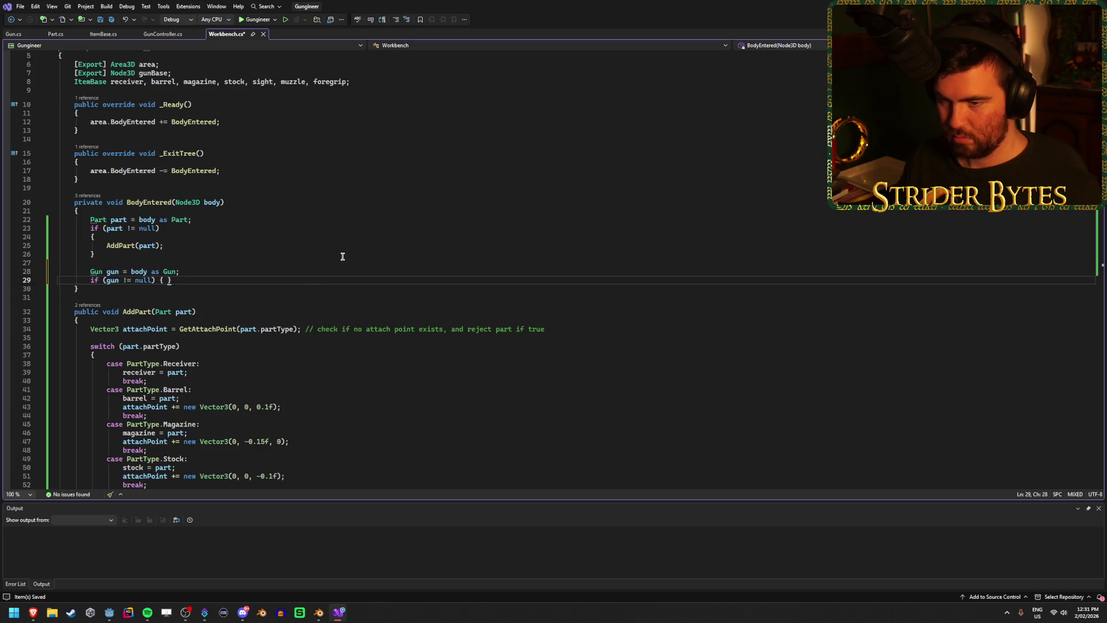
- Collapse the part check to one line calling AddPart(part); and make the gun check call AddGun(gun);
{"action": "left_click_drag", "start_coordinate": [164, 247], "coordinate": [17, 240]}
{"action": "key", "text": "Delete"}
{"action": "key", "text": "Delete"}
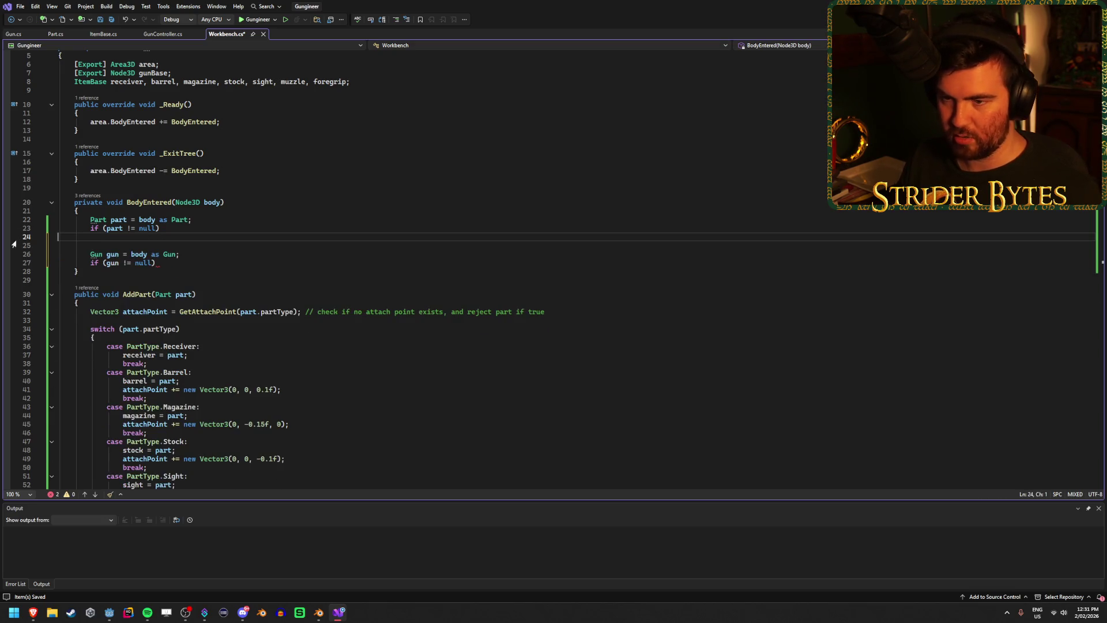
{"action": "key", "text": "BackSpace"}
{"action": "type", "text": "AddPart(part);"}
{"action": "left_click", "coordinate": [153, 255]}
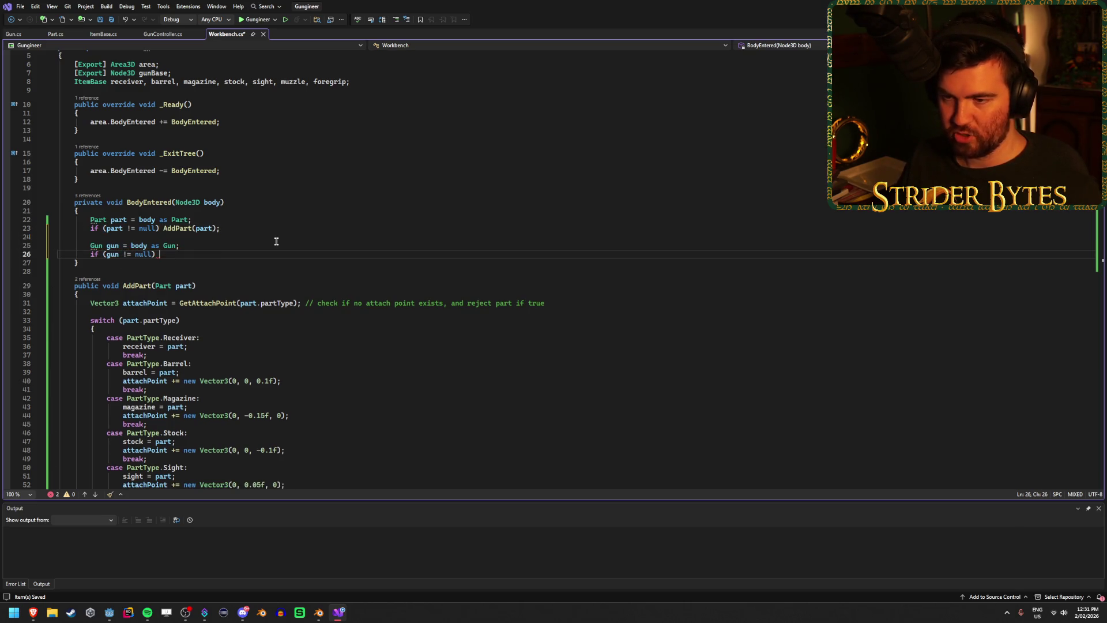
{"action": "type", "text": "AddGun("}
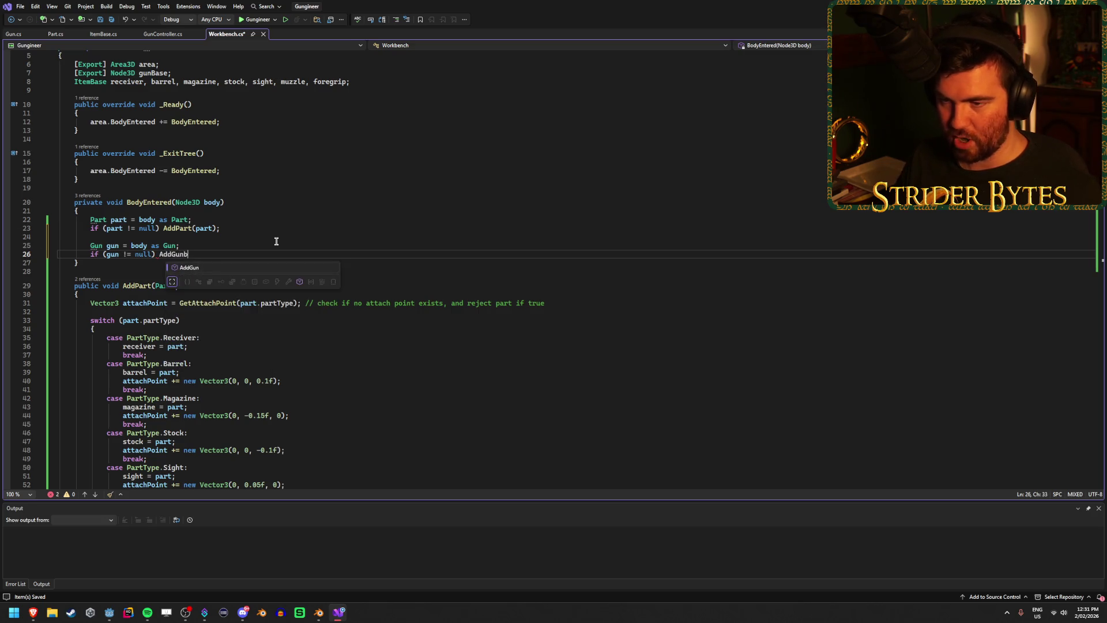
{"action": "type", "text": "gun);"}
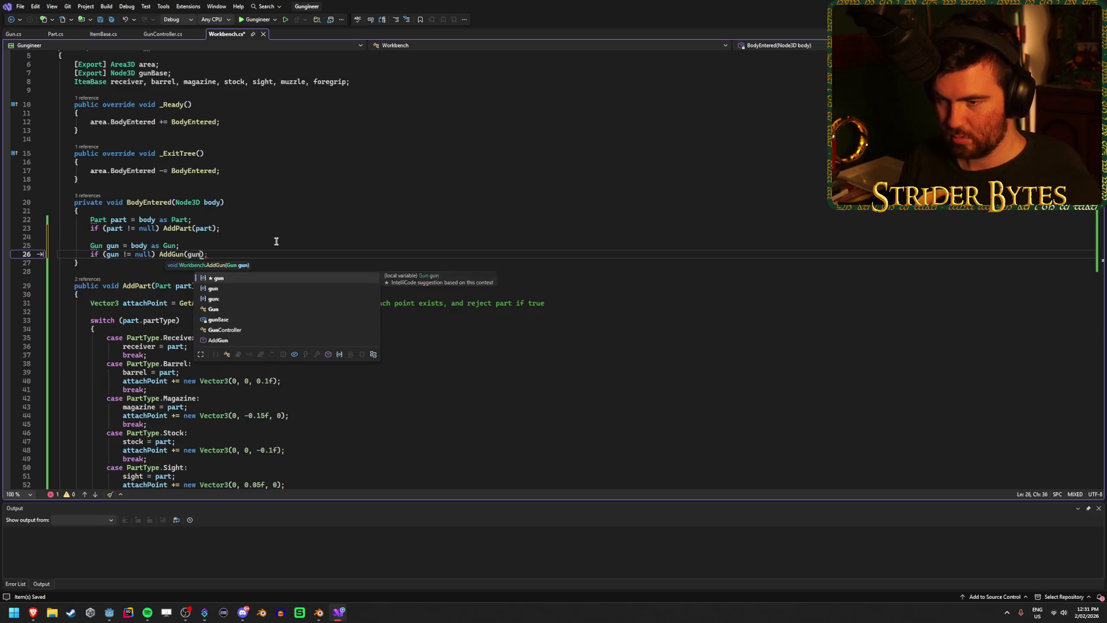
{"action": "left_click", "coordinate": [210, 263]}
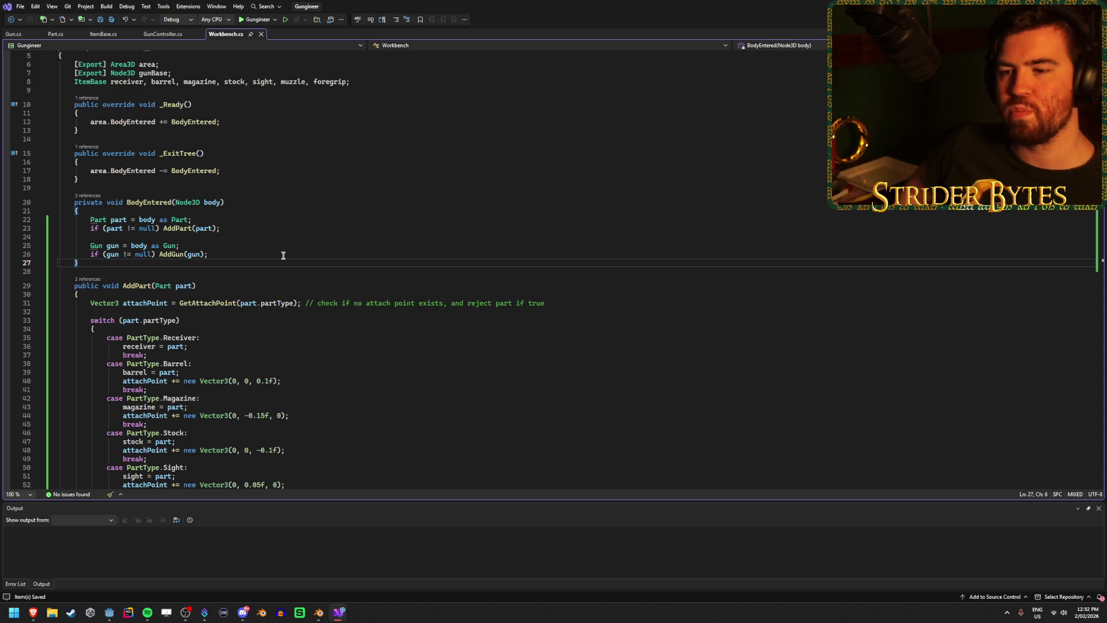
{"action": "scroll", "coordinate": [276, 265], "scroll_direction": "down", "scroll_amount": 2}
{"action": "scroll", "coordinate": [276, 265], "scroll_direction": "down", "scroll_amount": 8}
{"action": "left_click", "coordinate": [109, 396]}
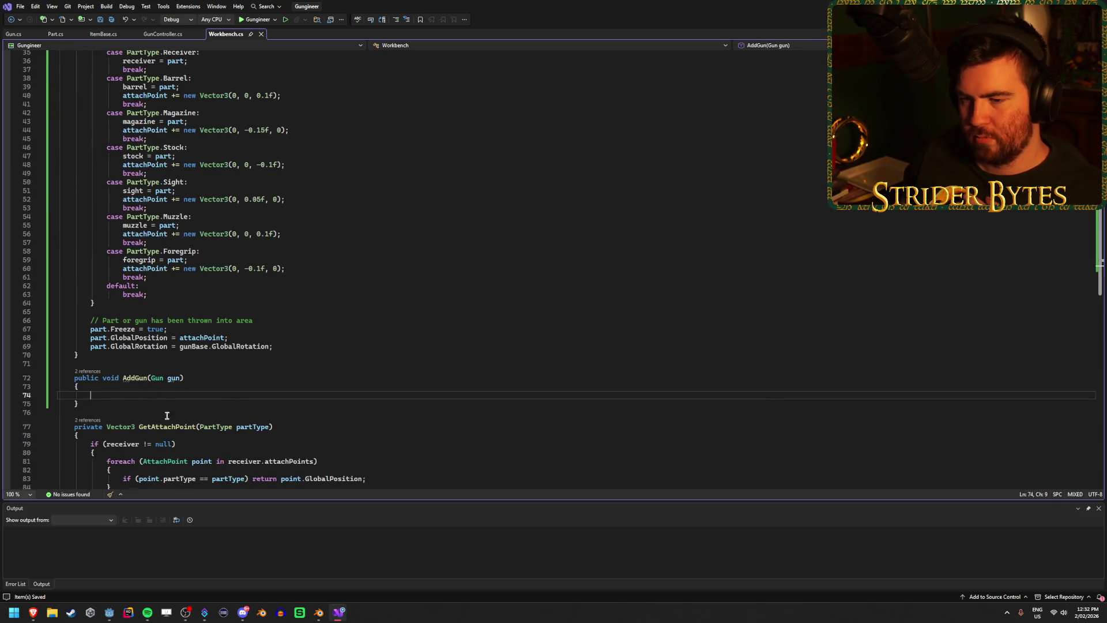
{"action": "scroll", "coordinate": [153, 356], "scroll_direction": "down", "scroll_amount": 3}
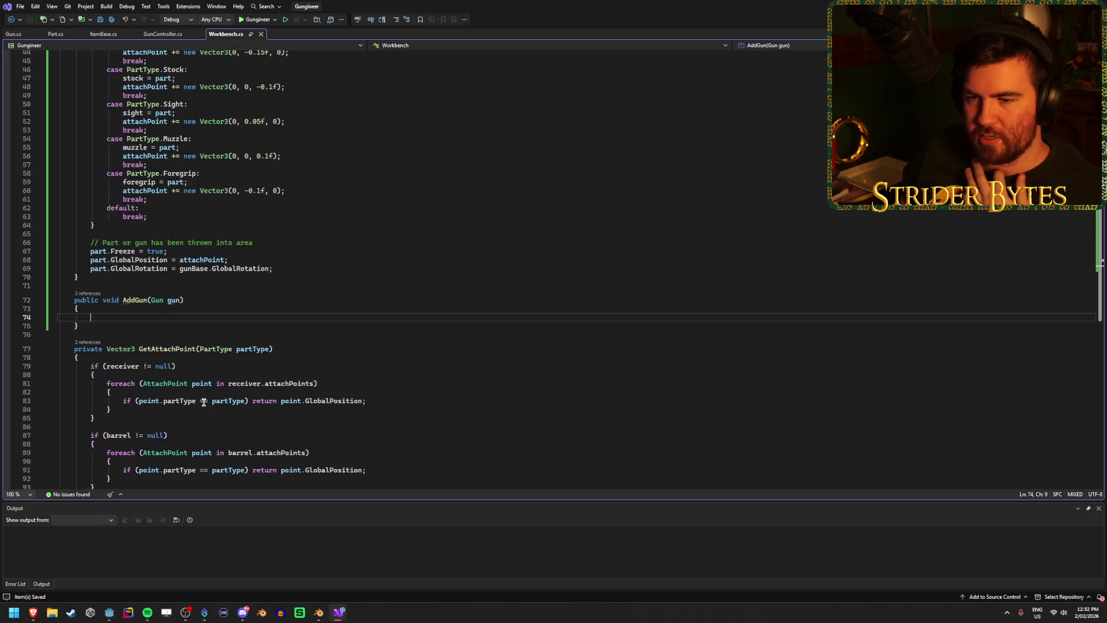
{"action": "scroll", "coordinate": [203, 402], "scroll_direction": "up", "scroll_amount": 6}
{"action": "scroll", "coordinate": [229, 375], "scroll_direction": "down", "scroll_amount": 4}
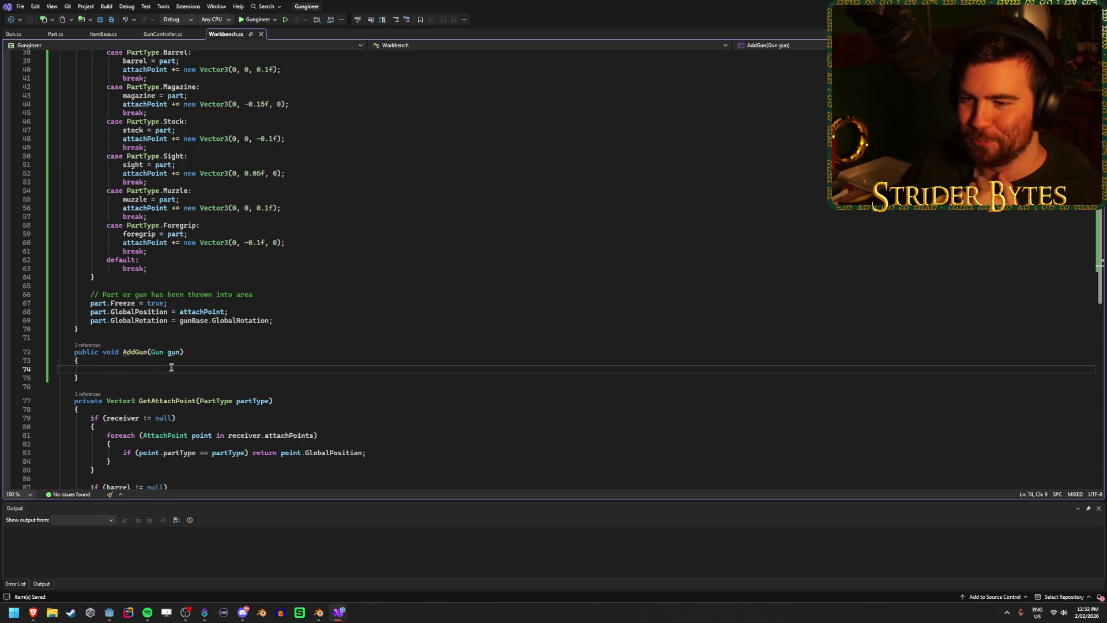
{"action": "scroll", "coordinate": [171, 367], "scroll_direction": "up", "scroll_amount": 5}
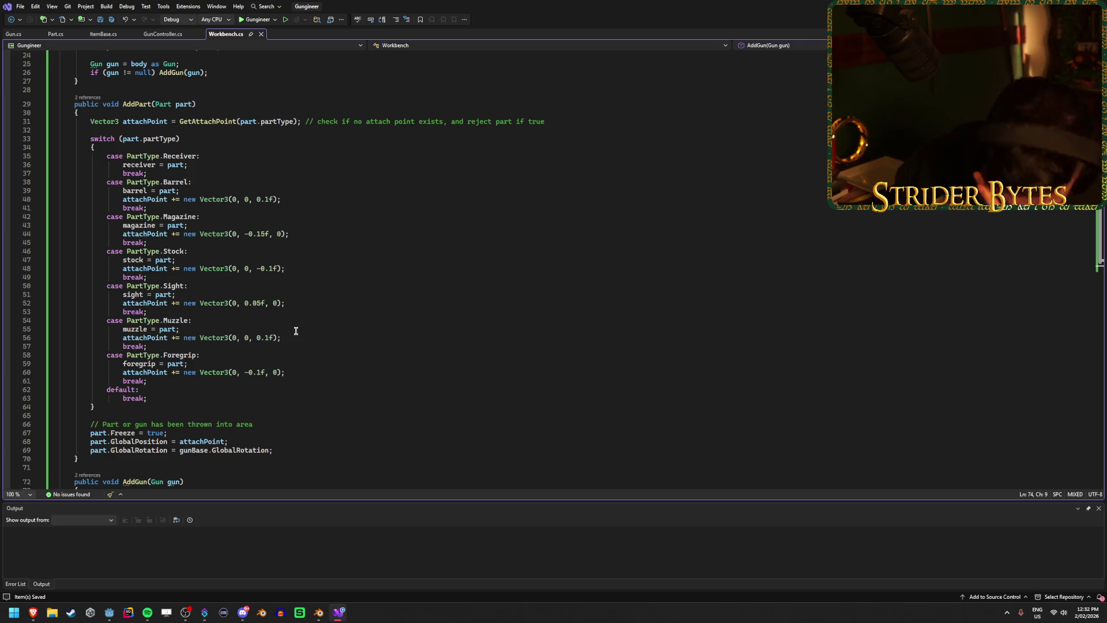
{"action": "scroll", "coordinate": [294, 161], "scroll_direction": "up", "scroll_amount": 2}
{"action": "left_click", "coordinate": [286, 174]}
{"action": "scroll", "coordinate": [287, 174], "scroll_direction": "up", "scroll_amount": 2}
{"action": "left_click", "coordinate": [231, 204]}
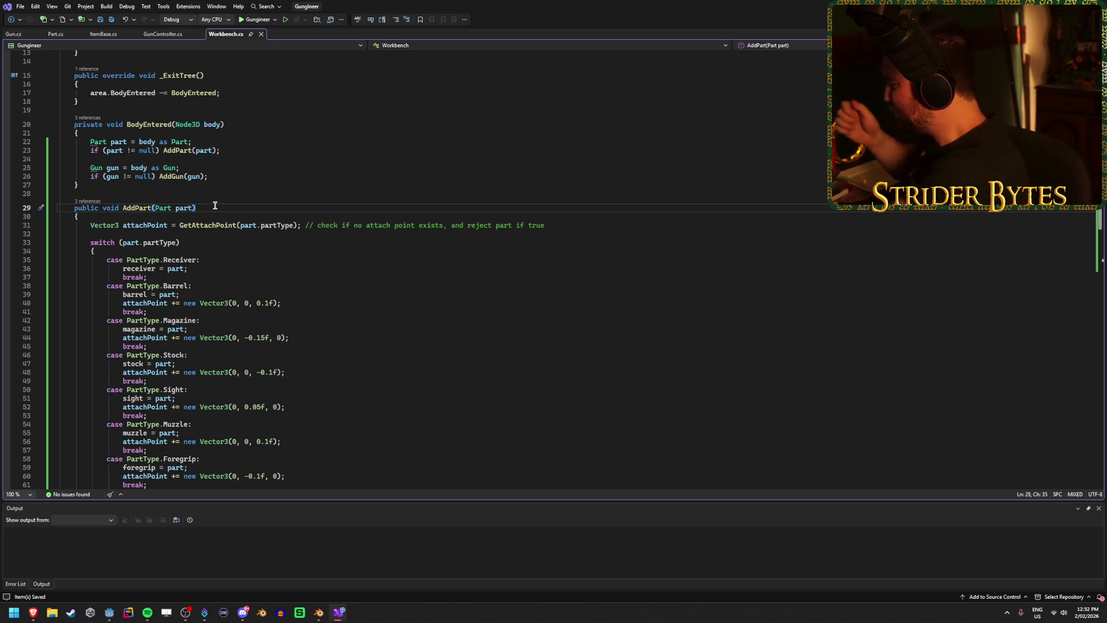
{"action": "left_click", "coordinate": [339, 612]}
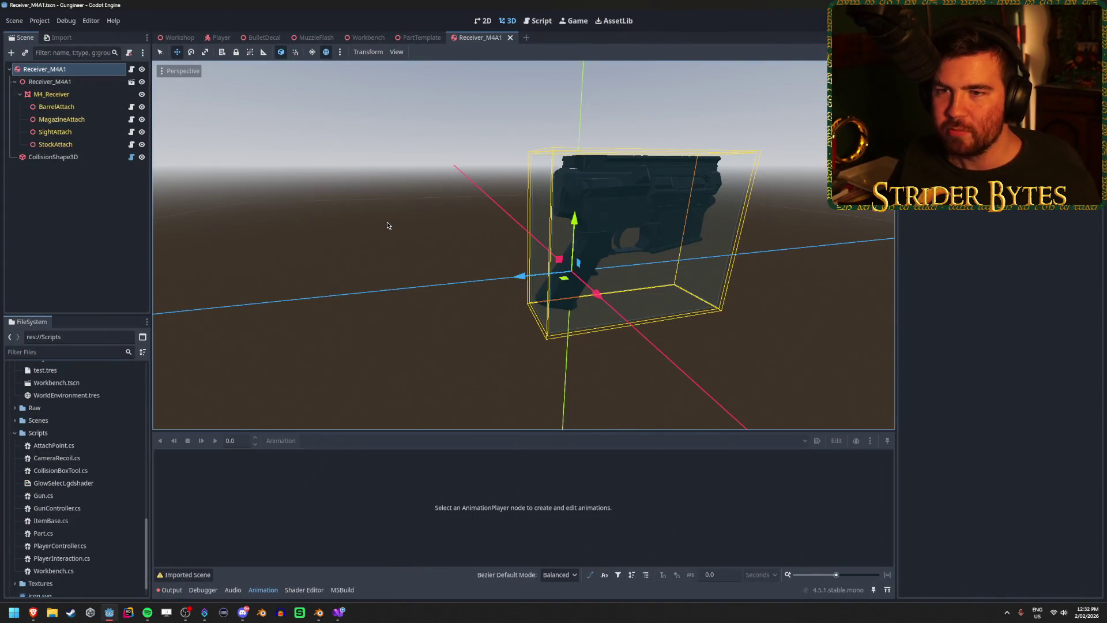
- Switch to the Workshop scene and zoom in and out around the workbench
{"action": "left_click", "coordinate": [175, 38]}
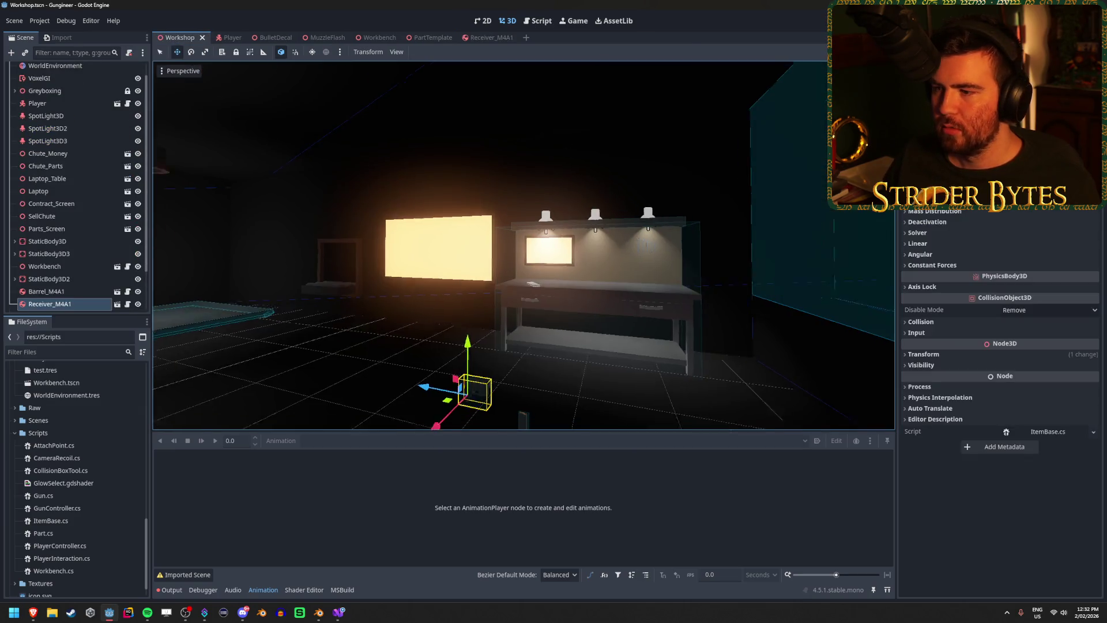
{"action": "scroll", "coordinate": [451, 274], "scroll_direction": "down", "scroll_amount": 5}
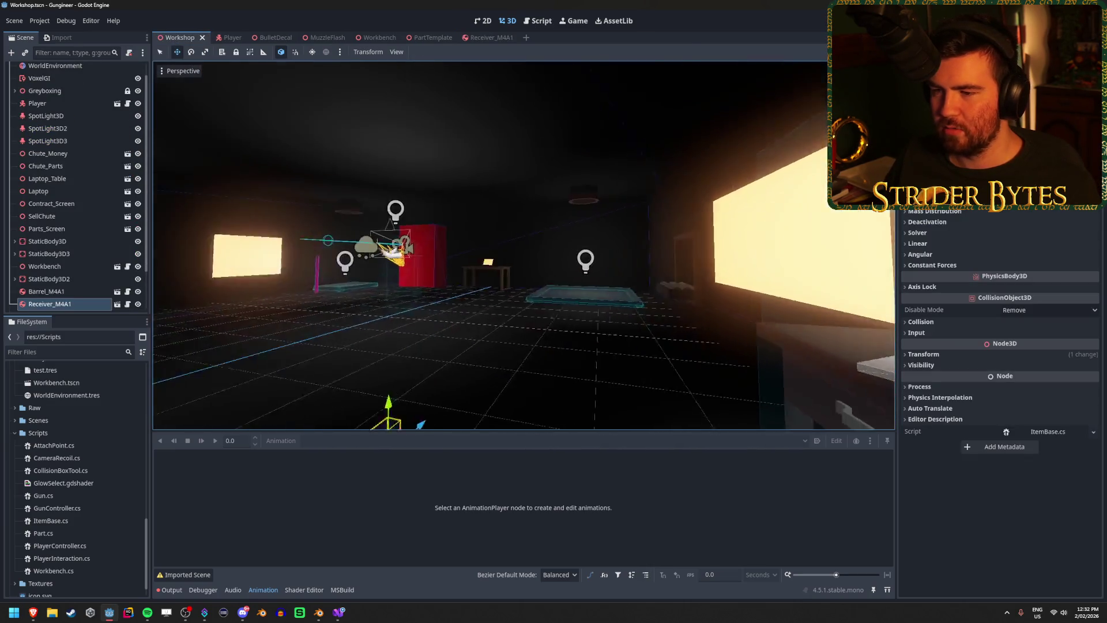
{"action": "scroll", "coordinate": [505, 257], "scroll_direction": "up", "scroll_amount": 5}
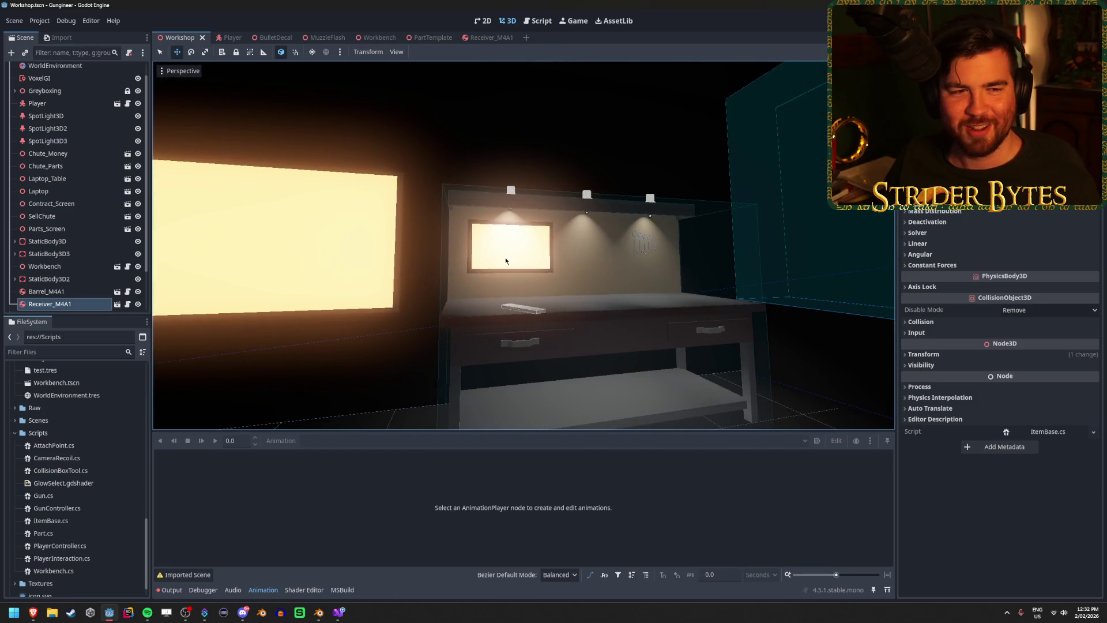
{"action": "scroll", "coordinate": [563, 237], "scroll_direction": "down", "scroll_amount": 5}
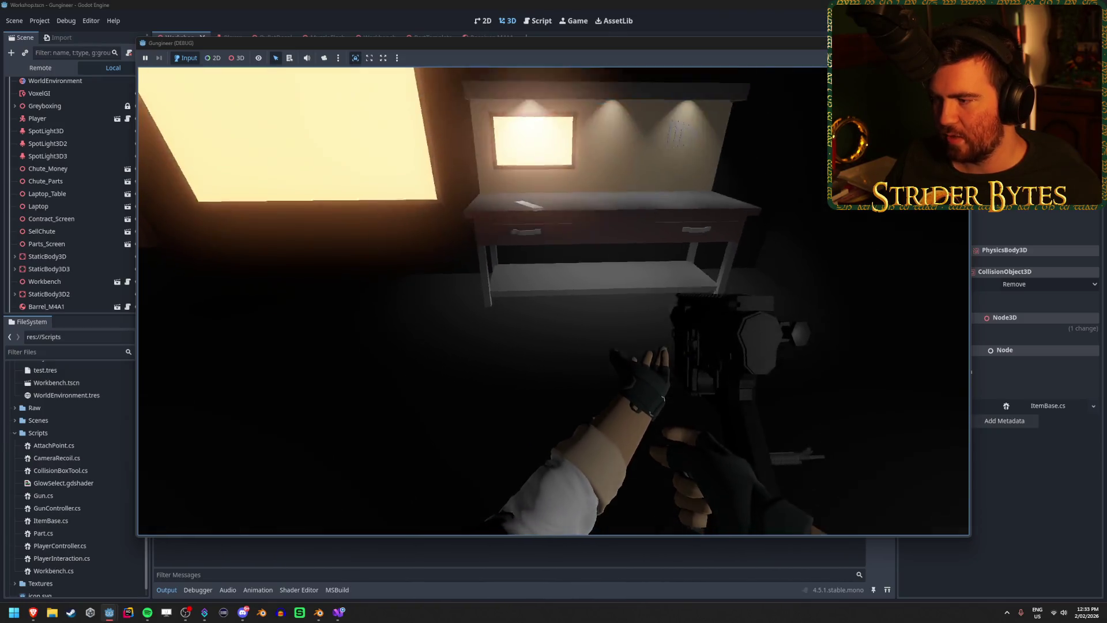
- Walk up to the workbench and step back to look it over in the running game
{"action": "key", "text": "w"}
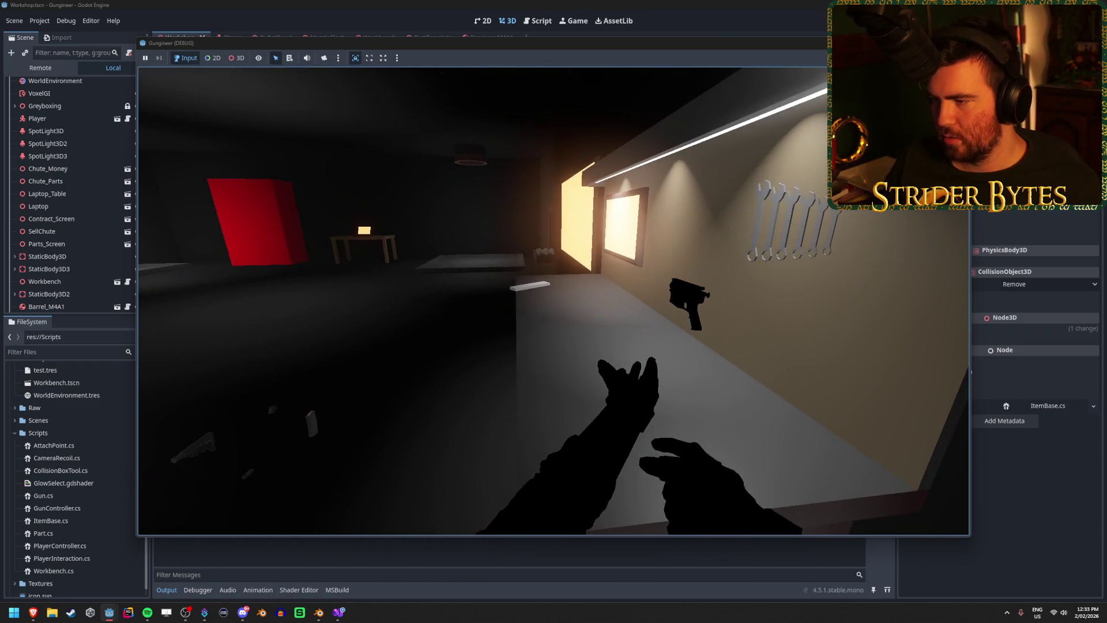
{"action": "key", "text": "s"}
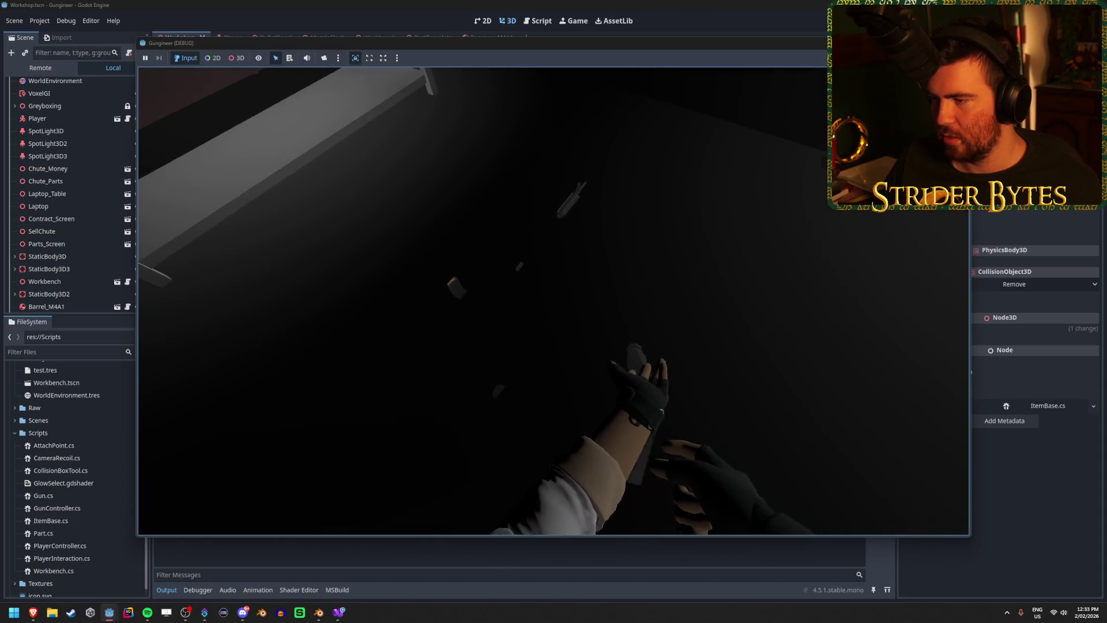
{"action": "key", "text": "s"}
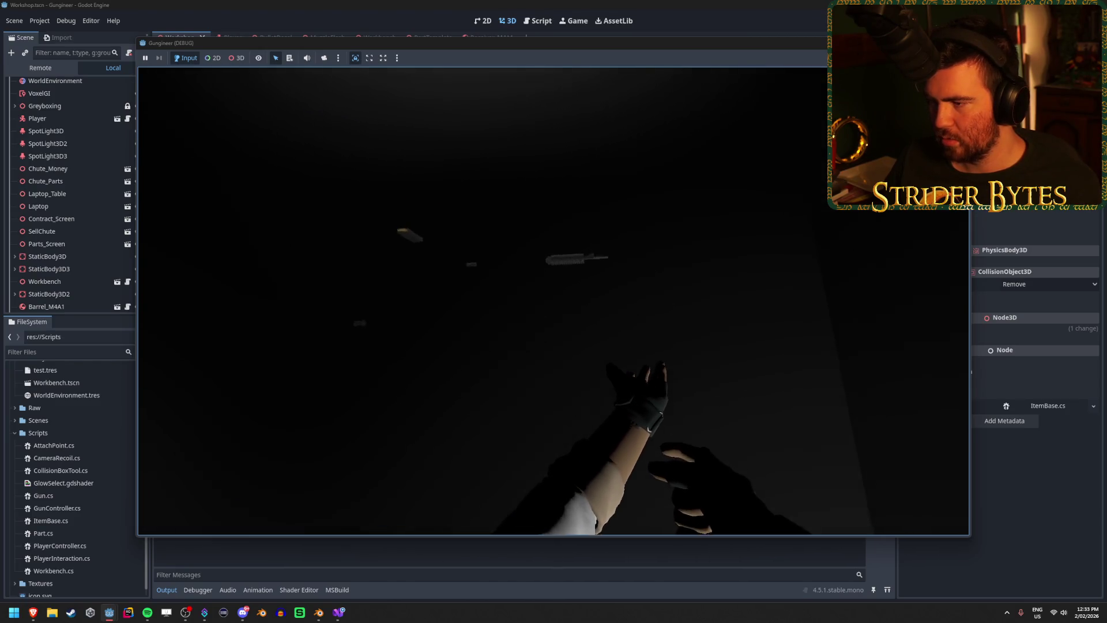
- Walk around the workbench in the game, backing away to view the bench and wall screen
{"action": "key", "text": "w"}
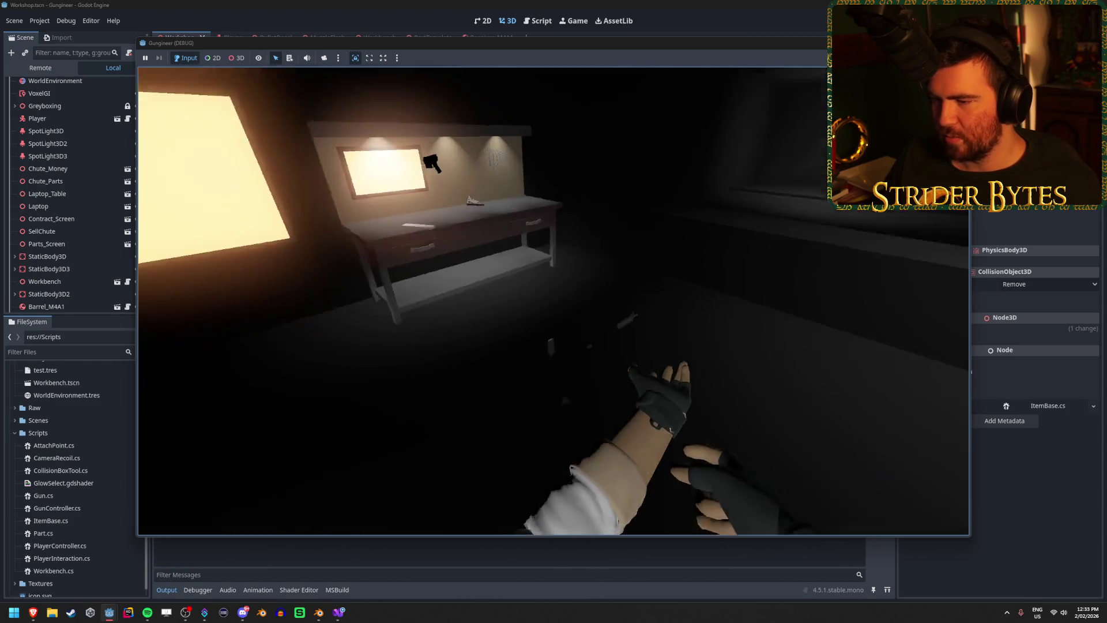
{"action": "key", "text": "s"}
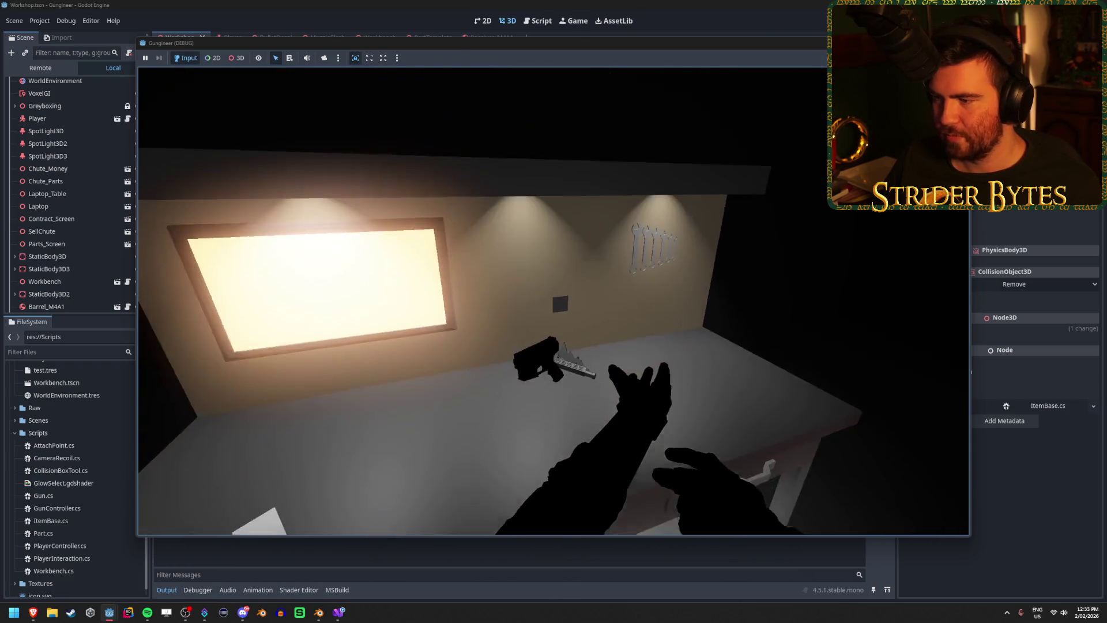
{"action": "key", "text": "s"}
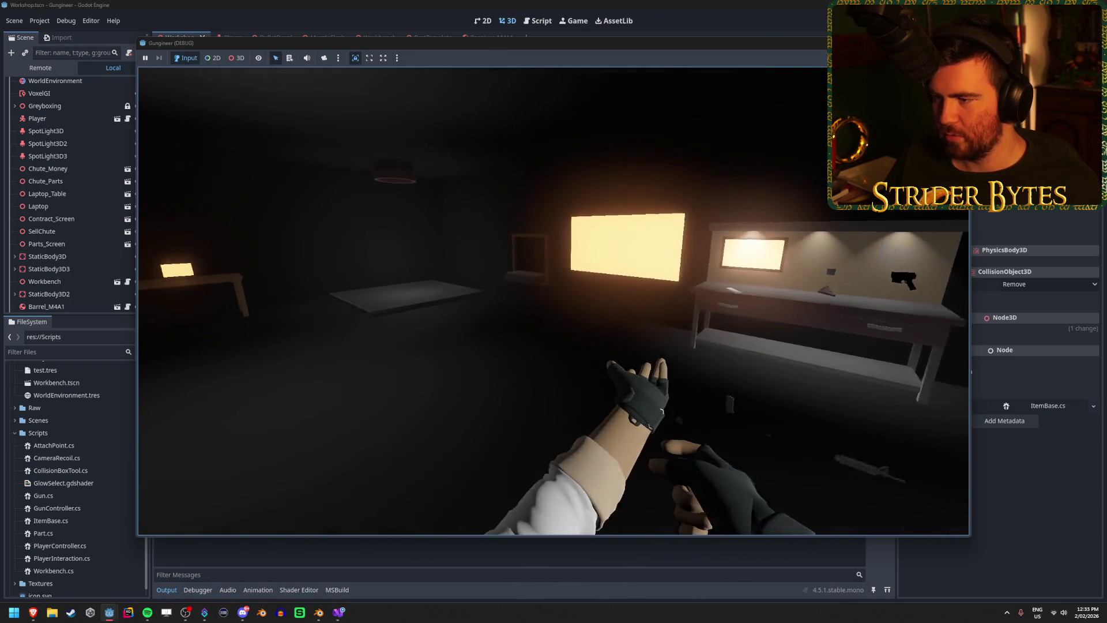
{"action": "key", "text": "s"}
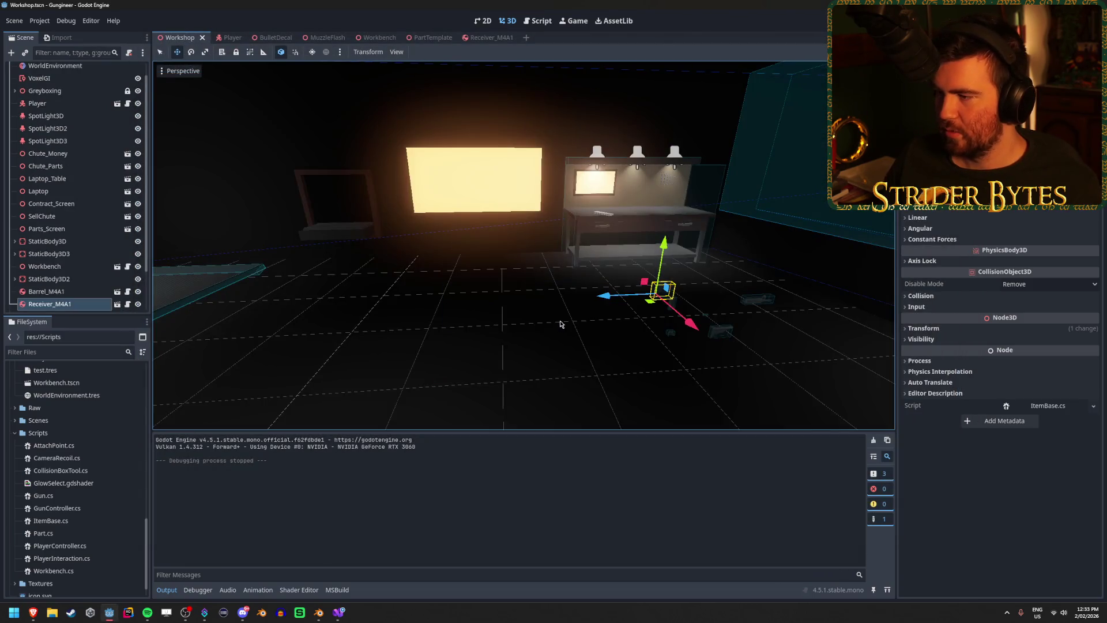
{"action": "scroll", "coordinate": [402, 263], "scroll_direction": "up", "scroll_amount": 5}
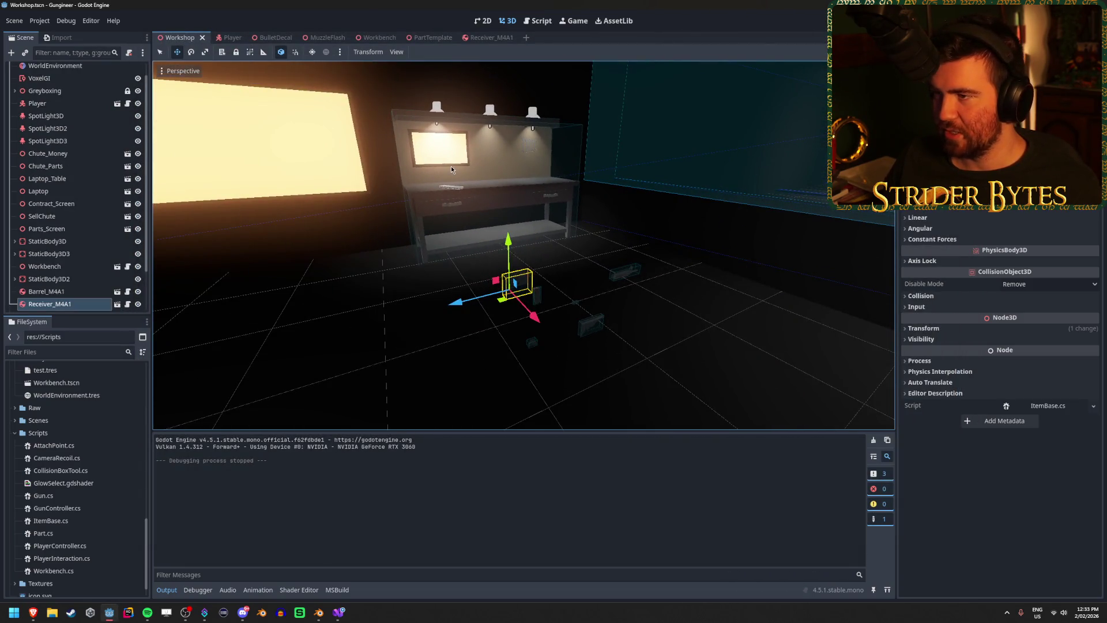
{"action": "scroll", "coordinate": [451, 165], "scroll_direction": "up", "scroll_amount": 3}
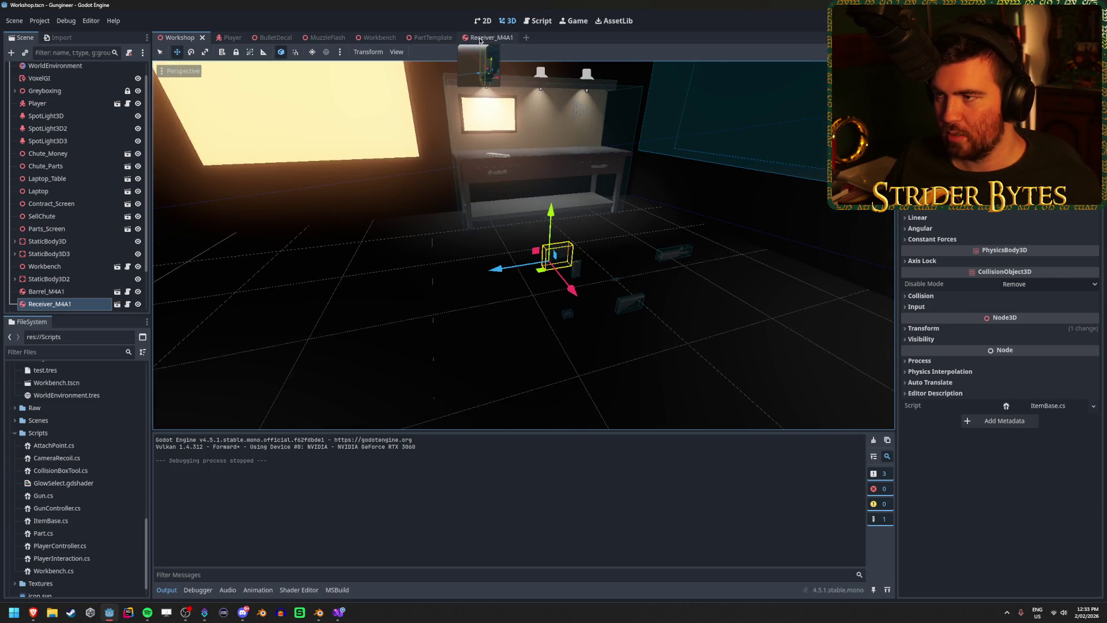
- Inspect the M4_Receiver mesh and the root node in the Receiver_M4A1 scene
{"action": "left_click", "coordinate": [490, 38]}
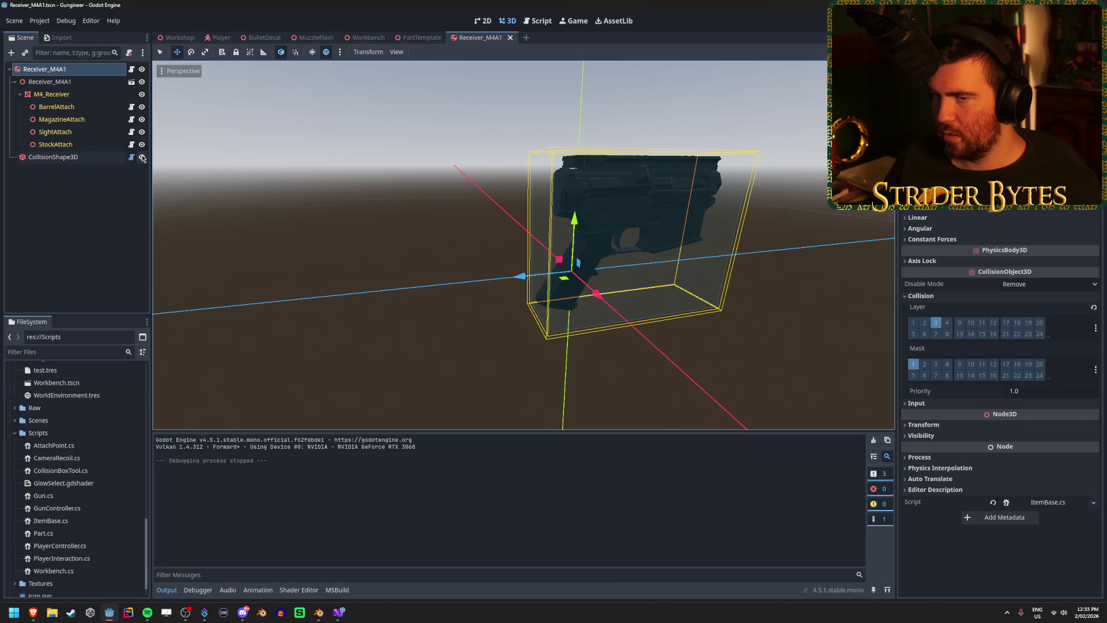
{"action": "left_click", "coordinate": [80, 95]}
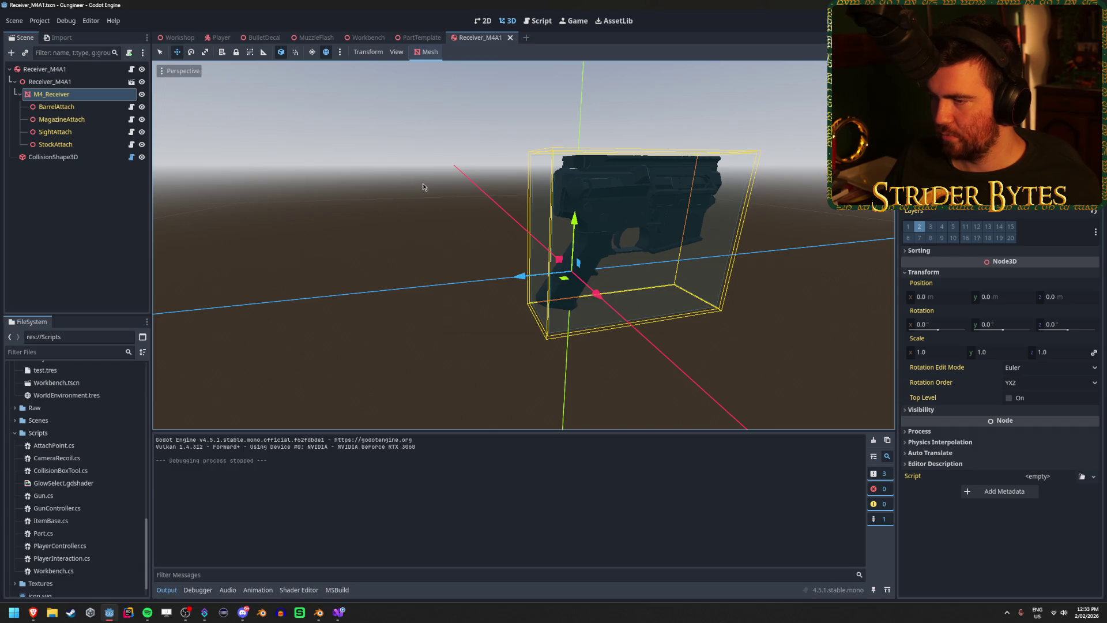
{"action": "left_click", "coordinate": [91, 163]}
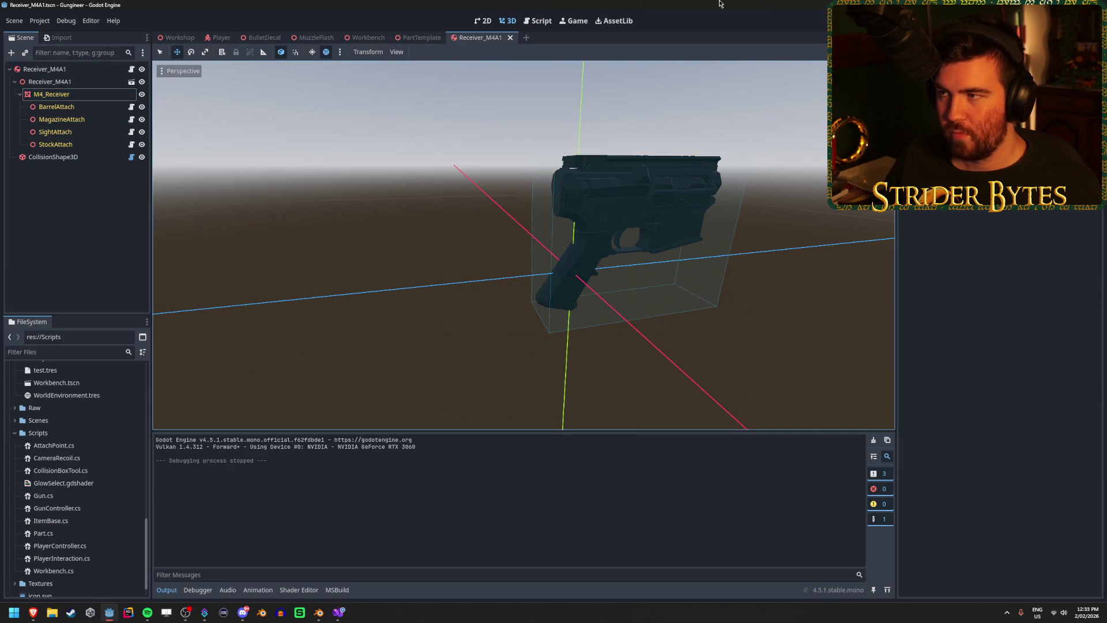
{"action": "key", "text": "Up"}
{"action": "key", "text": "Up"}
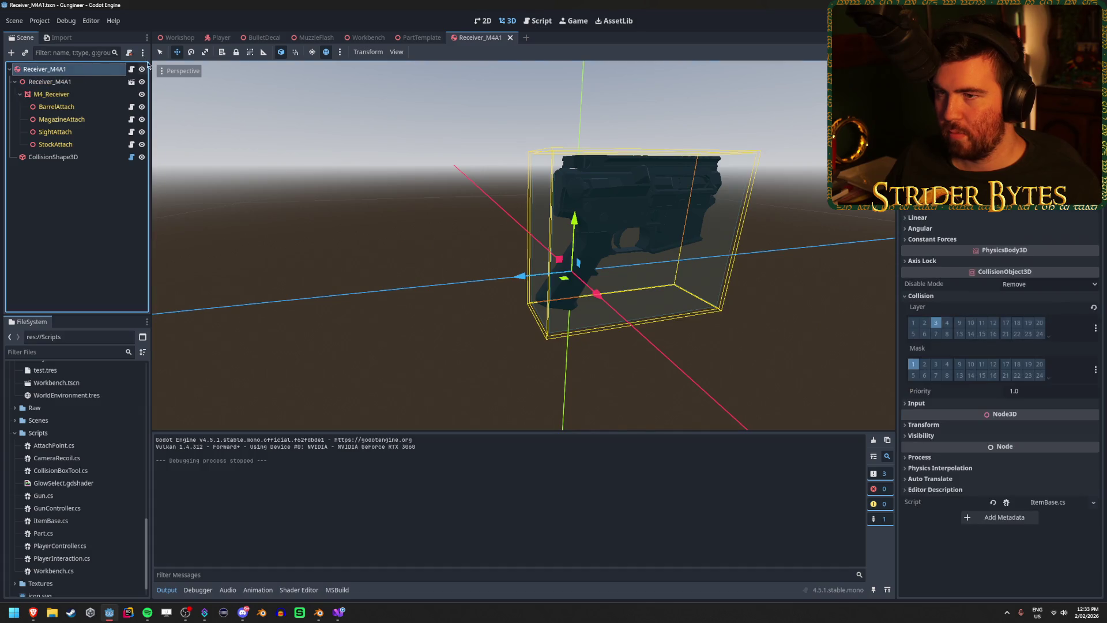
- In the Workshop scene, review the receiver's collision layer and mask, then focus Magazine_M4A1
{"action": "left_click", "coordinate": [176, 38]}
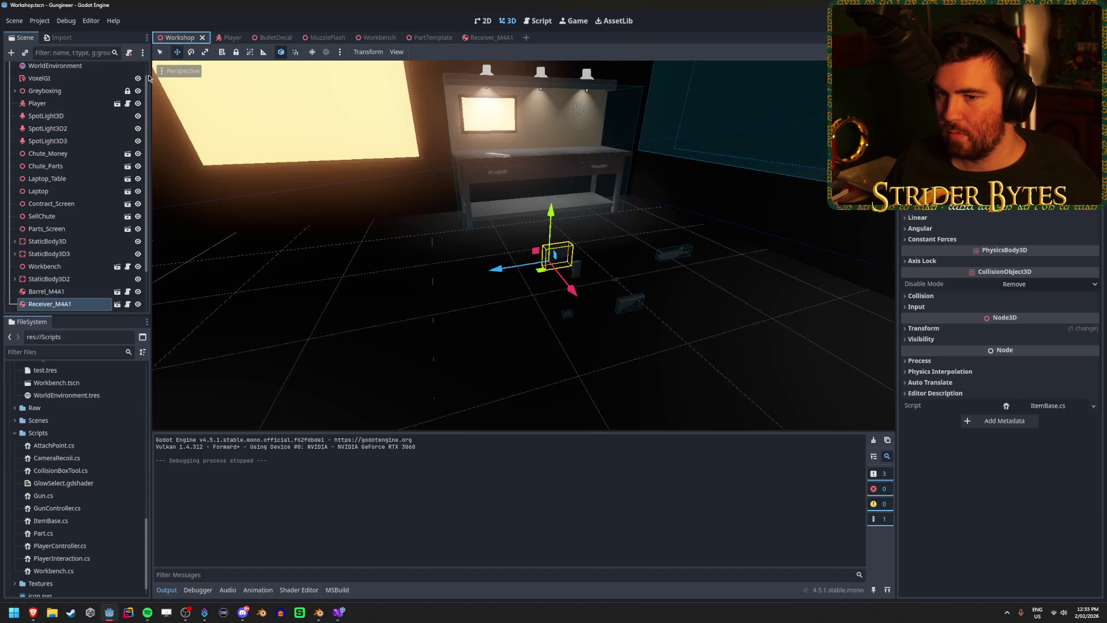
{"action": "left_click", "coordinate": [945, 295]}
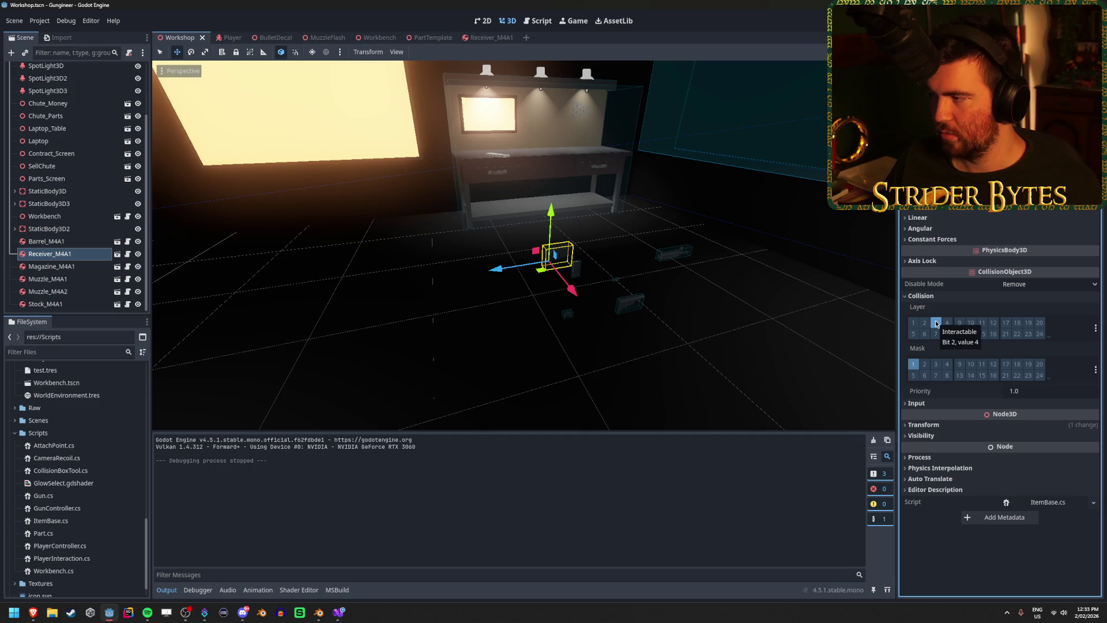
{"action": "left_click", "coordinate": [920, 295]}
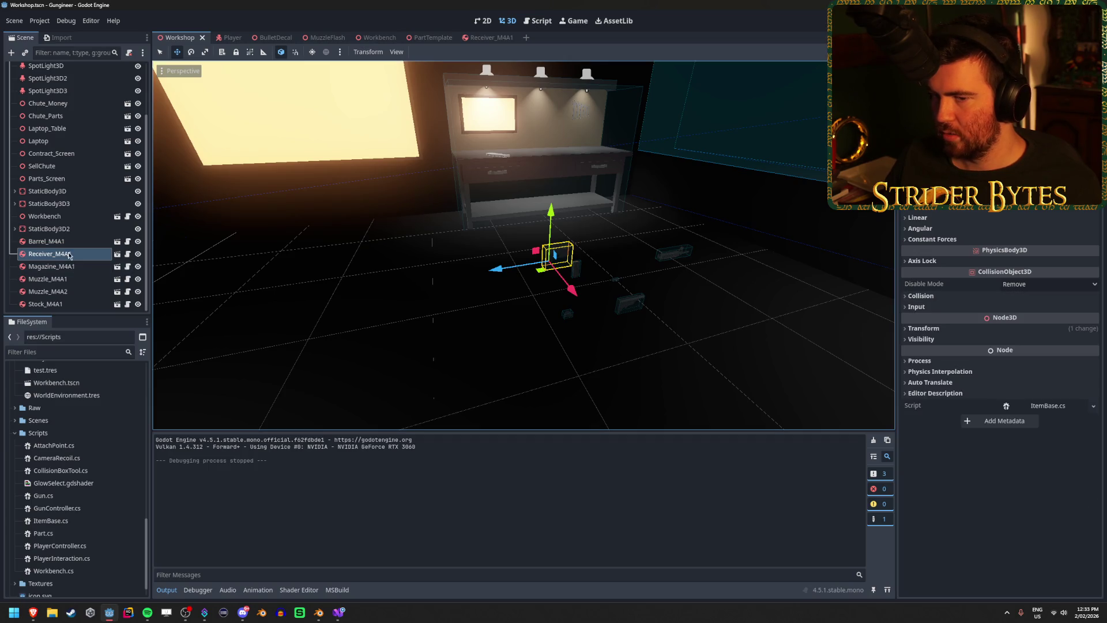
{"action": "left_click", "coordinate": [52, 266]}
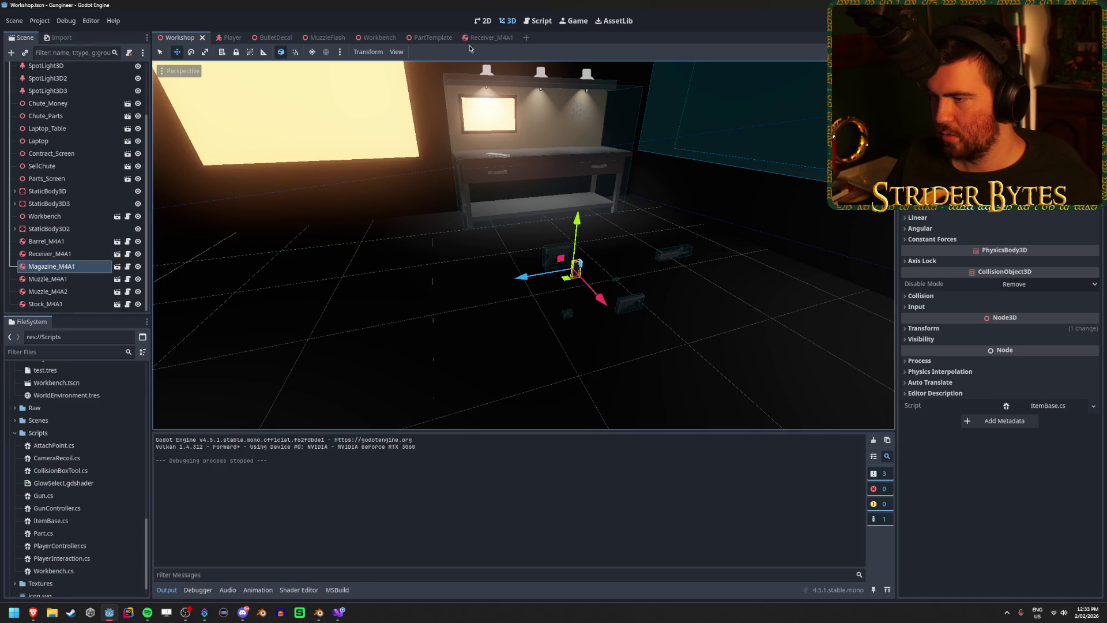
{"action": "key", "text": "w"}
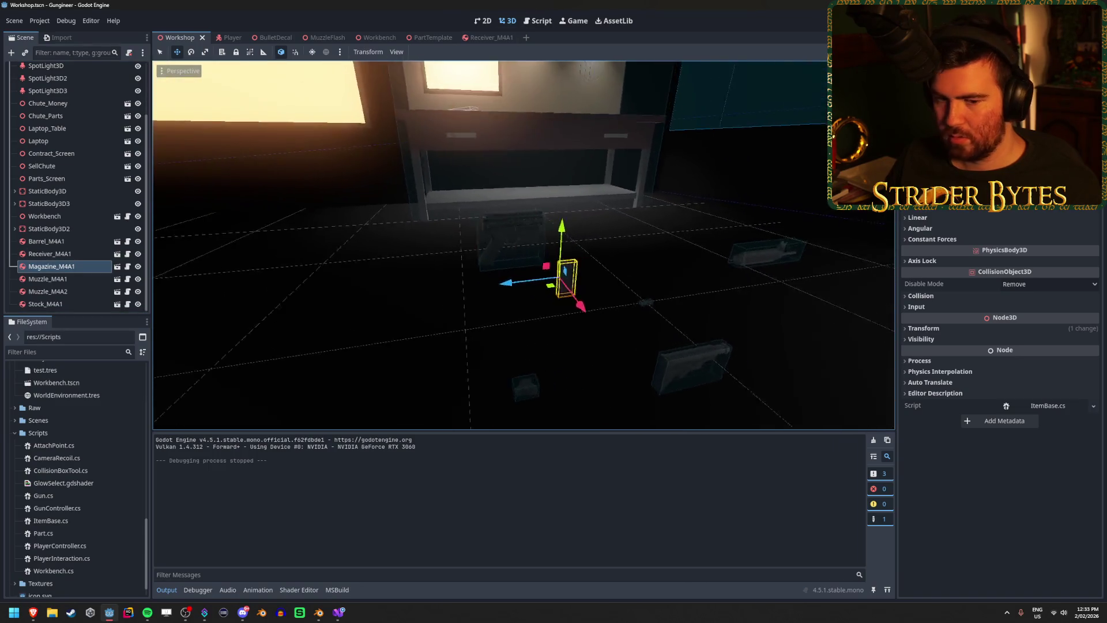
- Toggle M4_Receiver's visual layers 2 and 3, undo the change, and run the scene with F6
{"action": "left_click", "coordinate": [484, 38]}
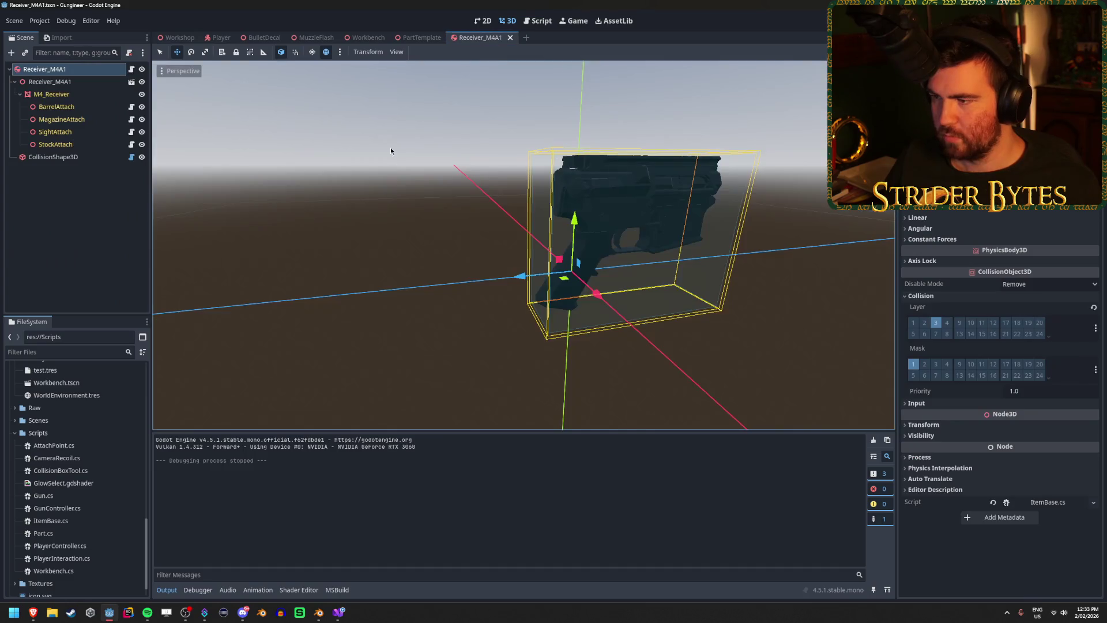
{"action": "left_click", "coordinate": [52, 94]}
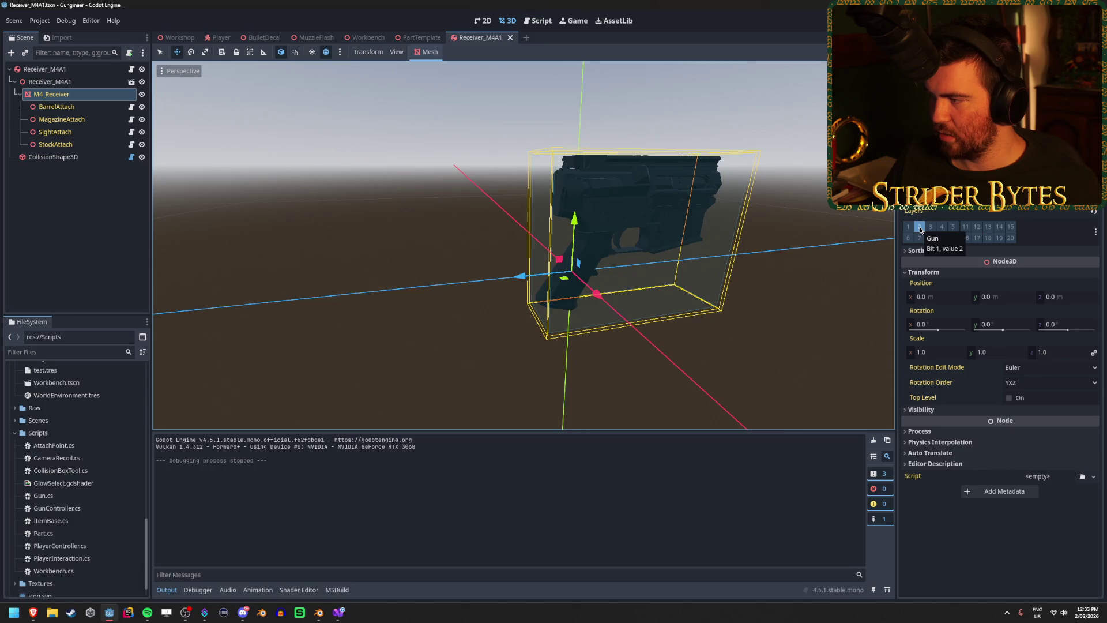
{"action": "left_click", "coordinate": [921, 227]}
{"action": "left_click", "coordinate": [932, 227]}
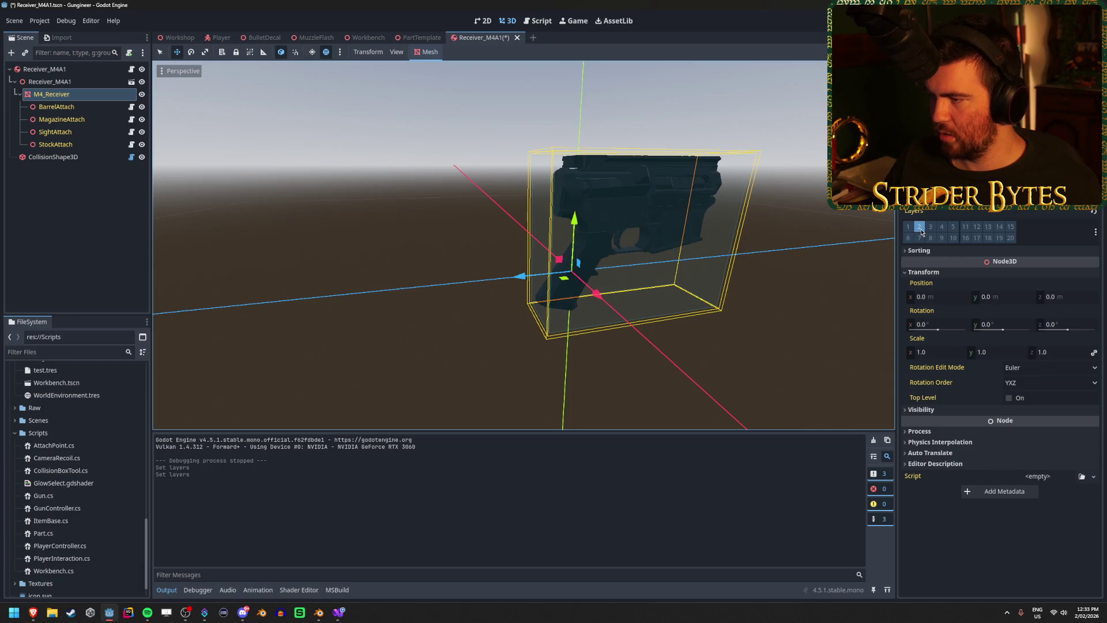
{"action": "key", "text": "ctrl+z"}
{"action": "key", "text": "ctrl+z"}
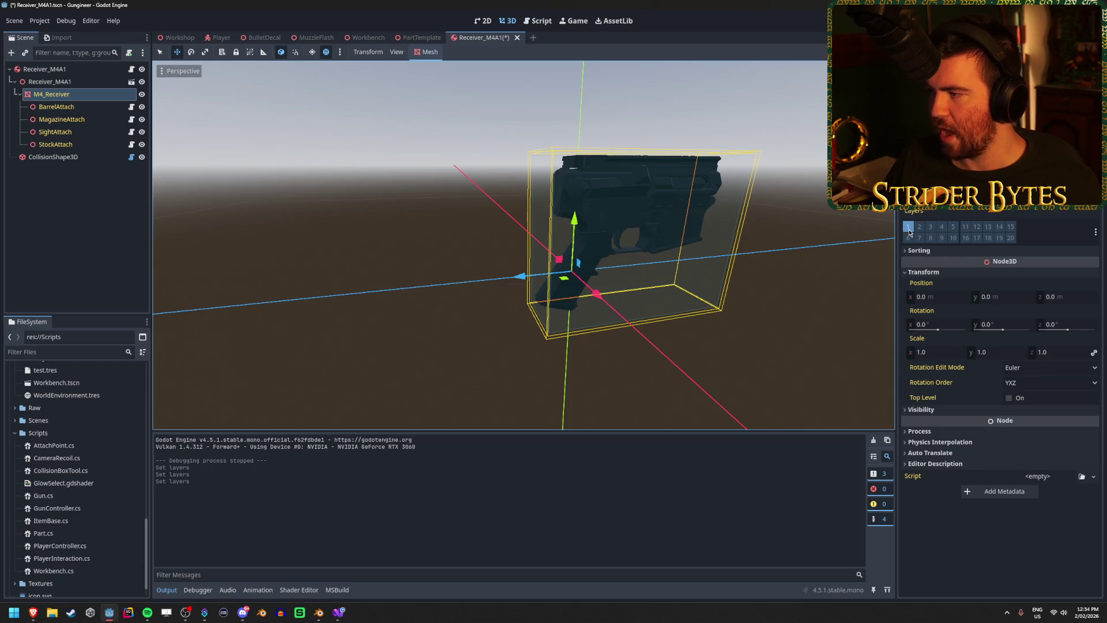
{"action": "key", "text": "F6"}
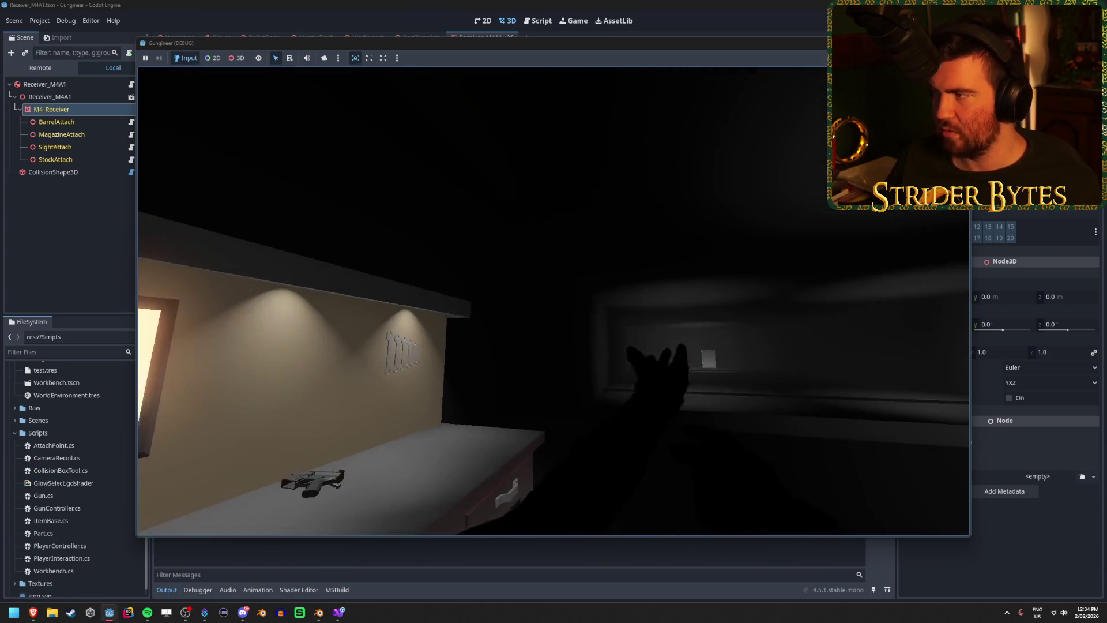
- Stop the game, select the Receiver_M4A1 root, look over the Workshop parts, then return to Receiver_M4A1
{"action": "key", "text": "F8"}
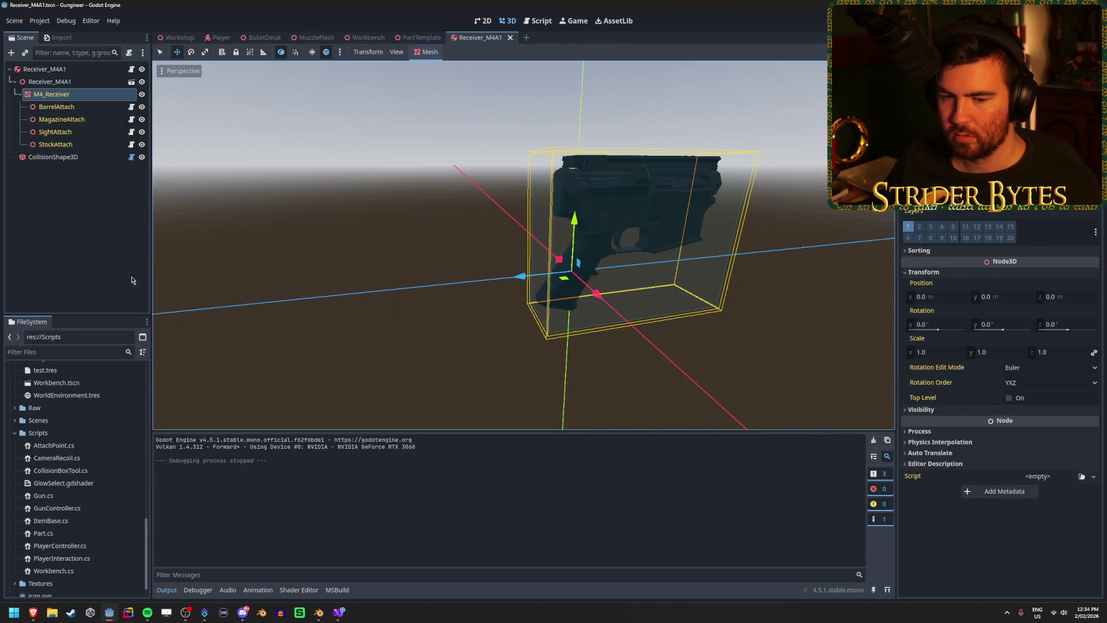
{"action": "left_click", "coordinate": [44, 68]}
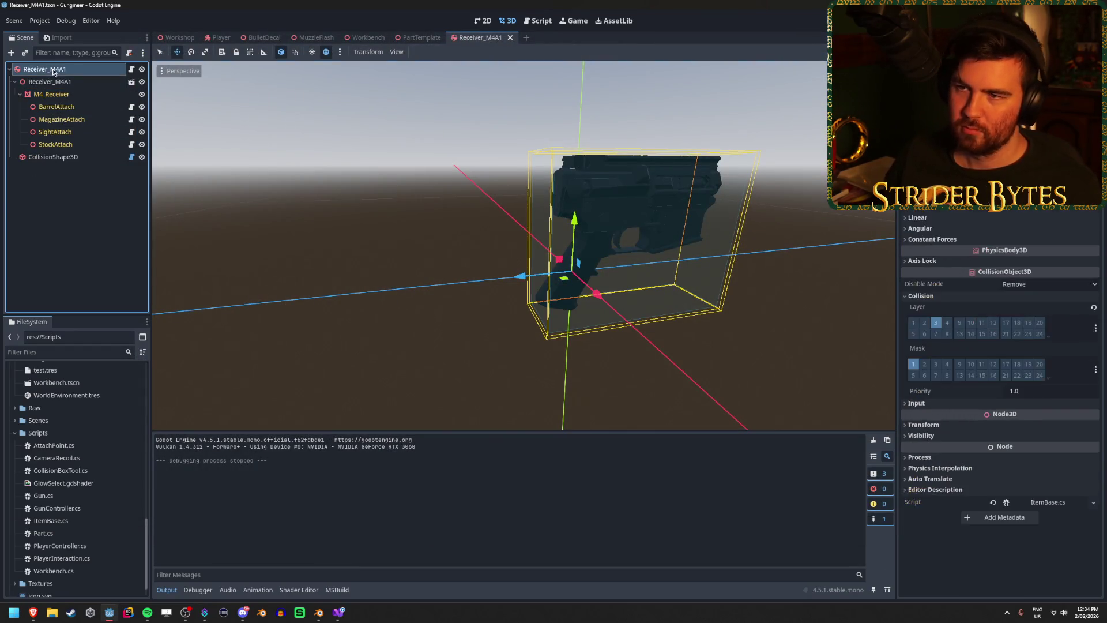
{"action": "left_click", "coordinate": [180, 37]}
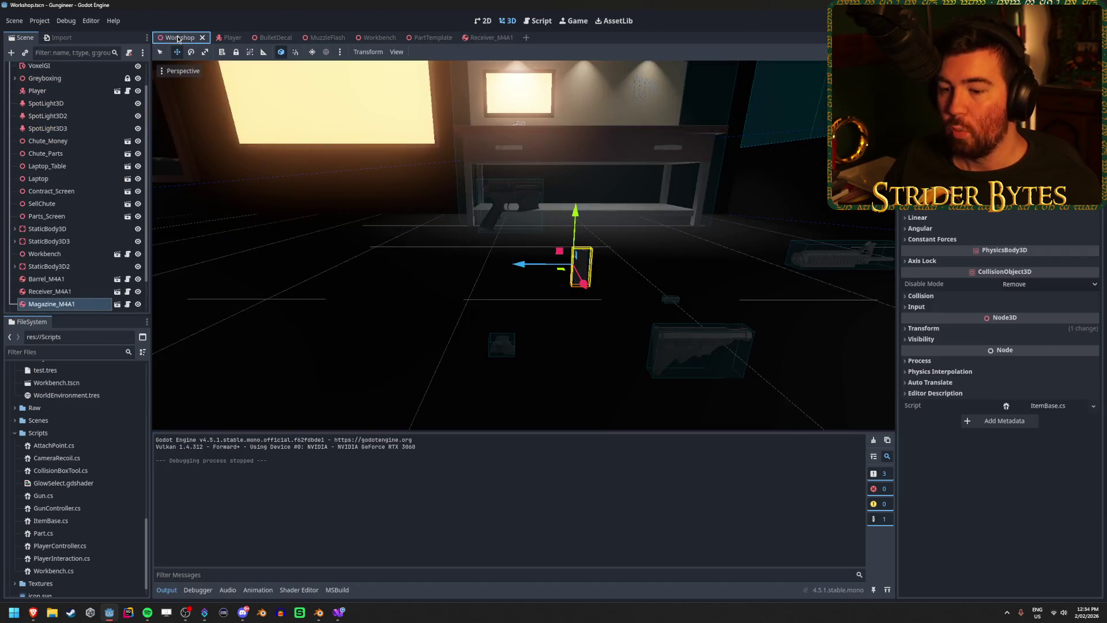
{"action": "scroll", "coordinate": [472, 294], "scroll_direction": "down", "scroll_amount": 3}
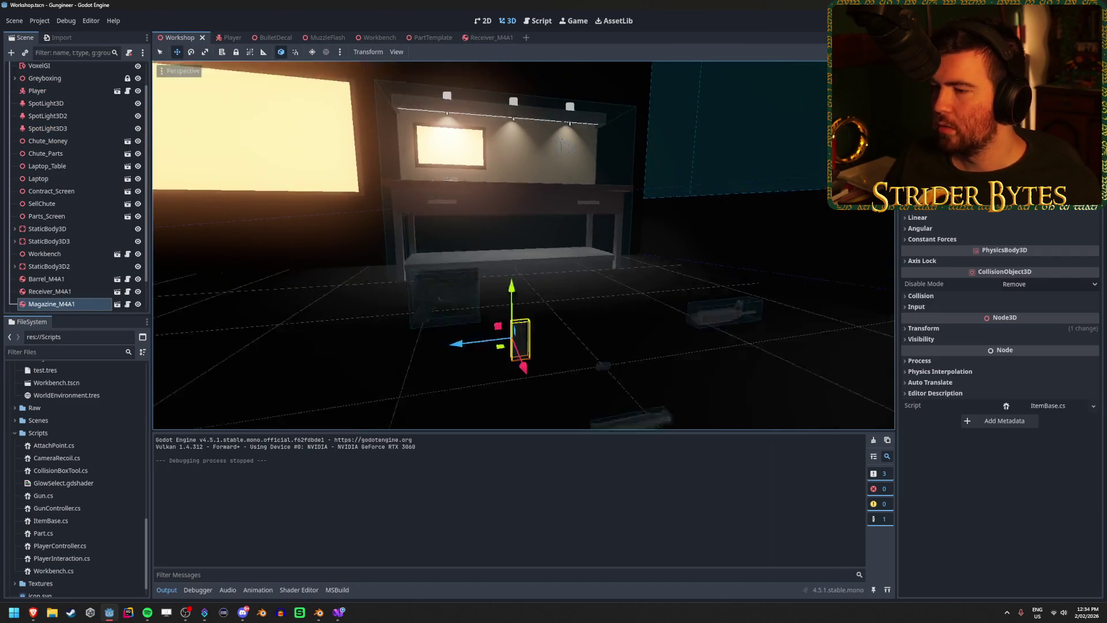
{"action": "left_click_drag", "start_coordinate": [472, 292], "coordinate": [497, 273]}
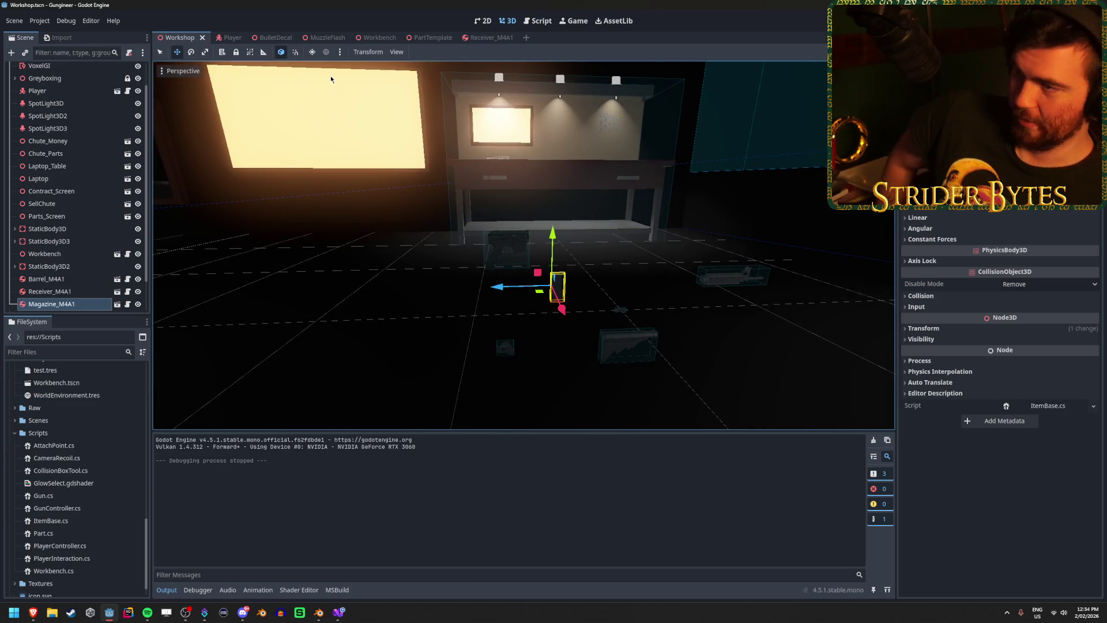
{"action": "left_click", "coordinate": [488, 37]}
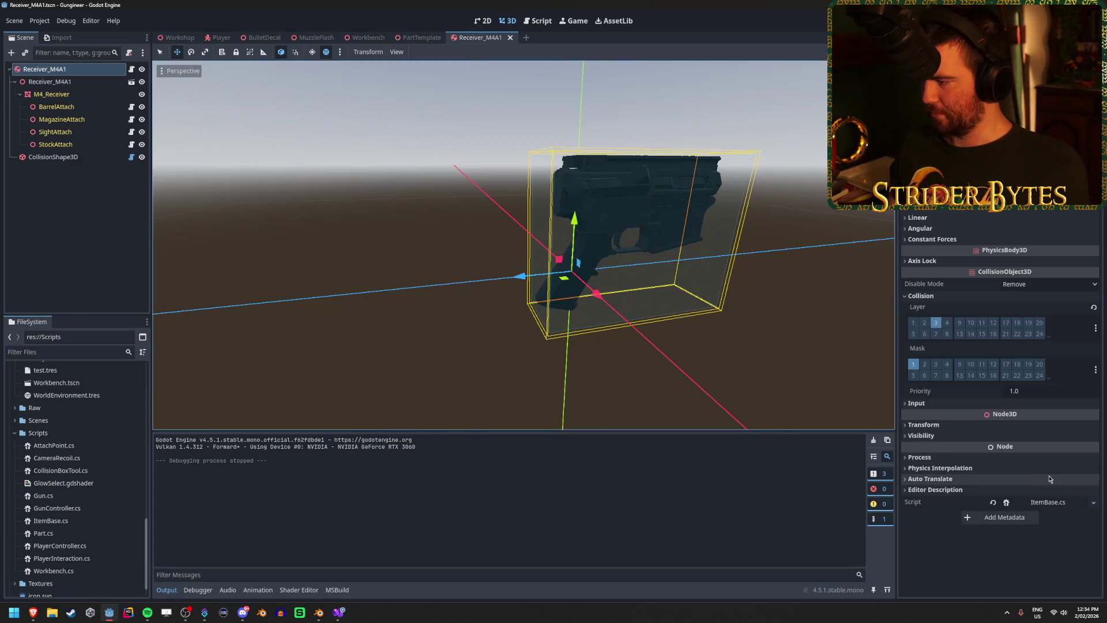
- Attach the Part.cs script from the Scripts folder to the receiver's root body
{"action": "left_click", "coordinate": [1093, 505]}
{"action": "left_click", "coordinate": [1055, 479]}
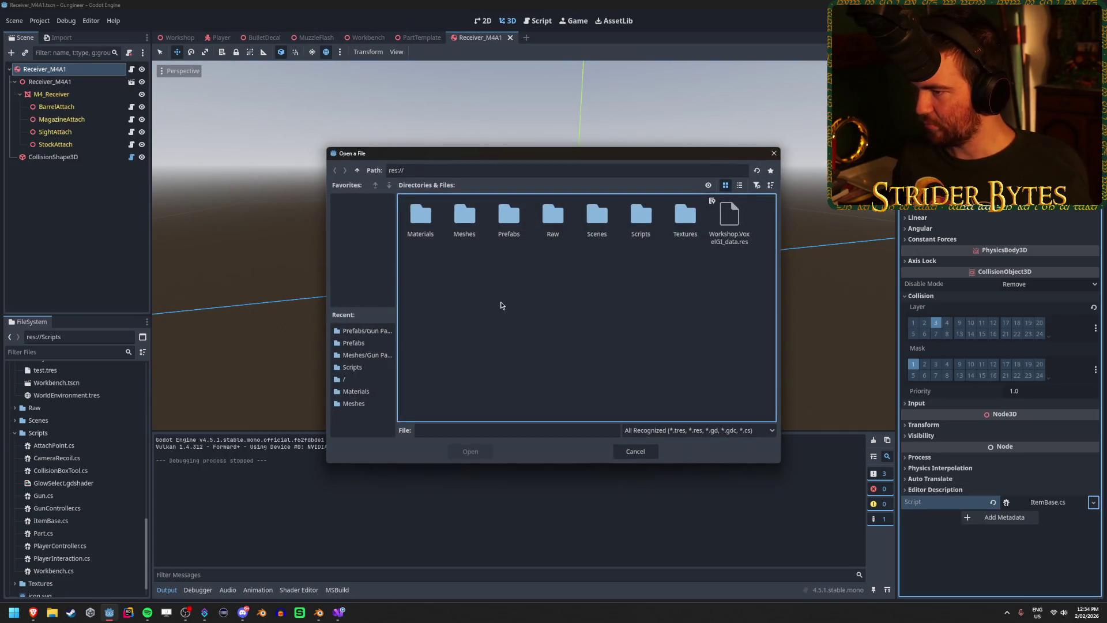
{"action": "double_click", "coordinate": [641, 216]}
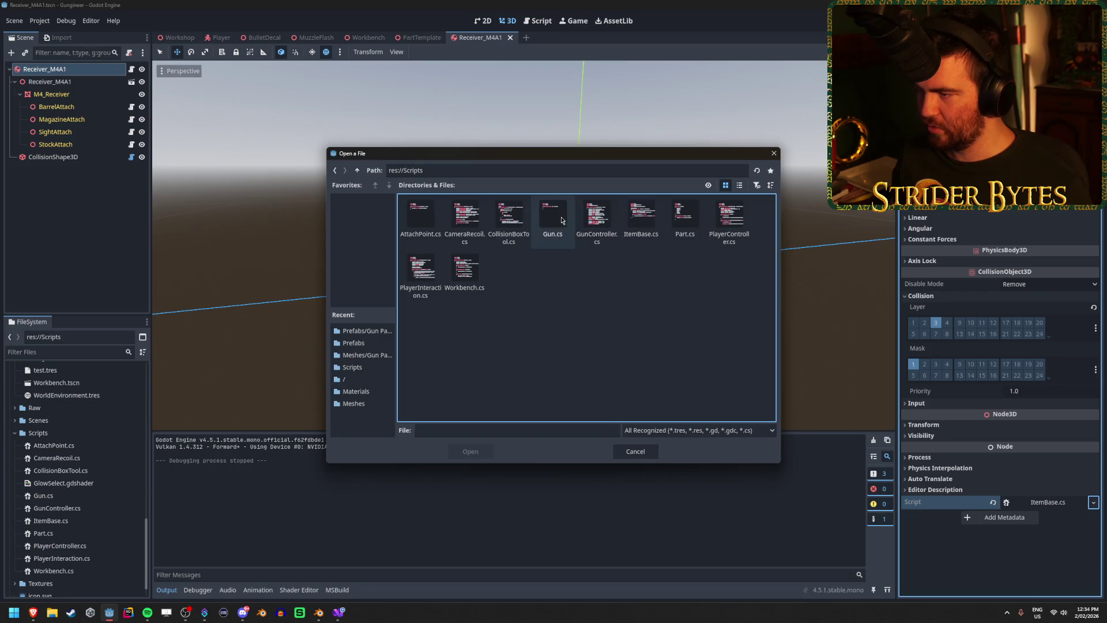
{"action": "left_click", "coordinate": [676, 220]}
{"action": "left_click", "coordinate": [481, 453]}
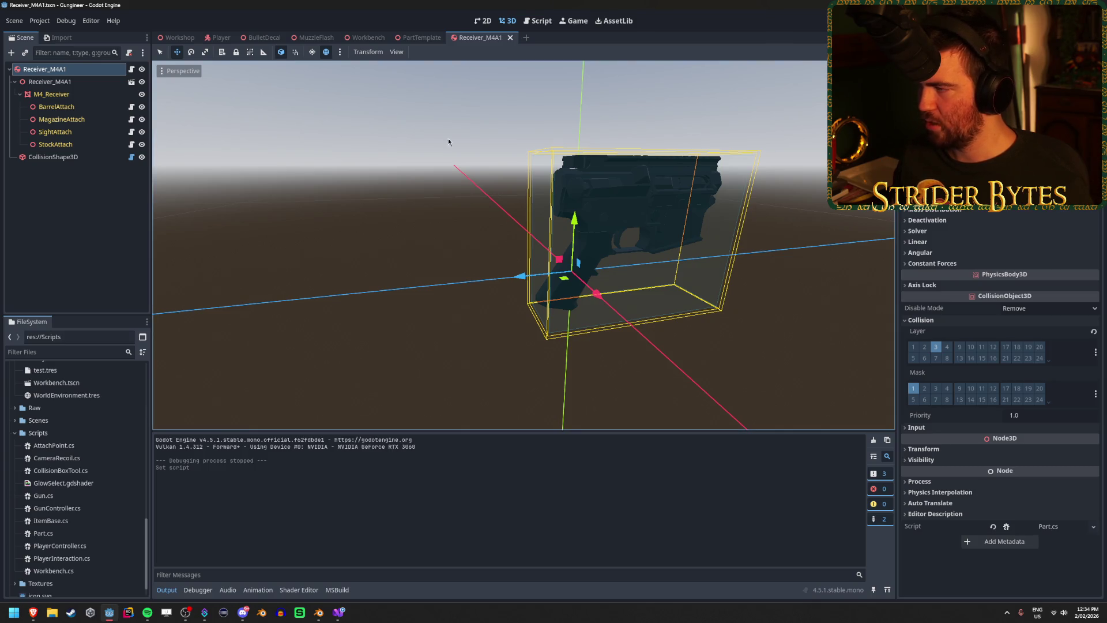
- Check the Barrel, Magazine, Sight and Stock attach points, save the scene, and run with F5
{"action": "left_click", "coordinate": [56, 107]}
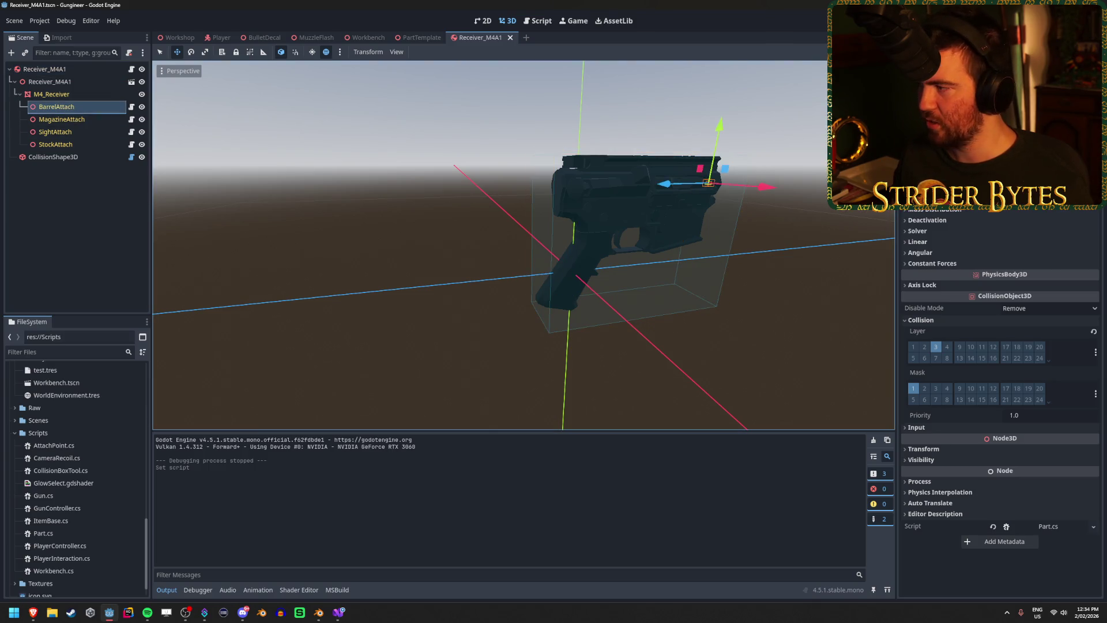
{"action": "left_click", "coordinate": [61, 119]}
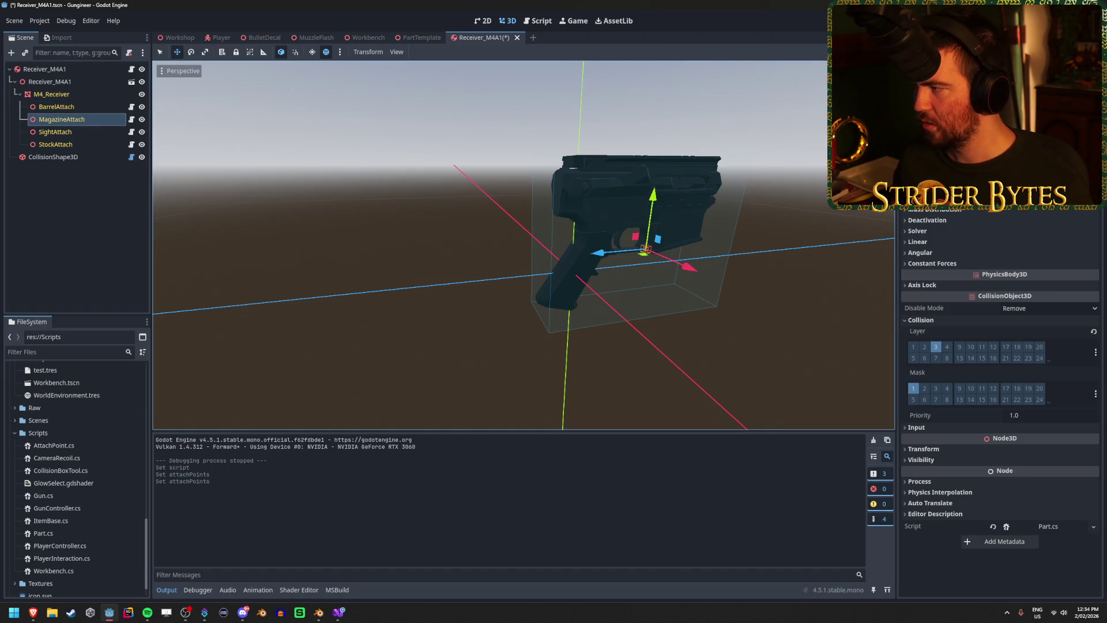
{"action": "left_click", "coordinate": [55, 132]}
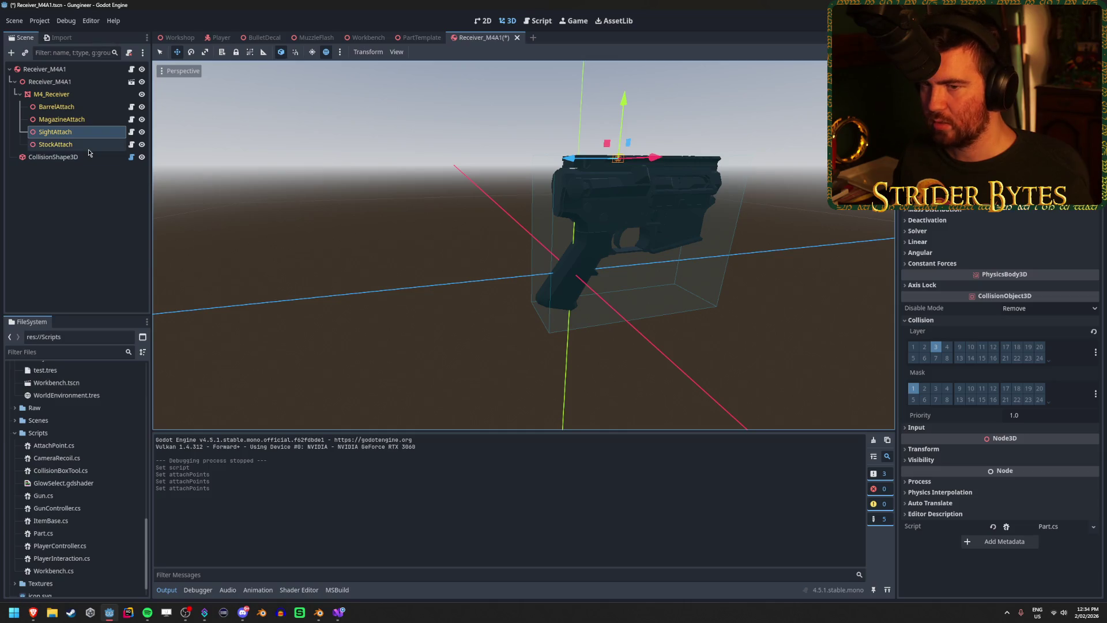
{"action": "left_click", "coordinate": [56, 144]}
{"action": "key", "text": "ctrl+s"}
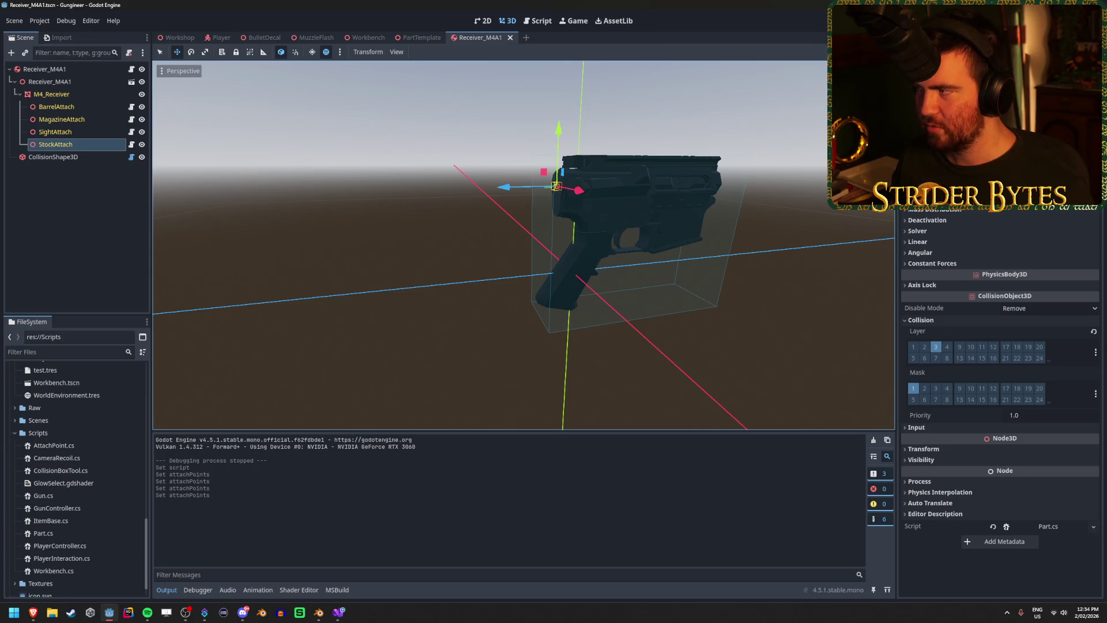
{"action": "key", "text": "F5"}
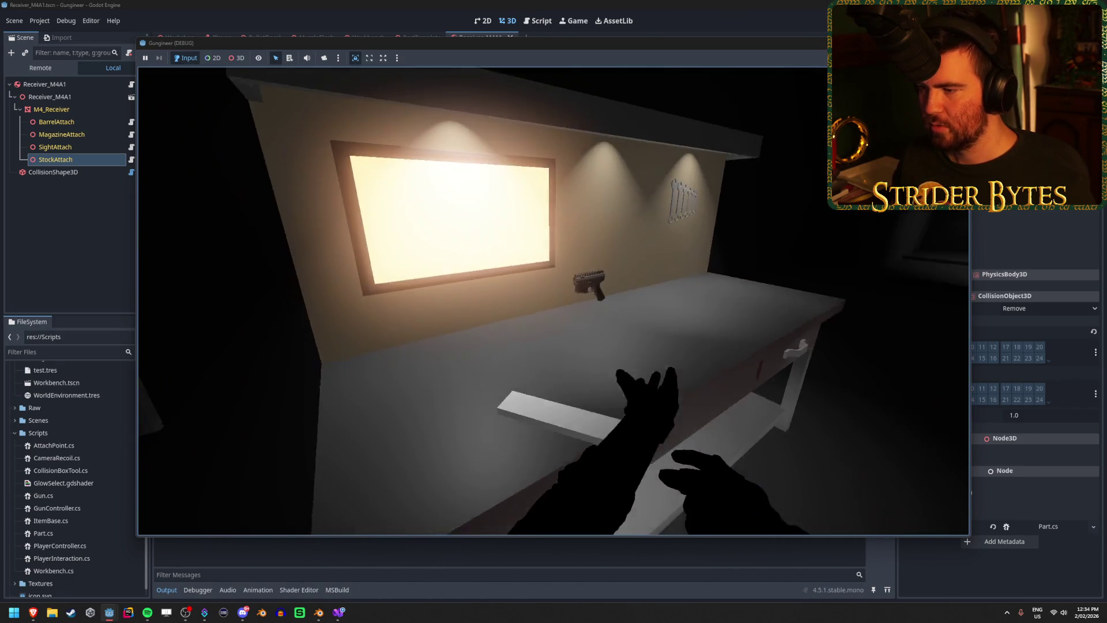
- Walk toward the workbench and back in the running game, then stop it with F8
{"action": "key", "text": "w"}
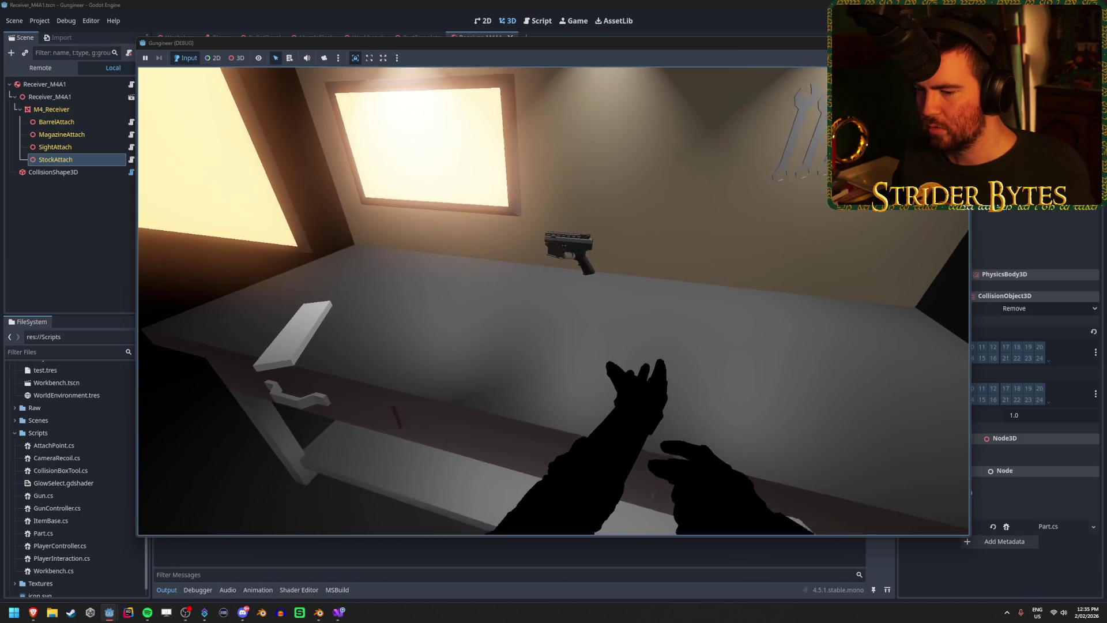
{"action": "key", "text": "s"}
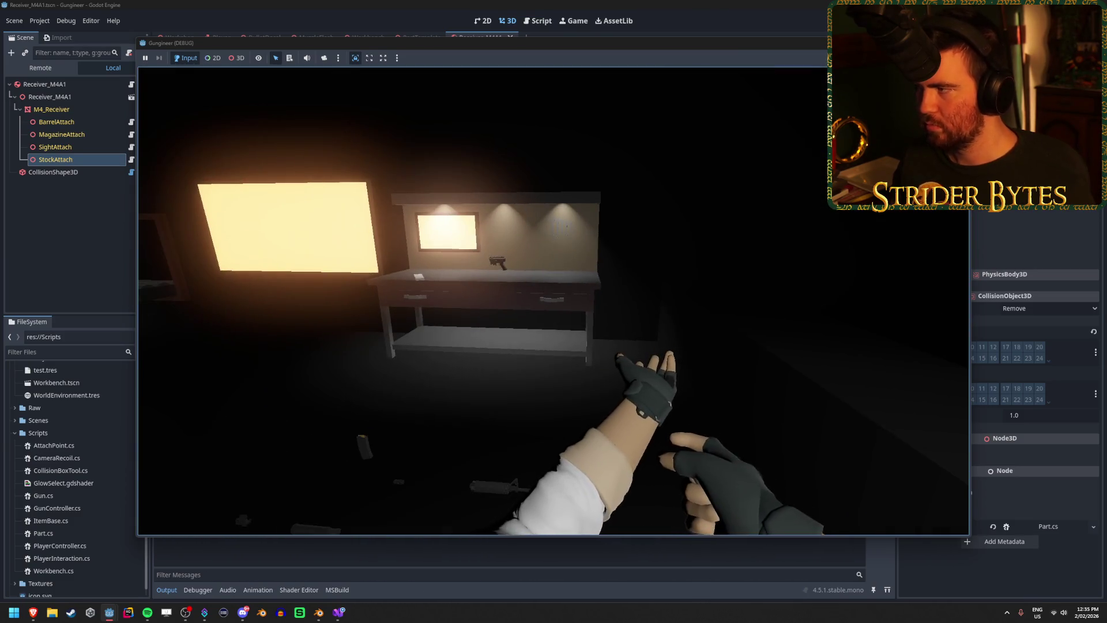
{"action": "key", "text": "F8"}
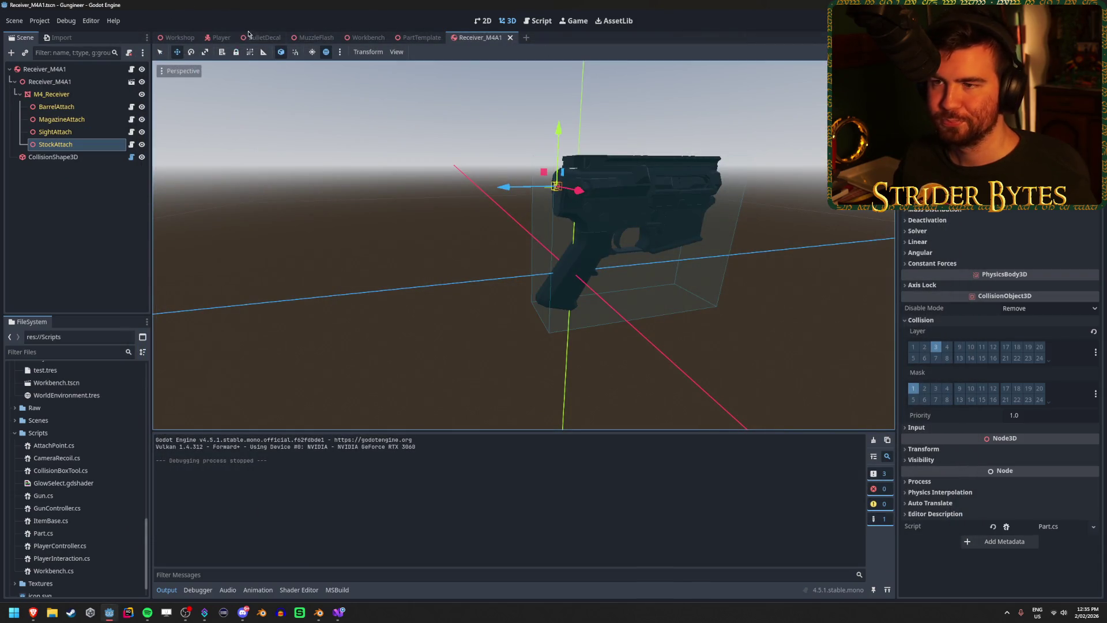
- Switch between the Workshop and Workbench scenes and inspect the Workbench root and its Gun Base node
{"action": "left_click", "coordinate": [179, 37]}
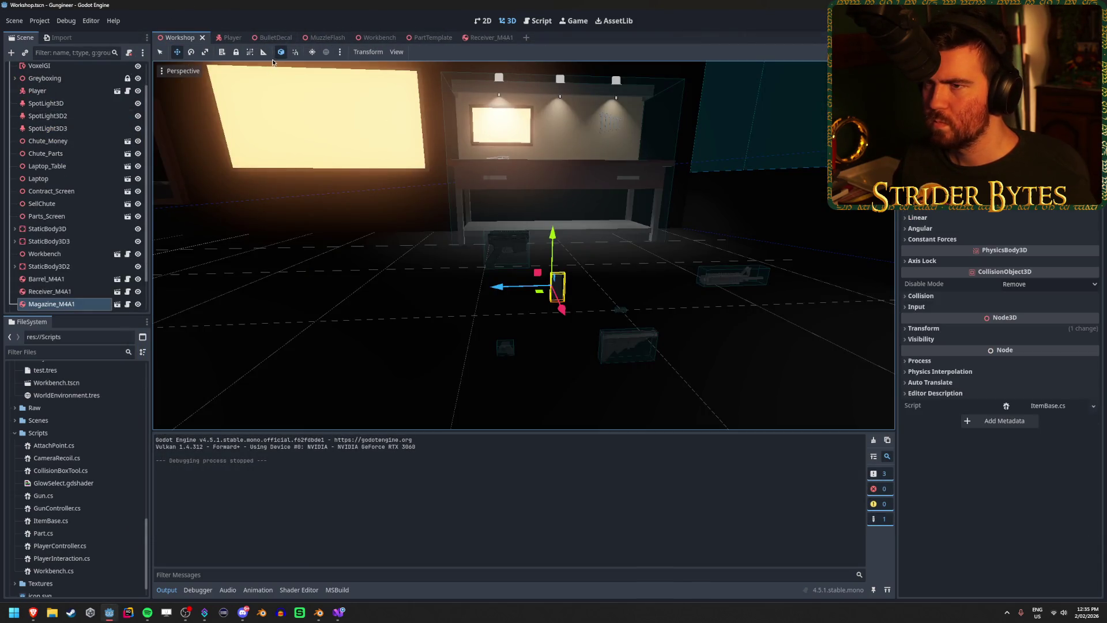
{"action": "left_click", "coordinate": [369, 38]}
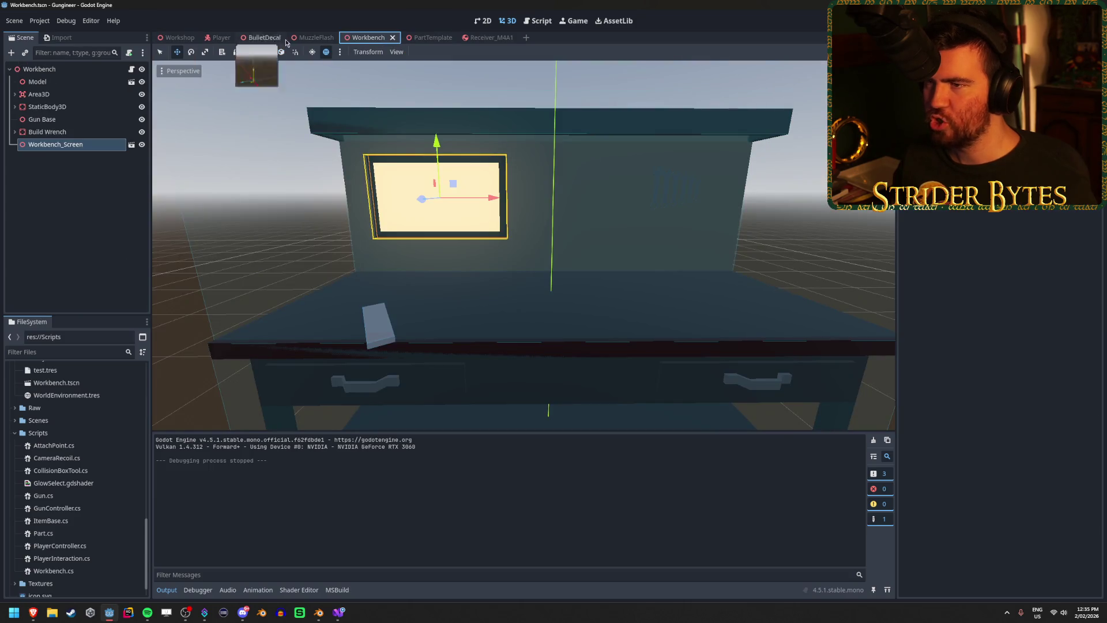
{"action": "left_click", "coordinate": [159, 38]}
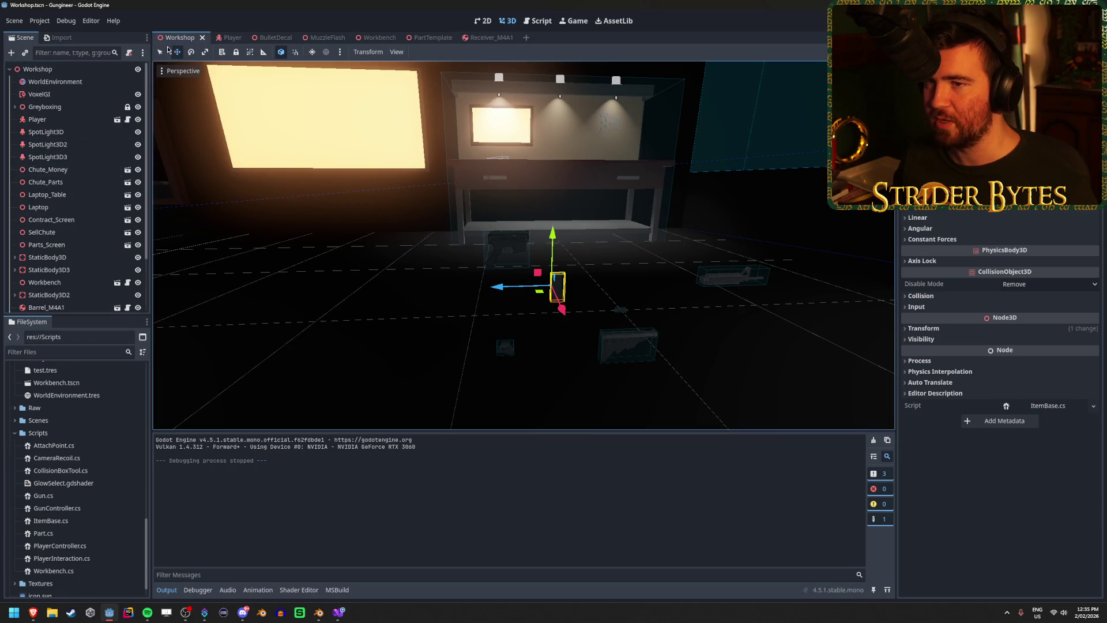
{"action": "left_click", "coordinate": [372, 35]}
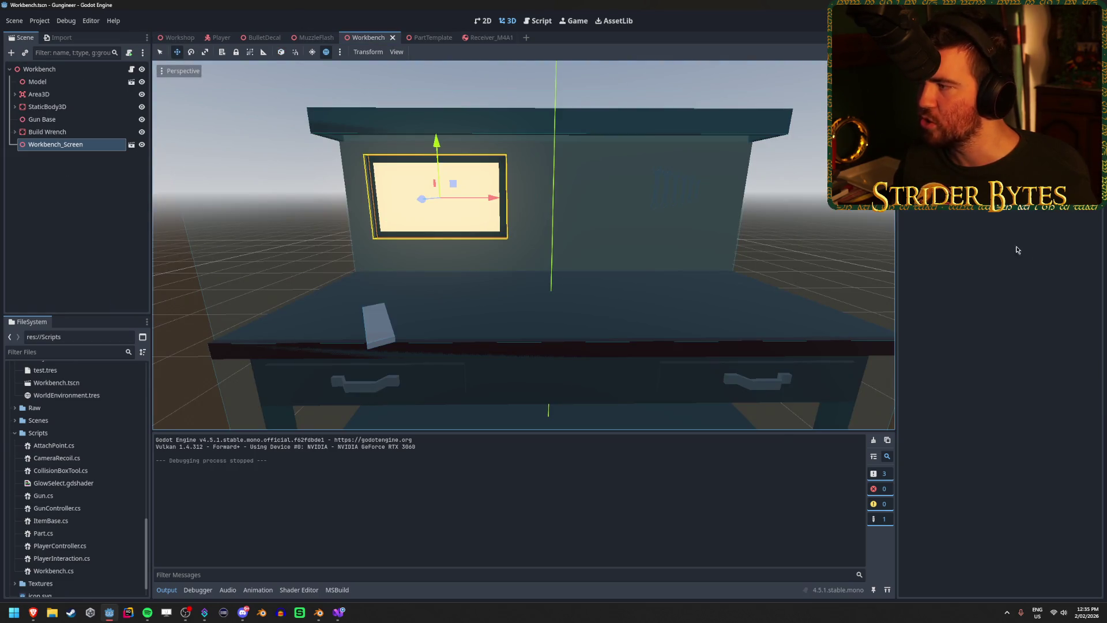
{"action": "left_click", "coordinate": [74, 147]}
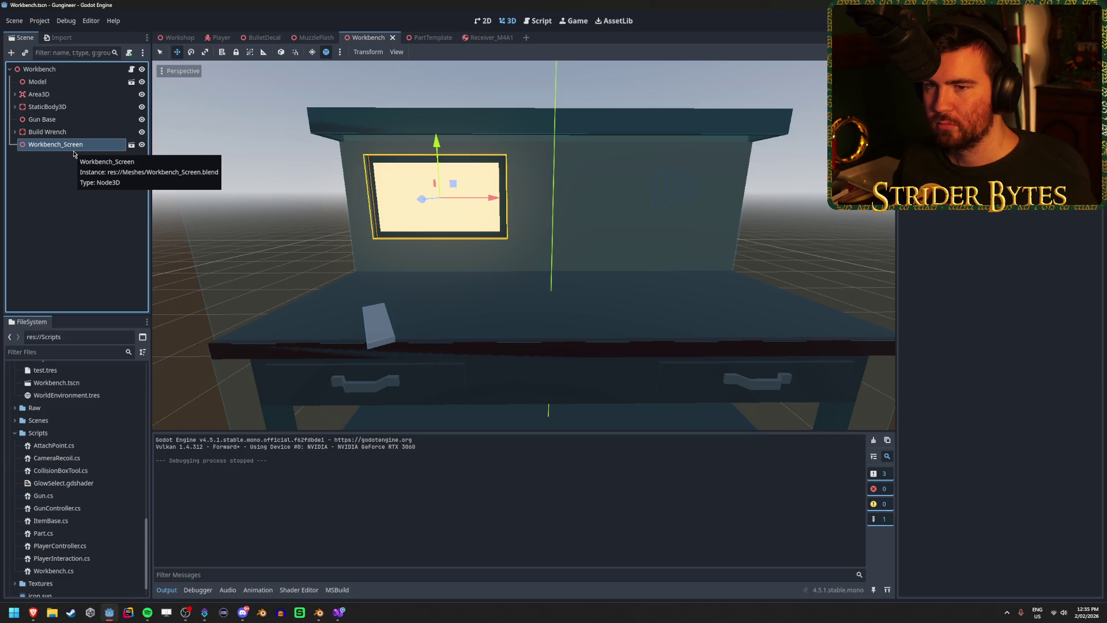
{"action": "left_click", "coordinate": [39, 68]}
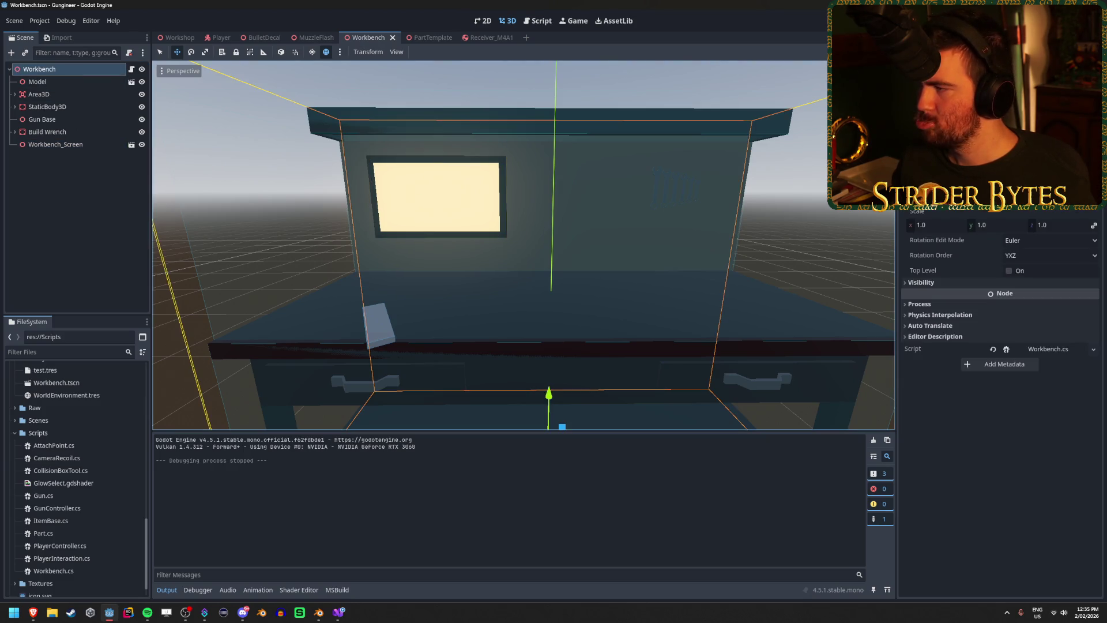
{"action": "left_click", "coordinate": [67, 120]}
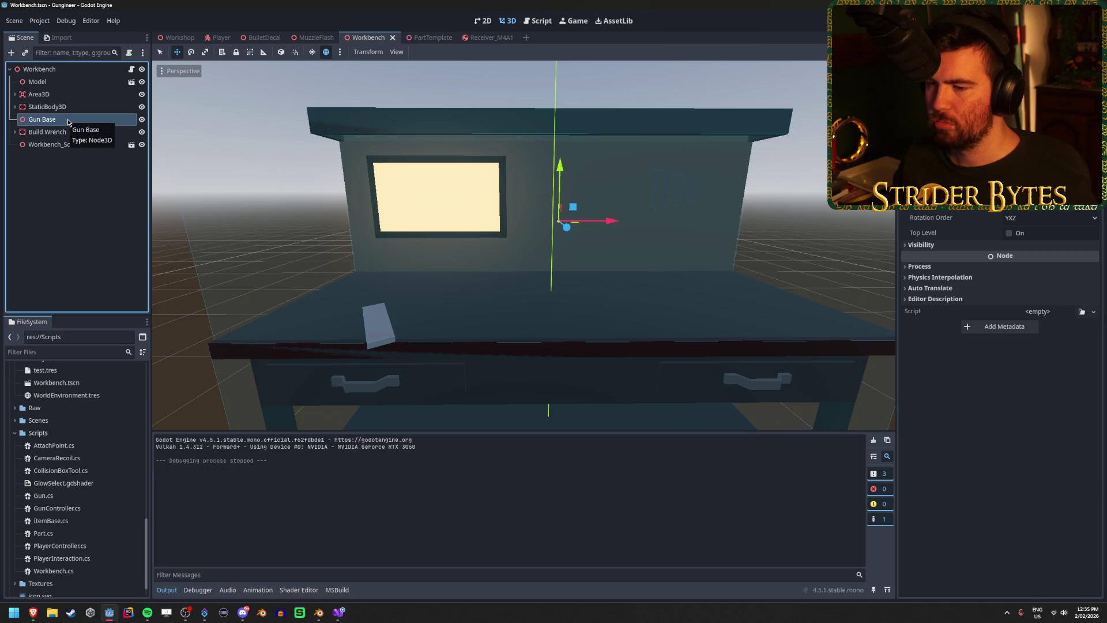
{"action": "left_click", "coordinate": [74, 173]}
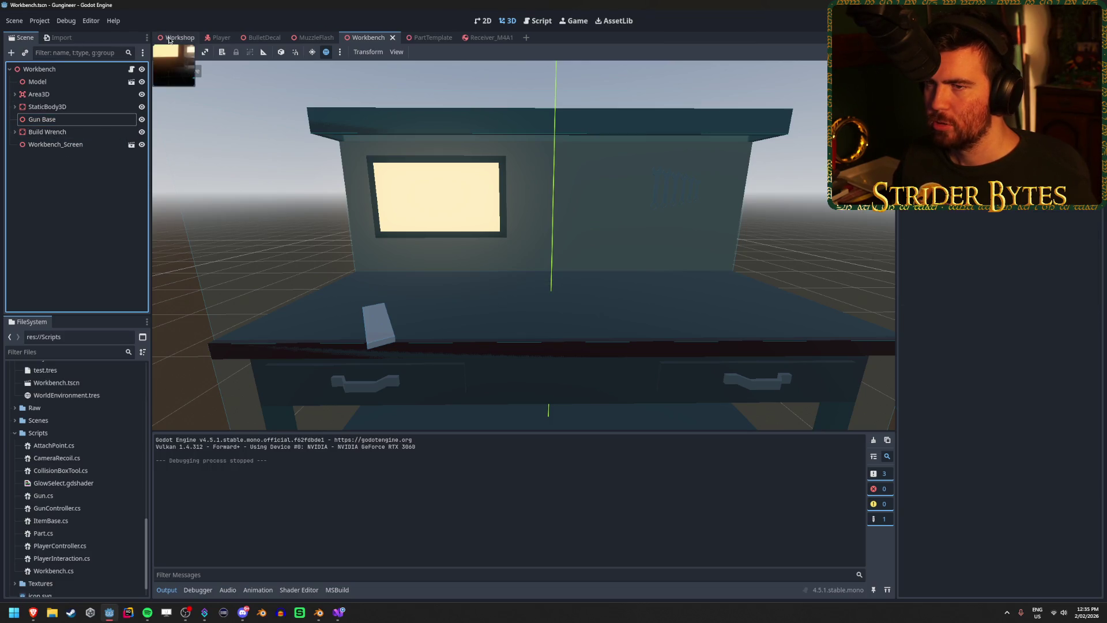
- Reselect the Workbench root and open Workbench.cs in the code editor
{"action": "left_click", "coordinate": [179, 37]}
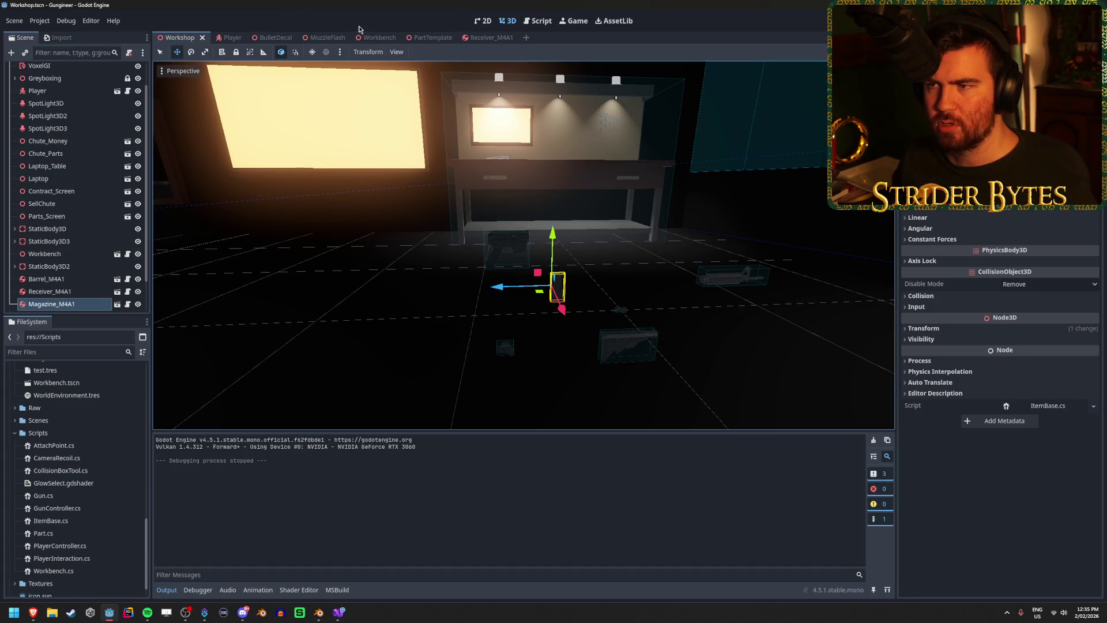
{"action": "left_click", "coordinate": [369, 37]}
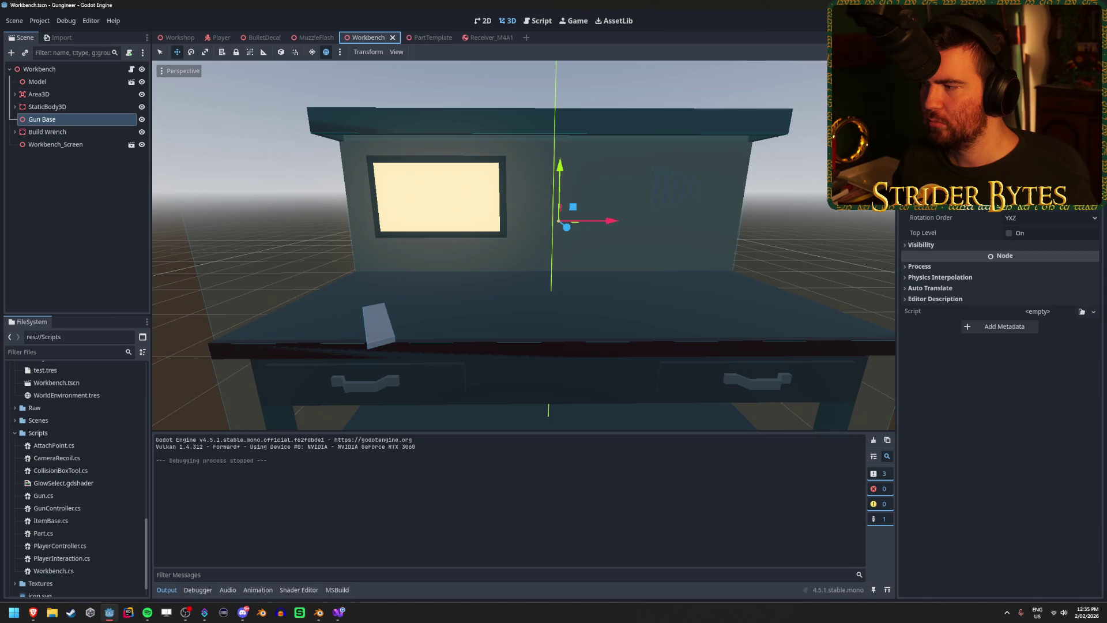
{"action": "left_click", "coordinate": [40, 70]}
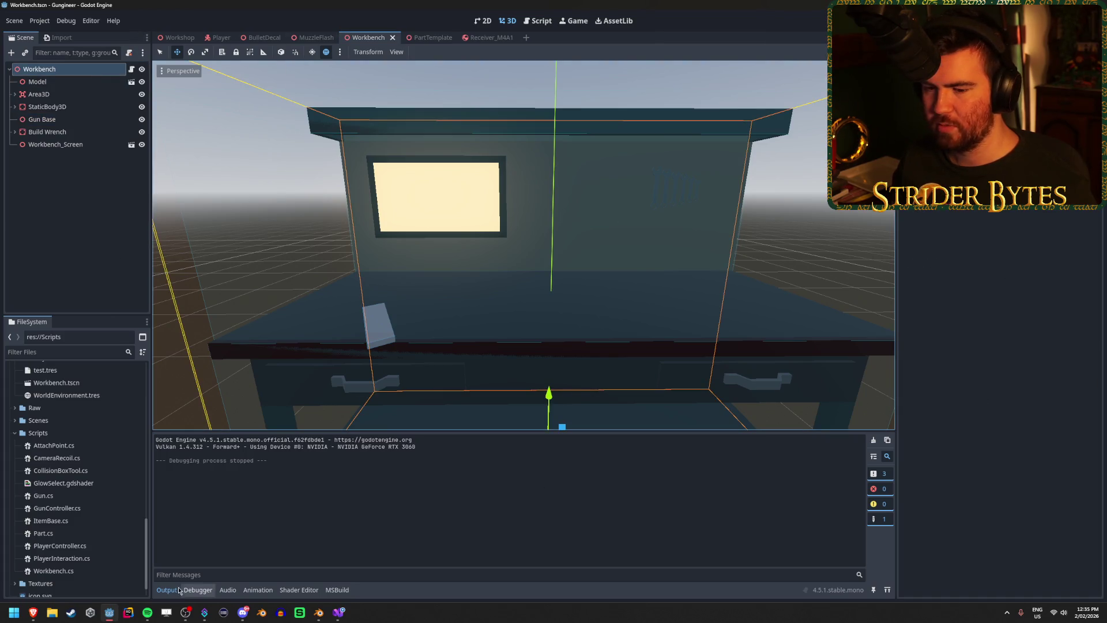
{"action": "double_click", "coordinate": [69, 570]}
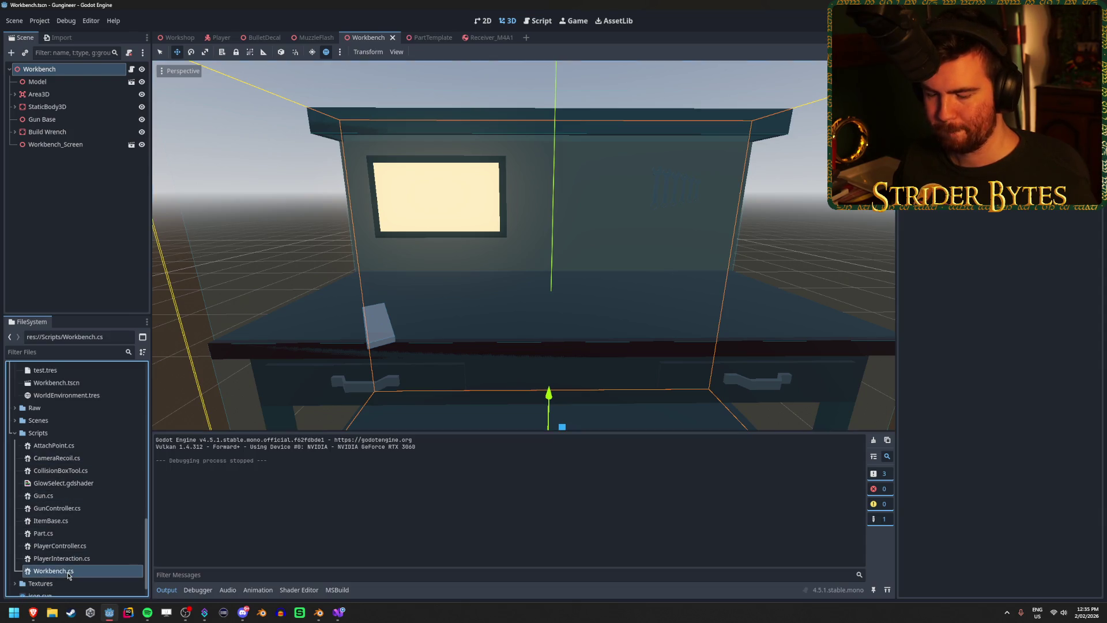
- Set a breakpoint on line 31, the GetAttachPoint call in AddPart
{"action": "left_click", "coordinate": [295, 243]}
{"action": "left_click", "coordinate": [246, 263]}
{"action": "left_click", "coordinate": [244, 270]}
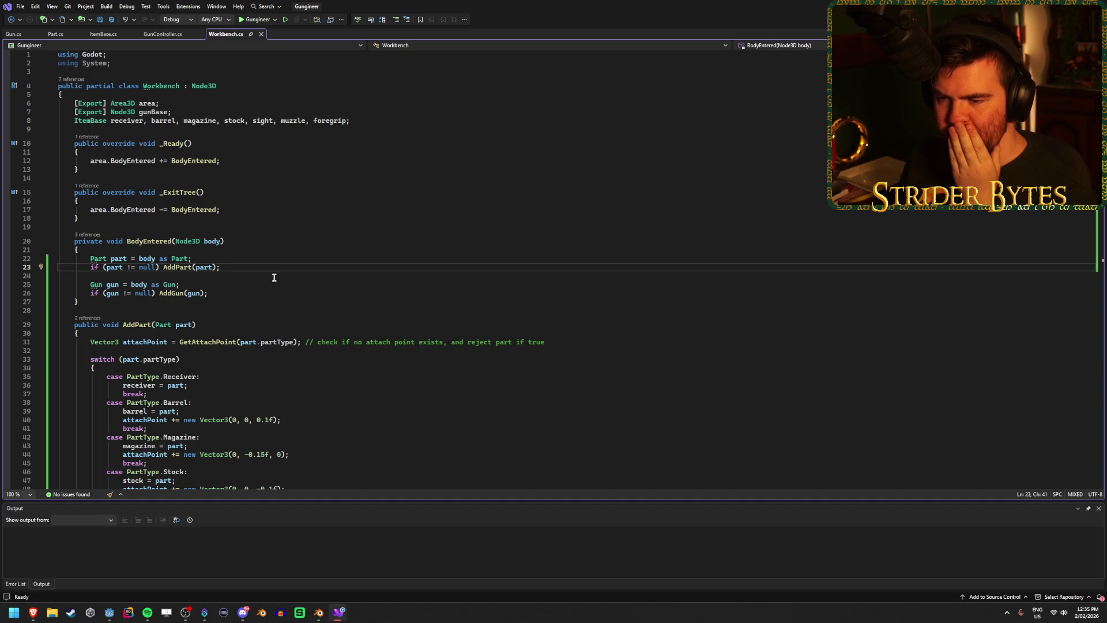
{"action": "scroll", "coordinate": [274, 277], "scroll_direction": "down", "scroll_amount": 8}
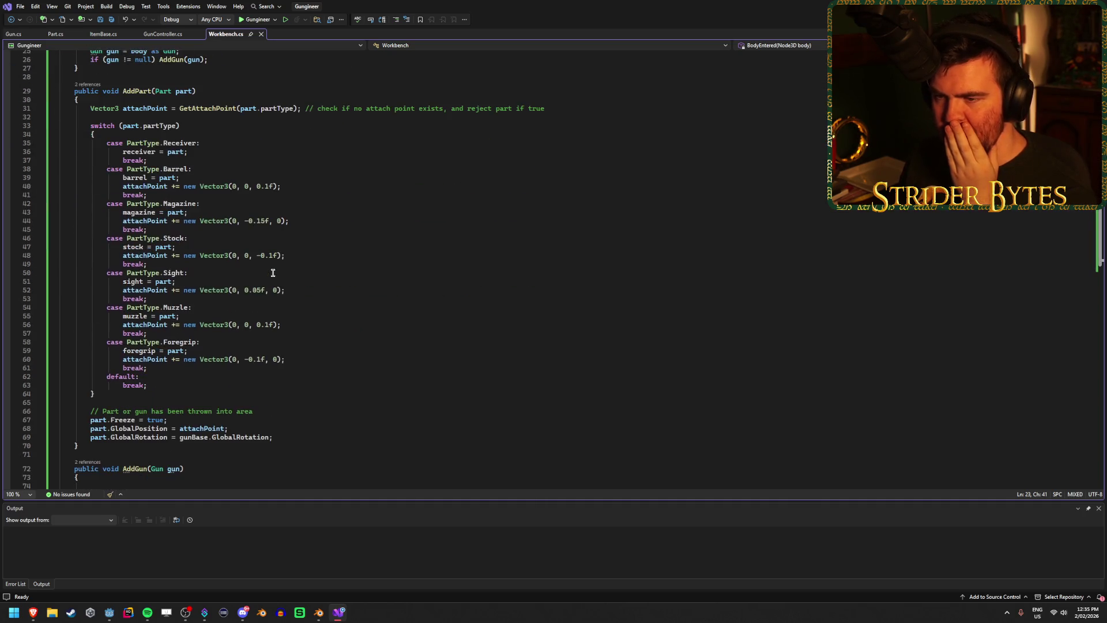
{"action": "scroll", "coordinate": [136, 295], "scroll_direction": "down", "scroll_amount": 3}
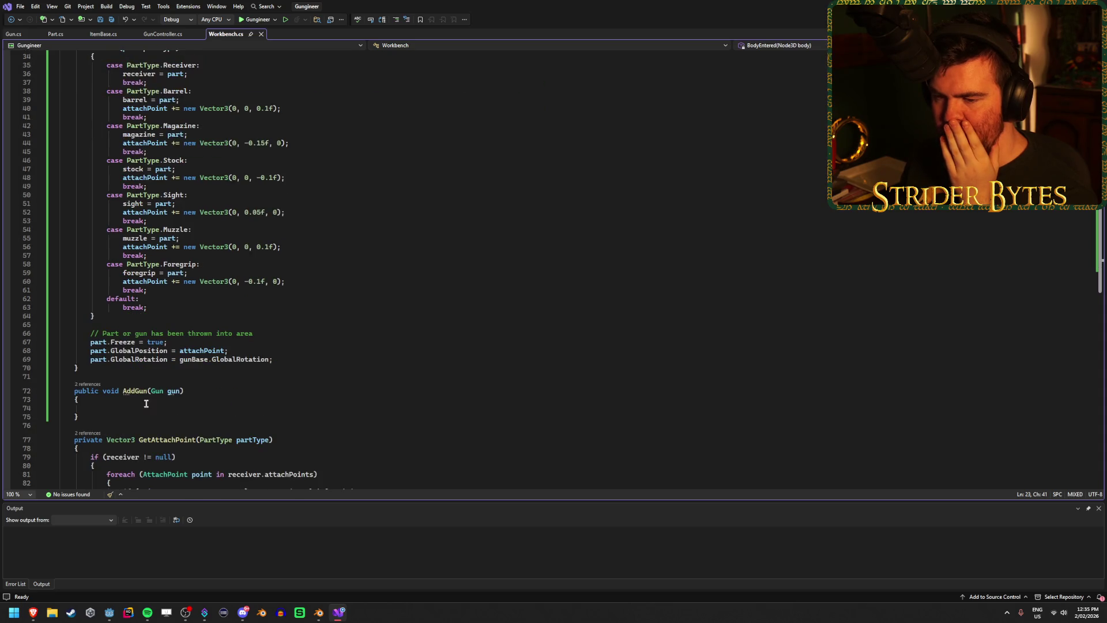
{"action": "scroll", "coordinate": [146, 403], "scroll_direction": "up", "scroll_amount": 11}
{"action": "left_click", "coordinate": [98, 342]}
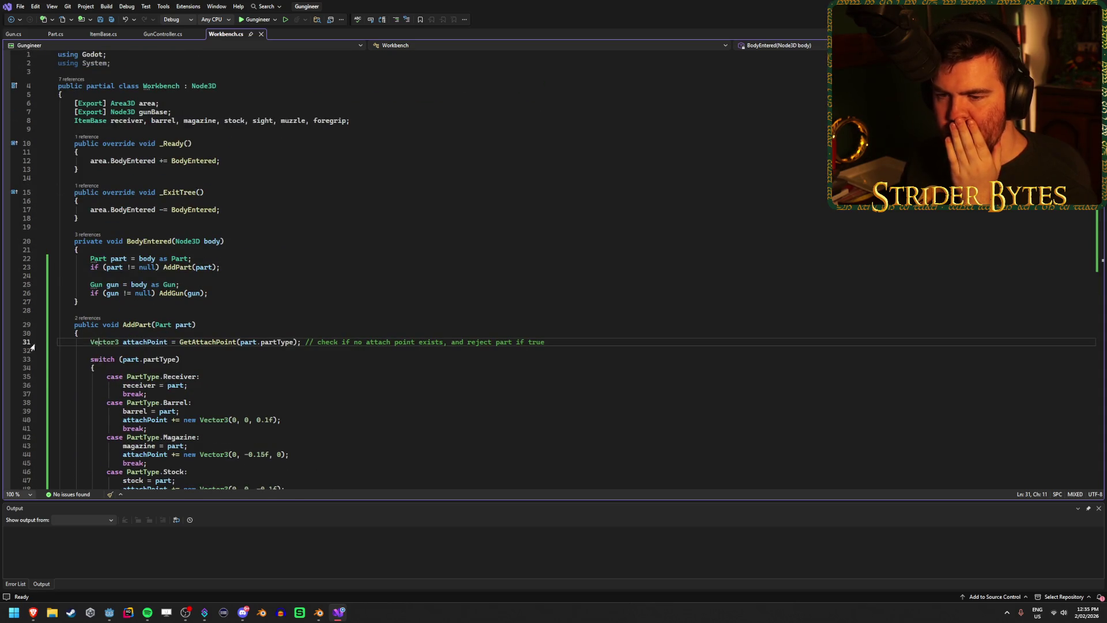
{"action": "left_click", "coordinate": [7, 342]}
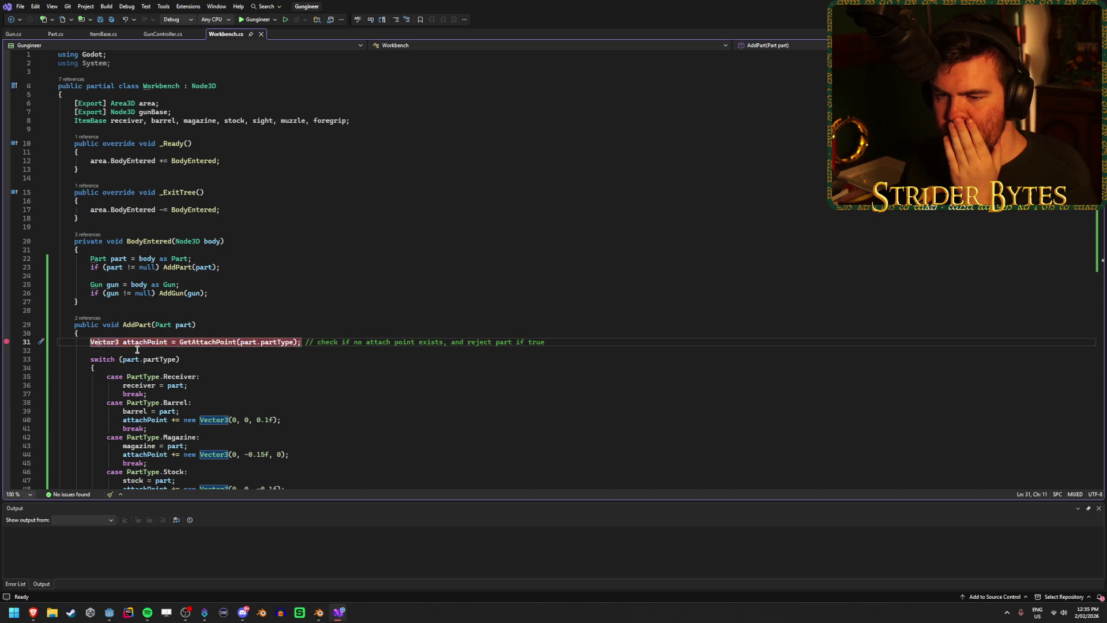
{"action": "left_click", "coordinate": [610, 343]}
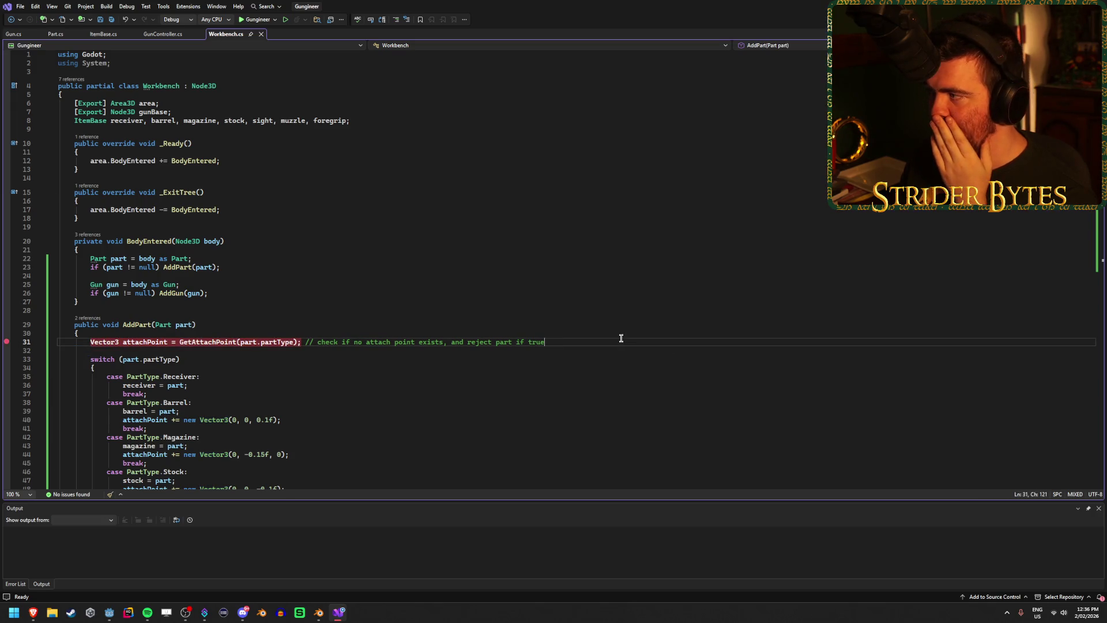
- Start debugging, dismiss the Class Library error dialog, and return to Godot
{"action": "left_click", "coordinate": [269, 20]}
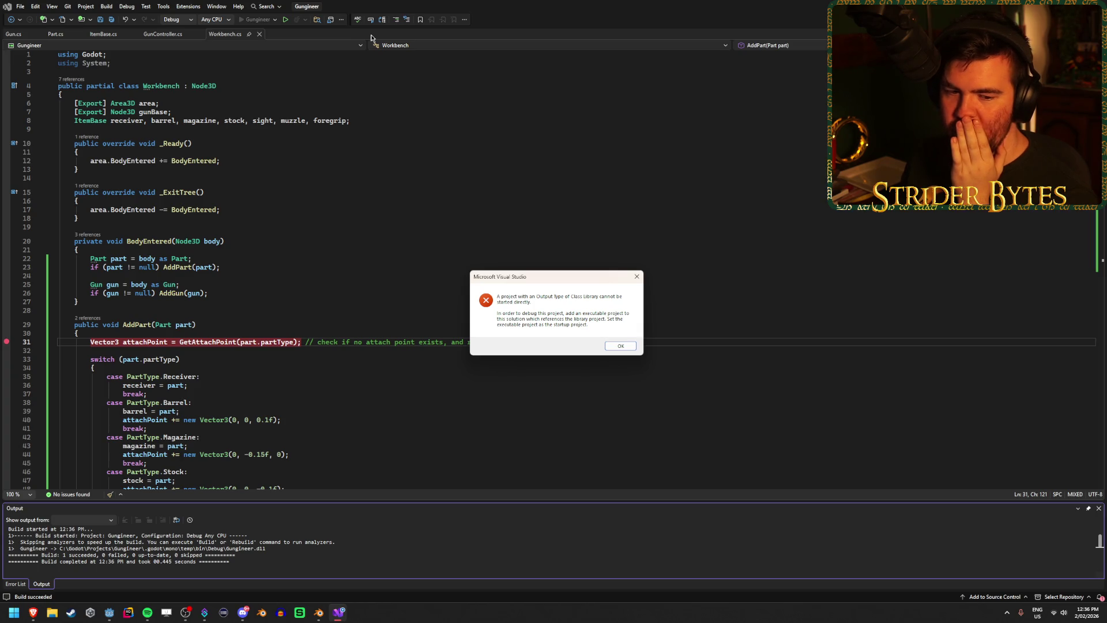
{"action": "left_click", "coordinate": [616, 345]}
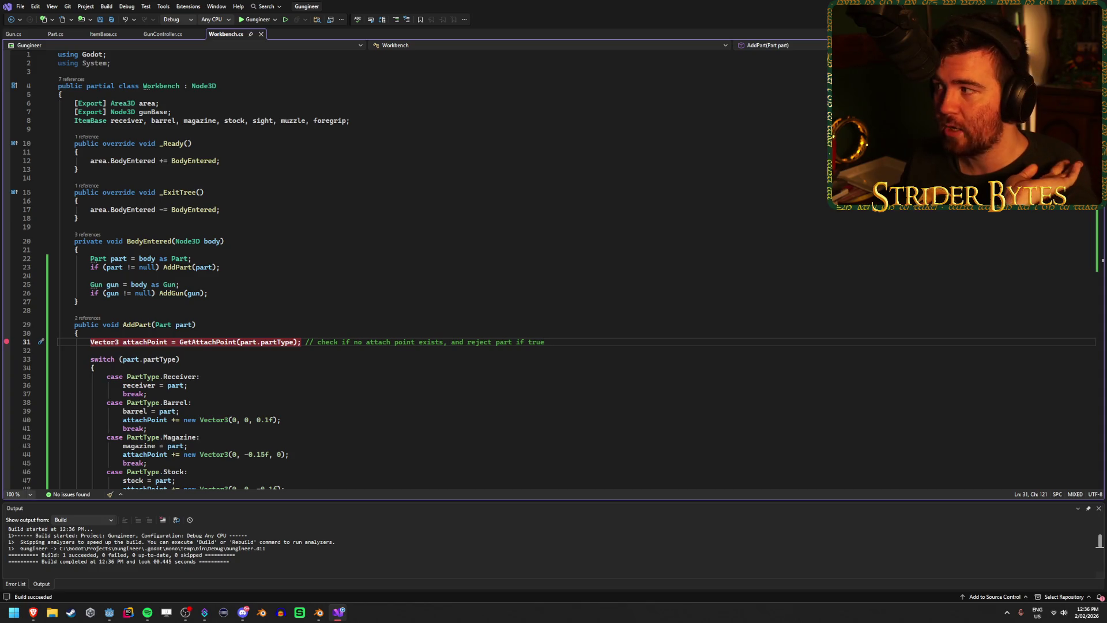
{"action": "key", "text": "alt+Tab"}
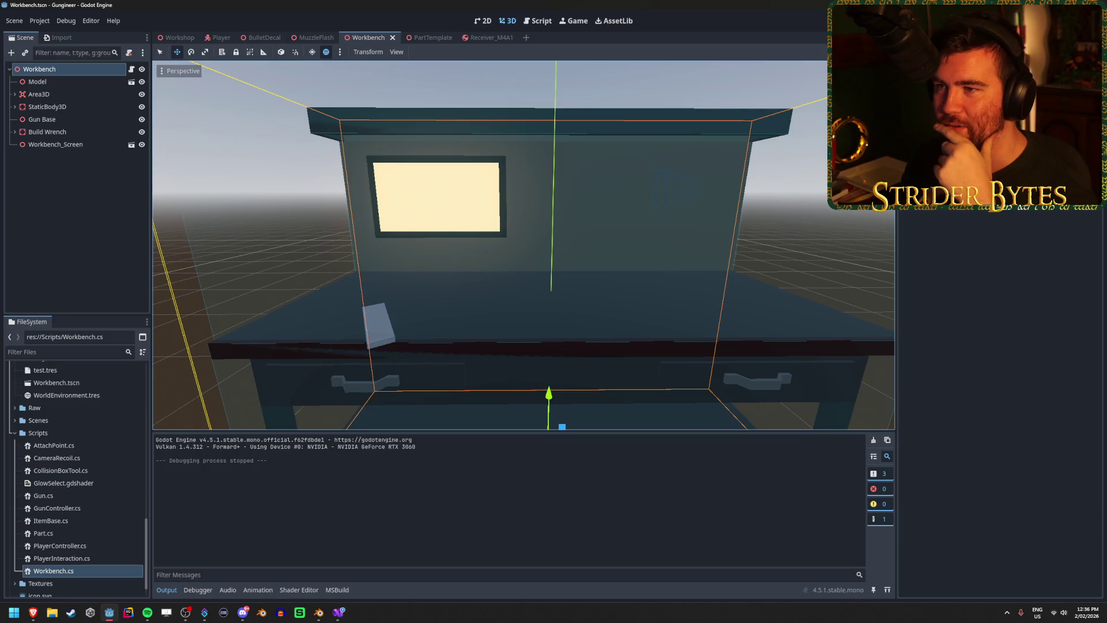
- Playtest by throwing the held gun onto the workbench, then stop and return to Workbench.cs
{"action": "key", "text": "F5"}
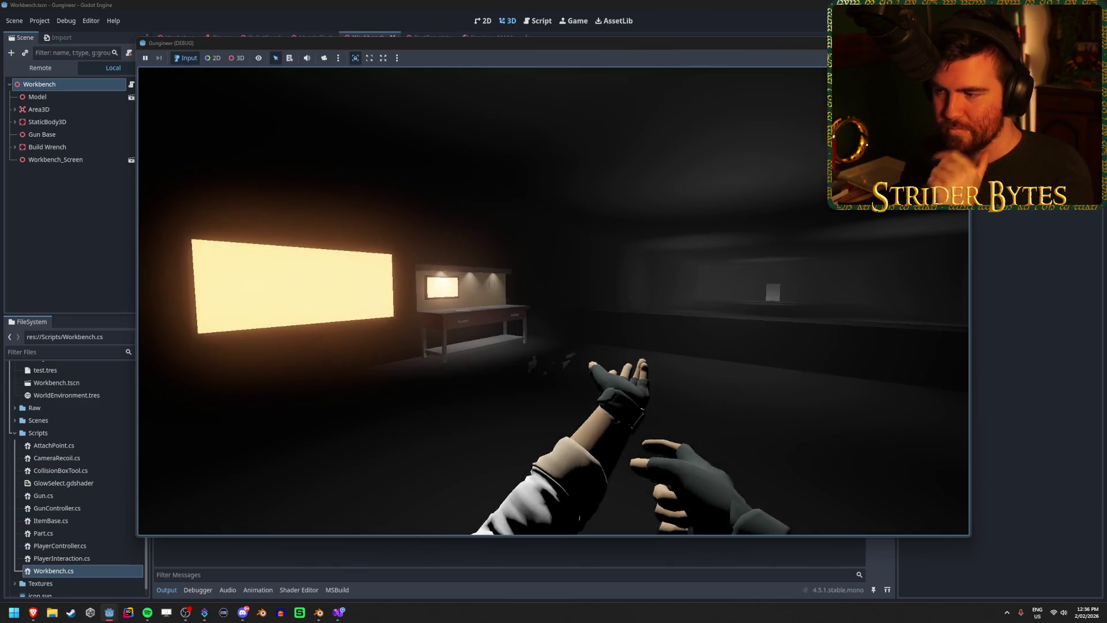
{"action": "mouse_move", "coordinate": [554, 300]}
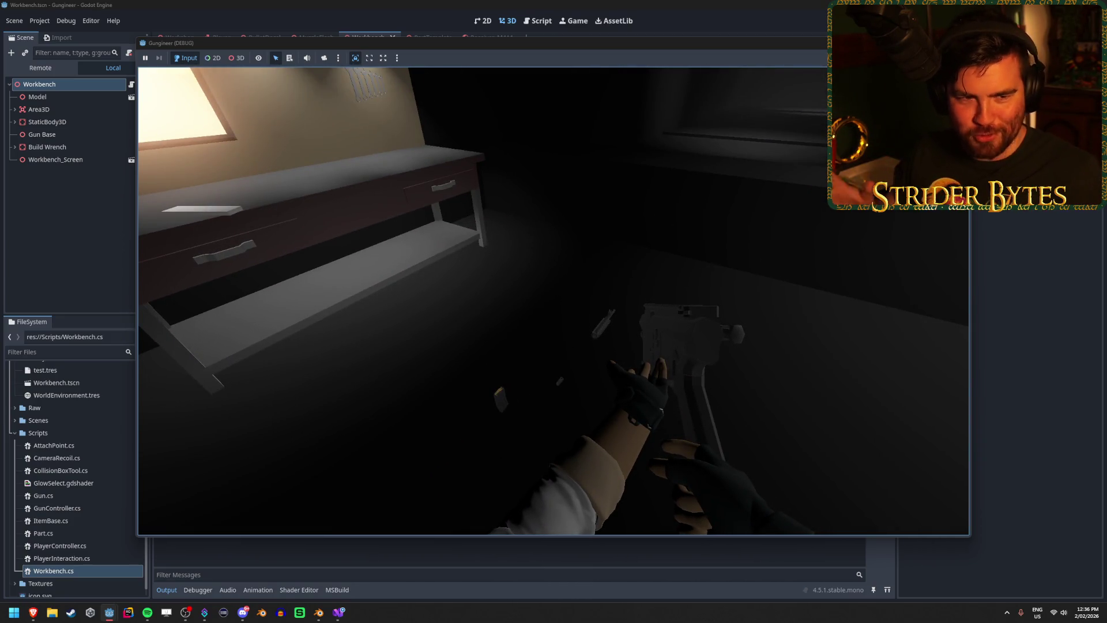
{"action": "key", "text": "e"}
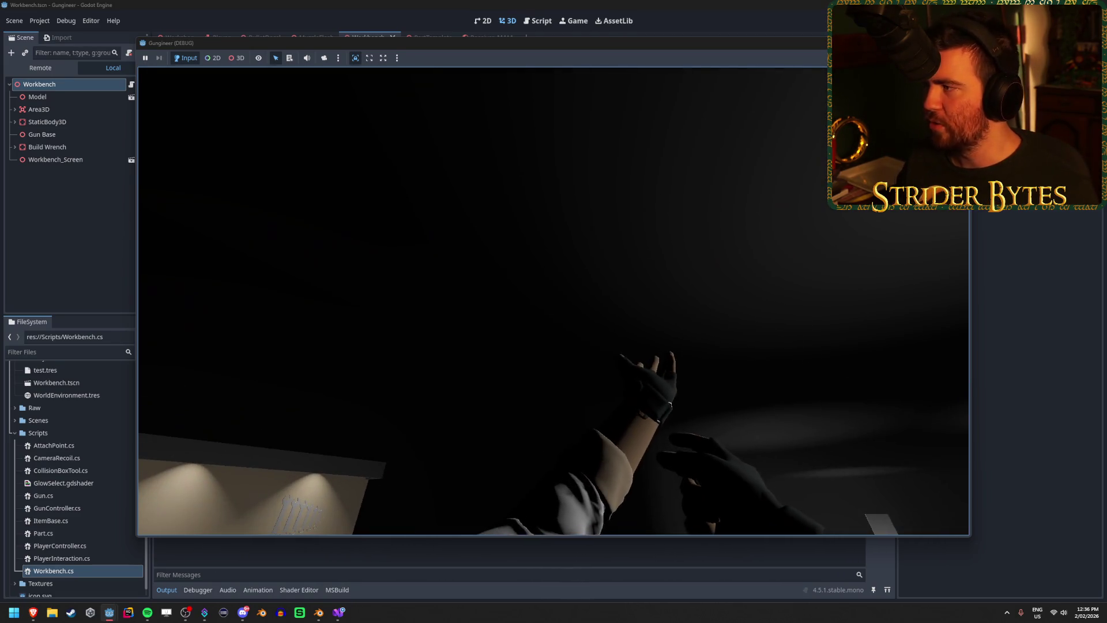
{"action": "key", "text": "F8"}
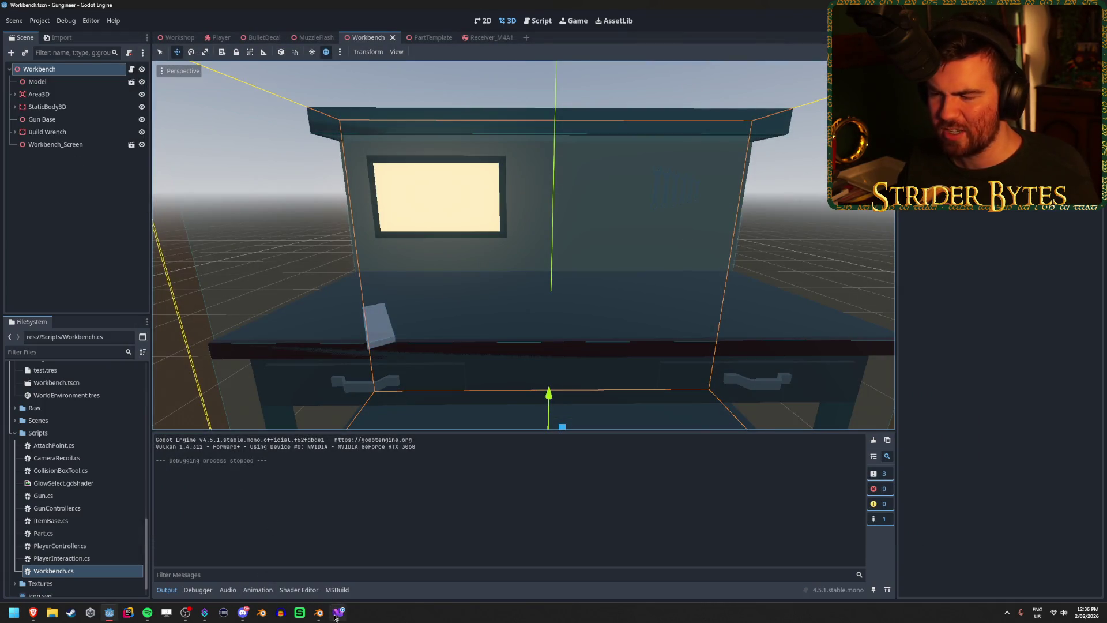
{"action": "left_click", "coordinate": [338, 612]}
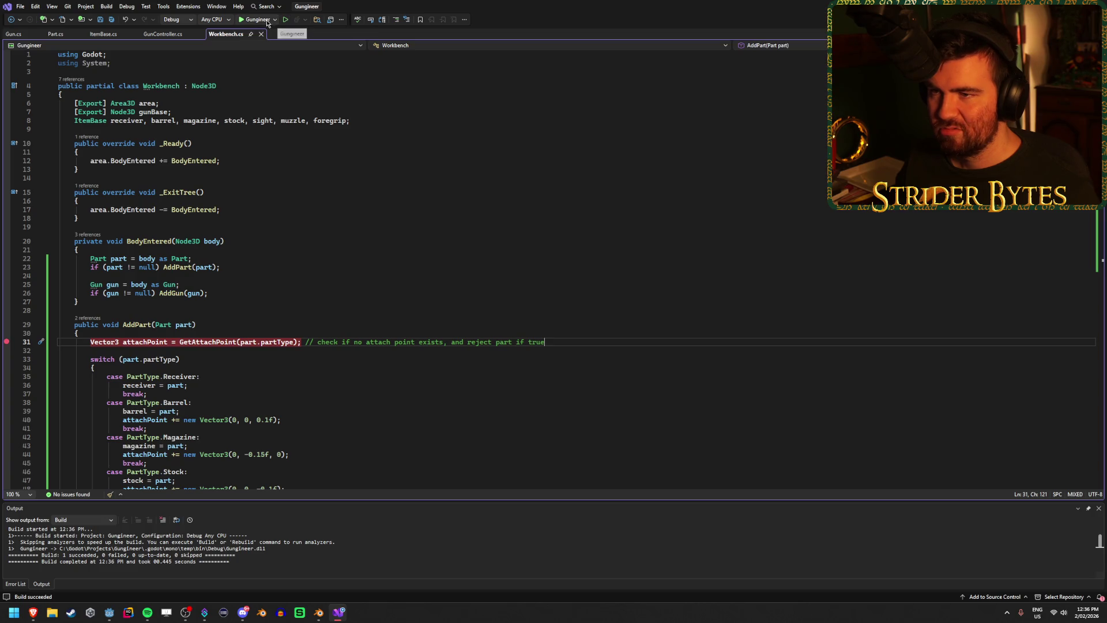
- Dismiss the class-library error and remove the line 31 breakpoint in Workbench.cs
{"action": "left_click", "coordinate": [274, 19]}
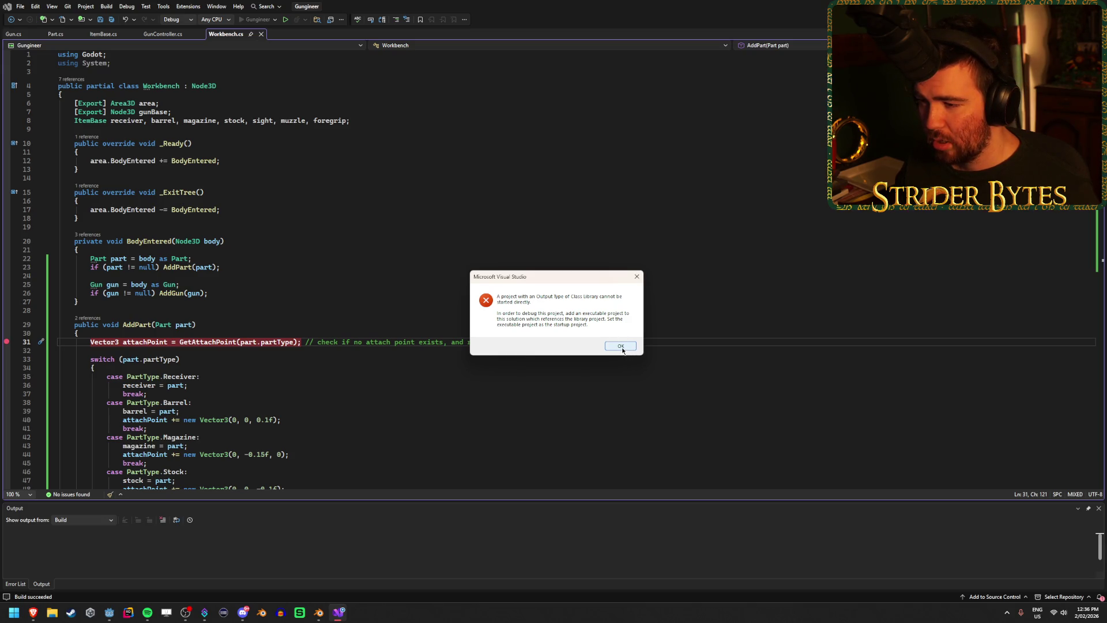
{"action": "left_click", "coordinate": [621, 347]}
{"action": "left_click", "coordinate": [7, 342]}
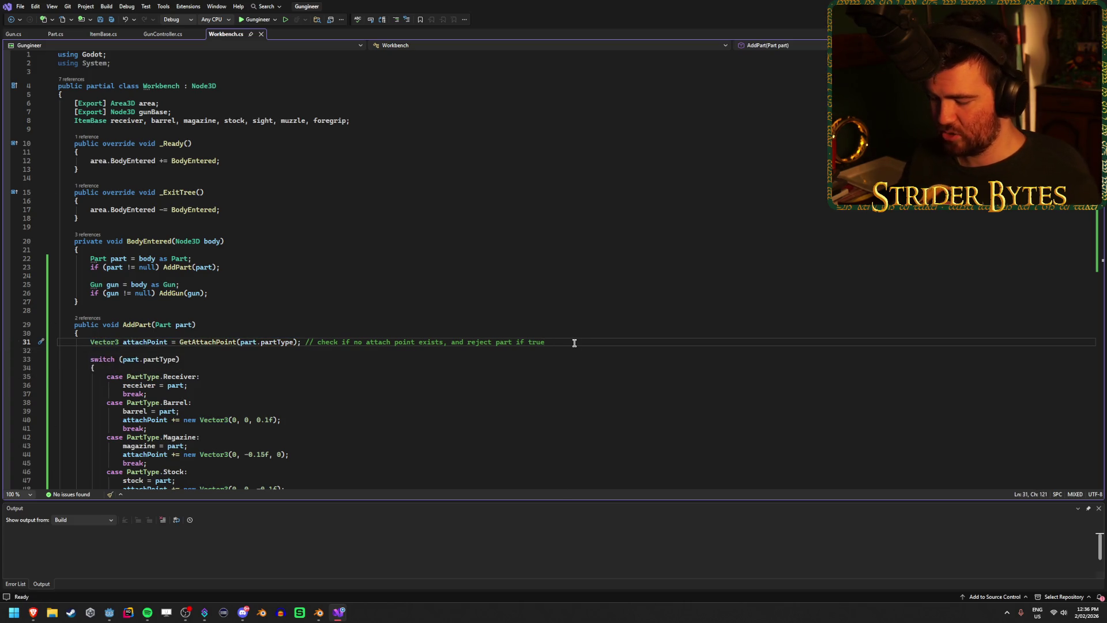
- Add GD.Print("add part"); below line 31 in AddPart and save Workbench.cs
{"action": "key", "text": "Return"}
{"action": "type", "text": "GD.Print("}
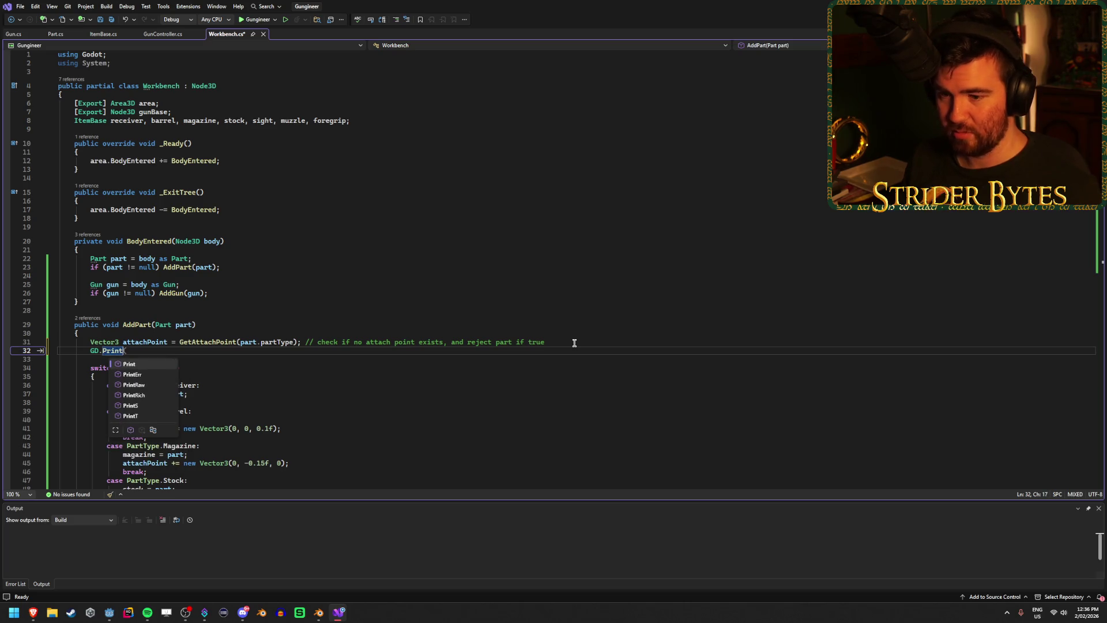
{"action": "key", "text": "Escape"}
{"action": "type", "text": "\"a"}
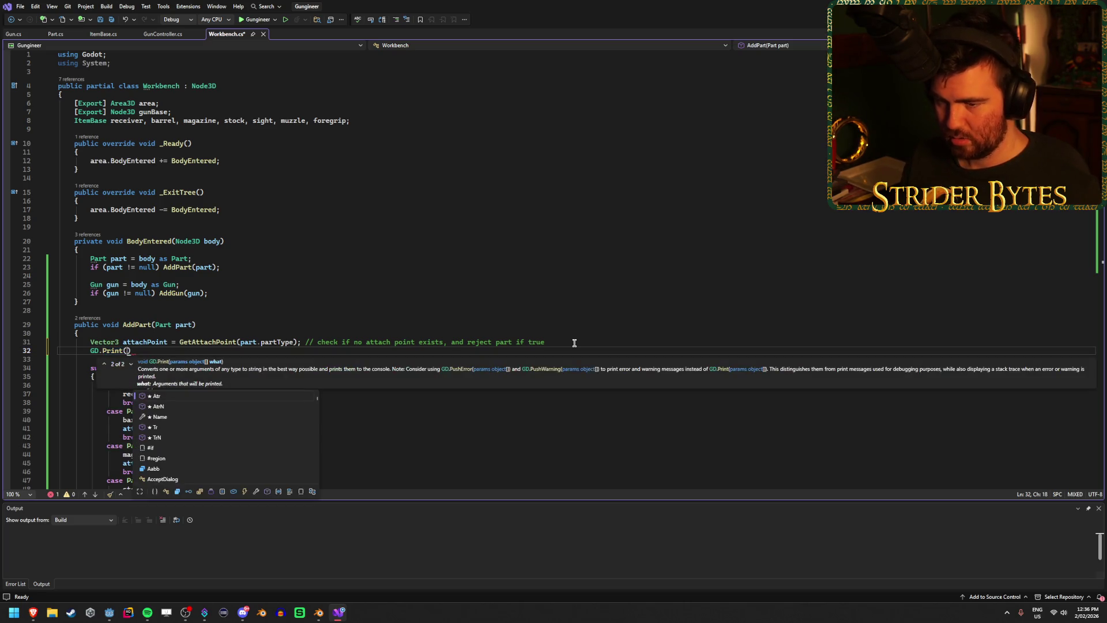
{"action": "type", "text": "dd part\")"}
{"action": "key", "text": "ctrl+s"}
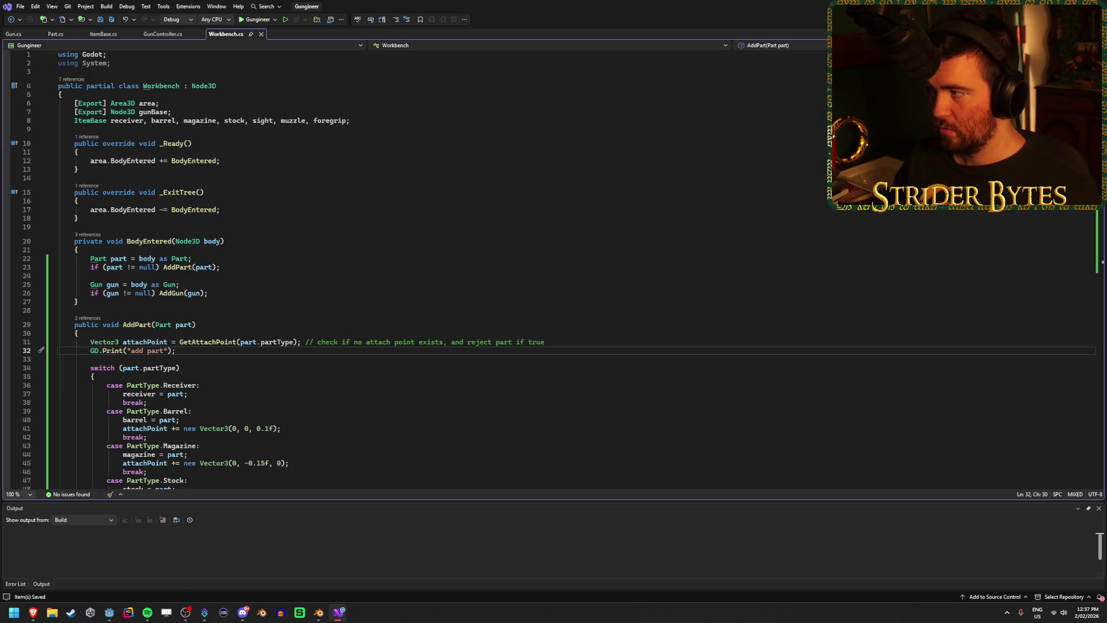
{"action": "key", "text": "alt+Tab"}
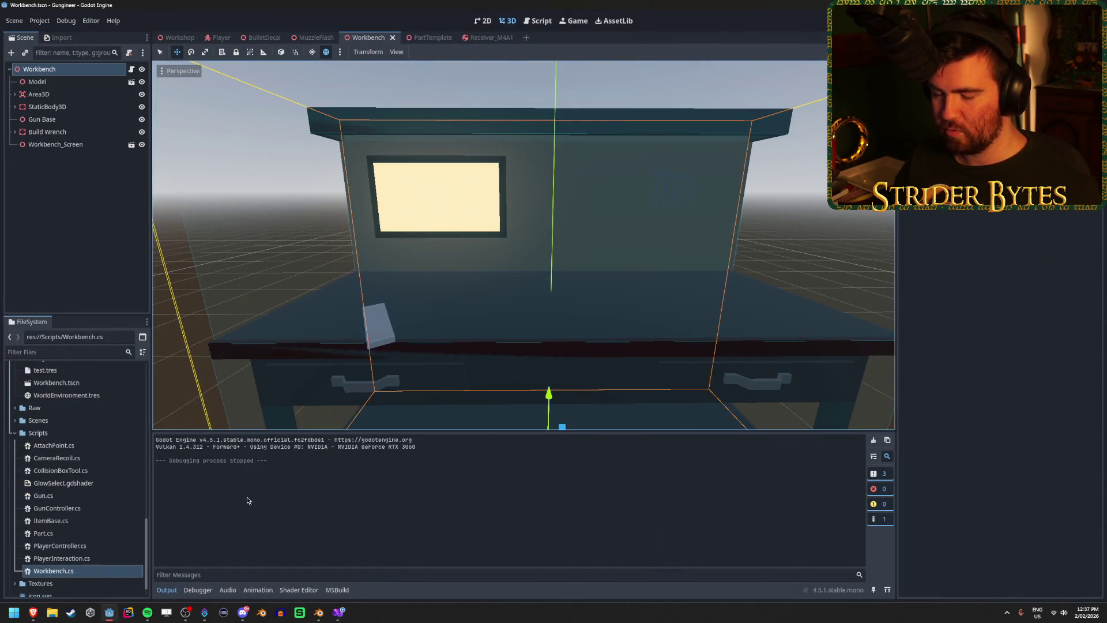
- Run the game briefly to test the workbench, then stop it
{"action": "key", "text": "F5"}
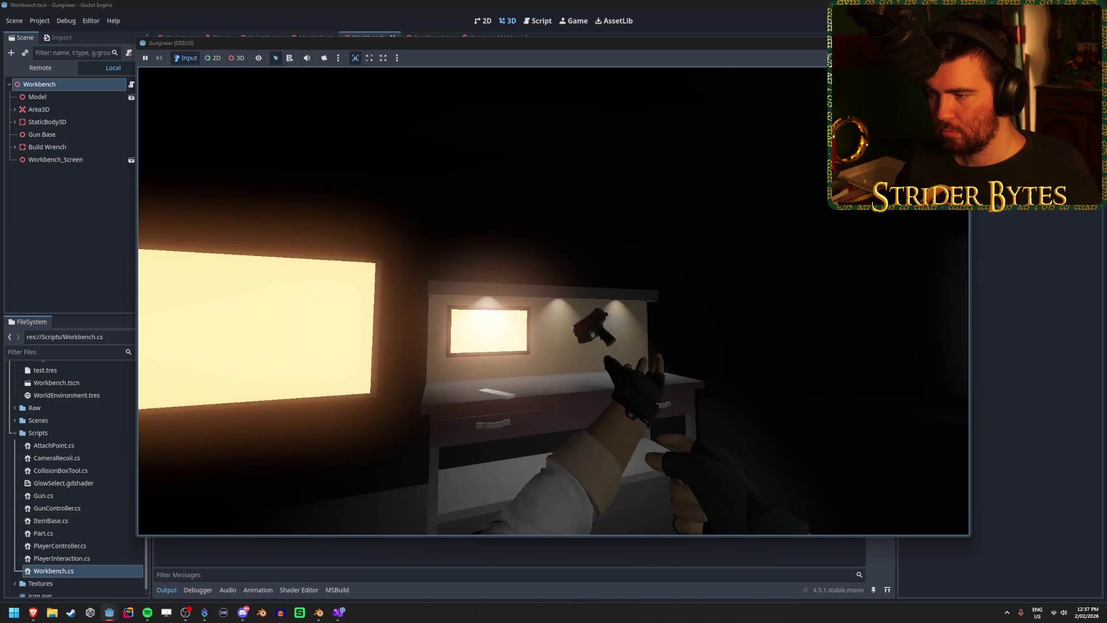
{"action": "mouse_move", "coordinate": [489, 47]}
{"action": "left_mouse_down"}
{"action": "mouse_move", "coordinate": [589, 276]}
{"action": "mouse_move", "coordinate": [430, 126]}
{"action": "left_mouse_up"}
{"action": "key", "text": "F8"}
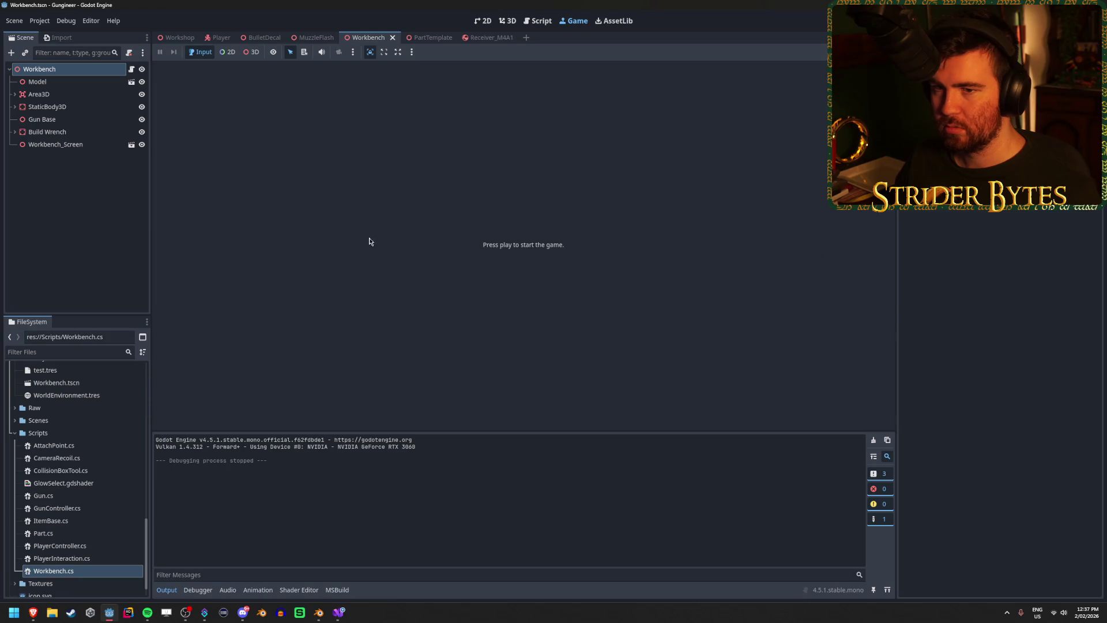
- Compare Receiver_M4A1's collision layer with the Workbench Area3D's collision mask
{"action": "left_click", "coordinate": [500, 40]}
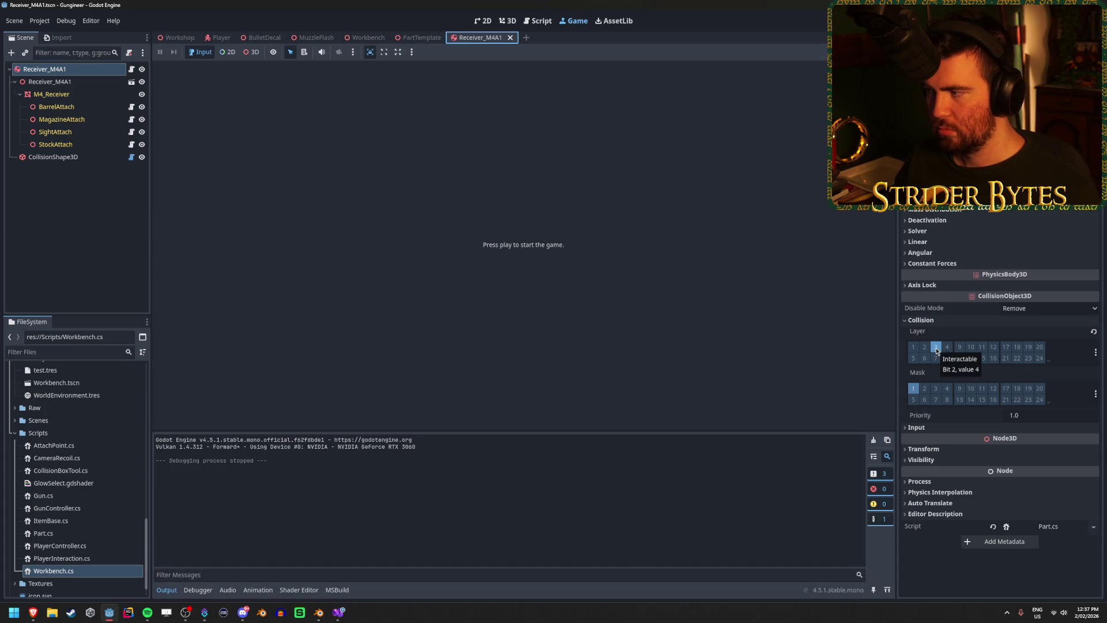
{"action": "left_click", "coordinate": [44, 173]}
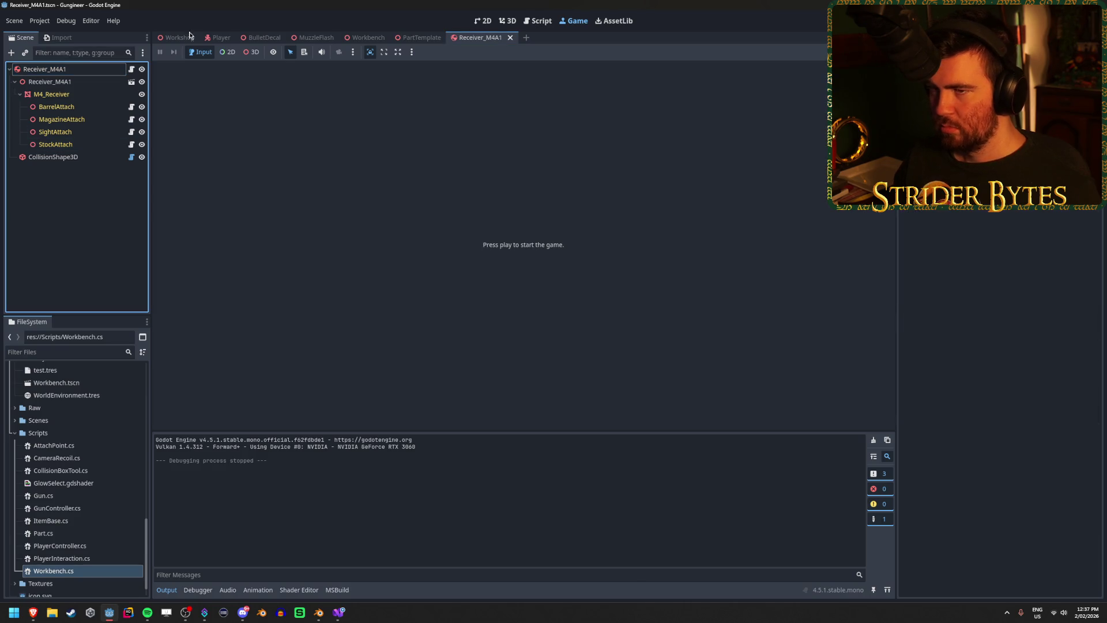
{"action": "left_click", "coordinate": [175, 38]}
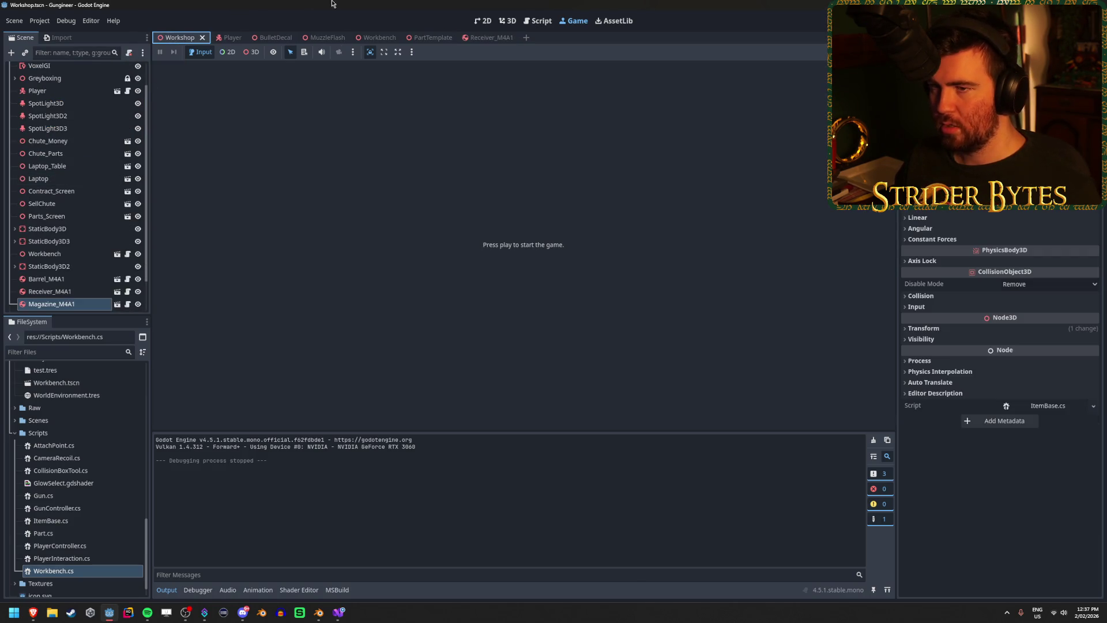
{"action": "left_click", "coordinate": [369, 37]}
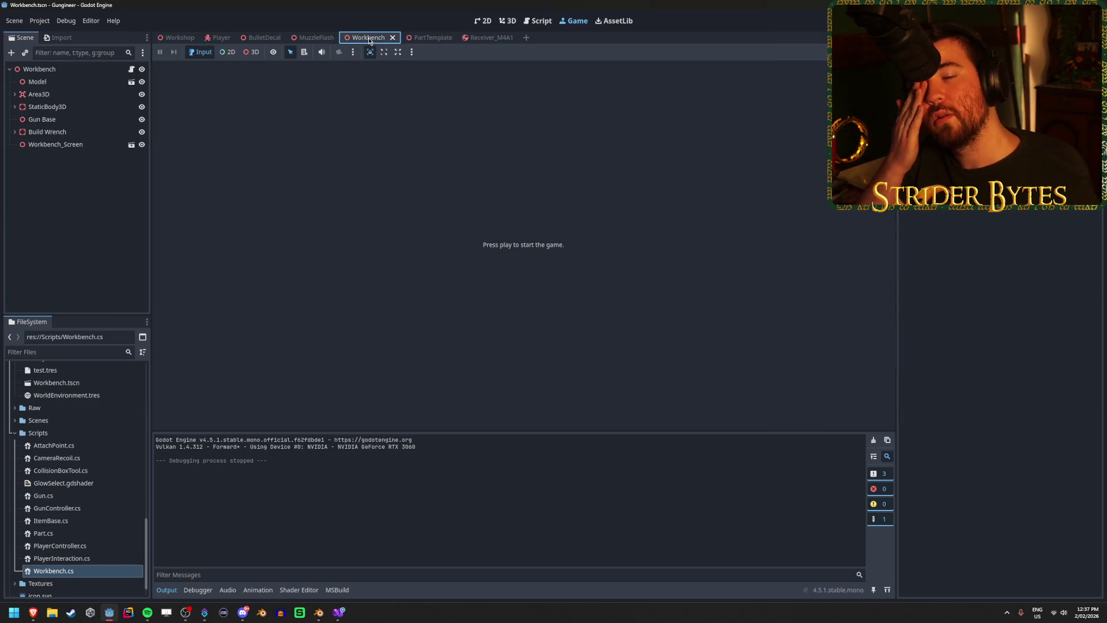
{"action": "left_click", "coordinate": [28, 95]}
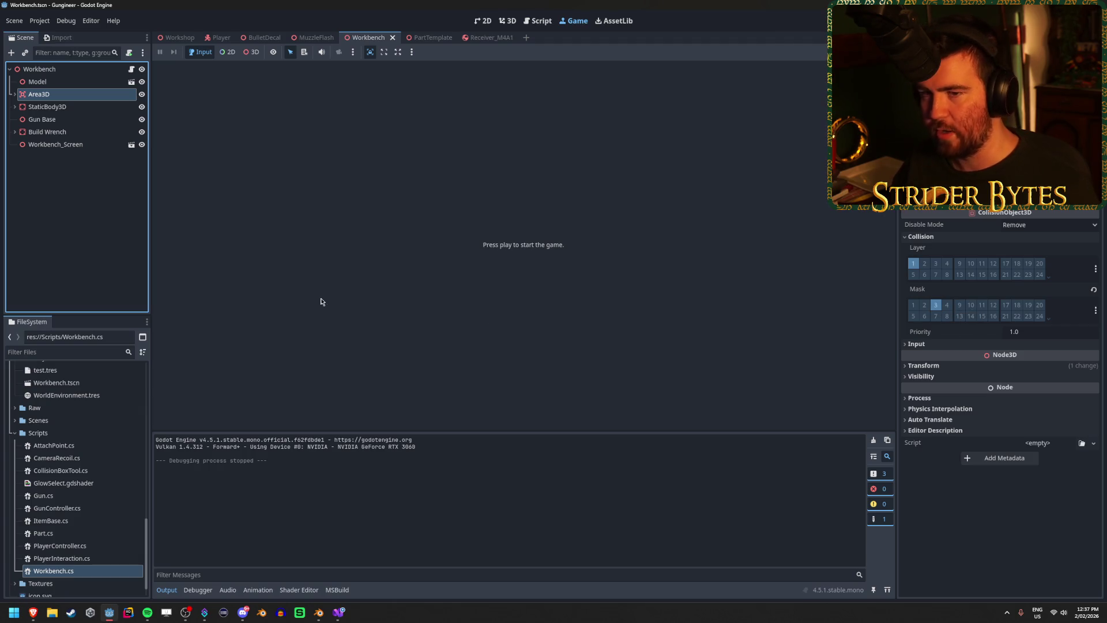
{"action": "mouse_move", "coordinate": [341, 610]}
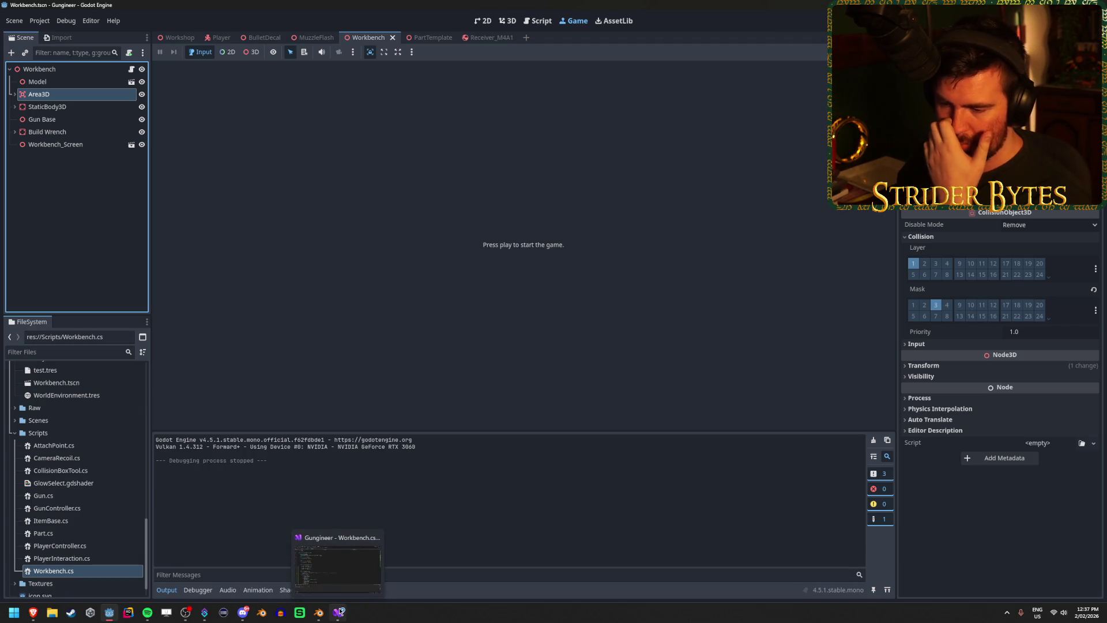
{"action": "left_click", "coordinate": [341, 611]}
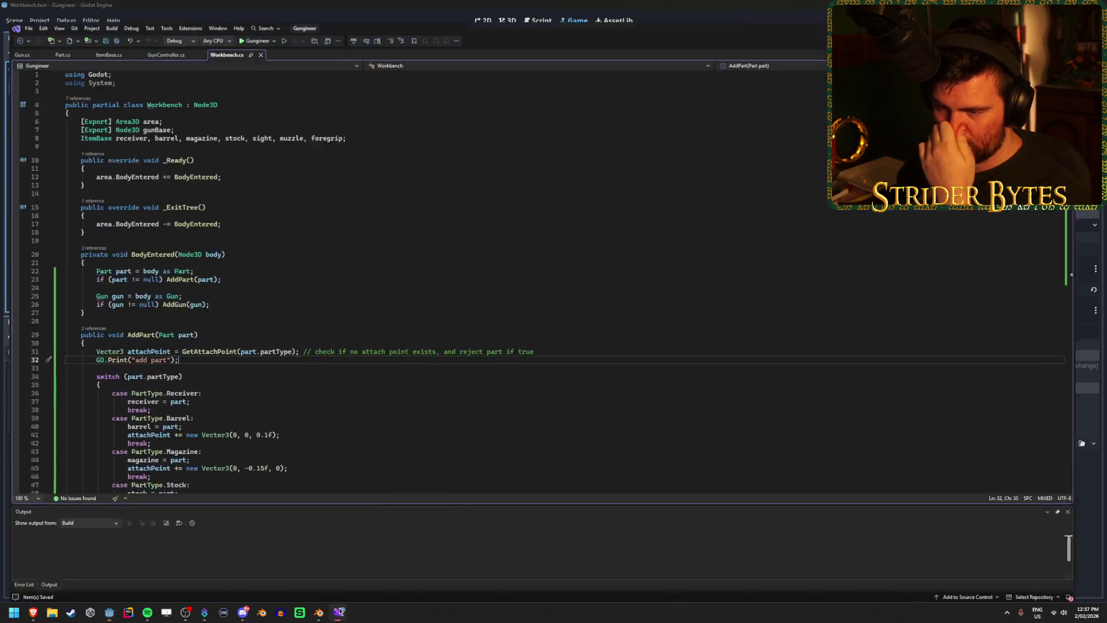
- Cut the GD.Print("add part") line from AddPart and paste it at the top of BodyEntered
{"action": "key", "text": "ctrl+x"}
{"action": "left_click", "coordinate": [112, 252]}
{"action": "key", "text": "Return"}
{"action": "key", "text": "ctrl+v"}
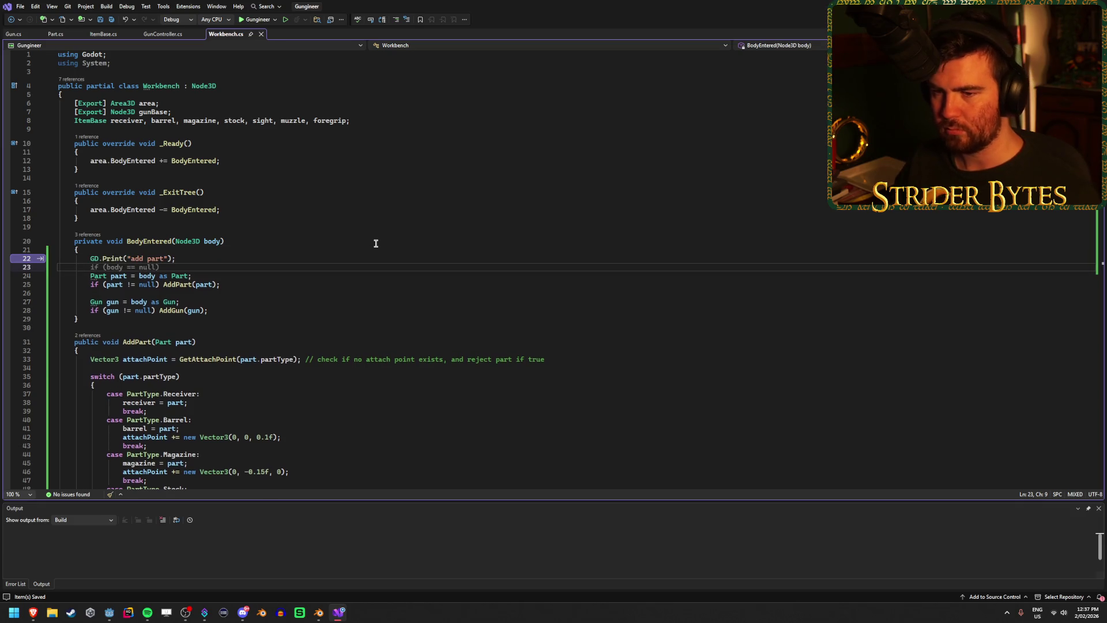
{"action": "left_click", "coordinate": [411, 276]}
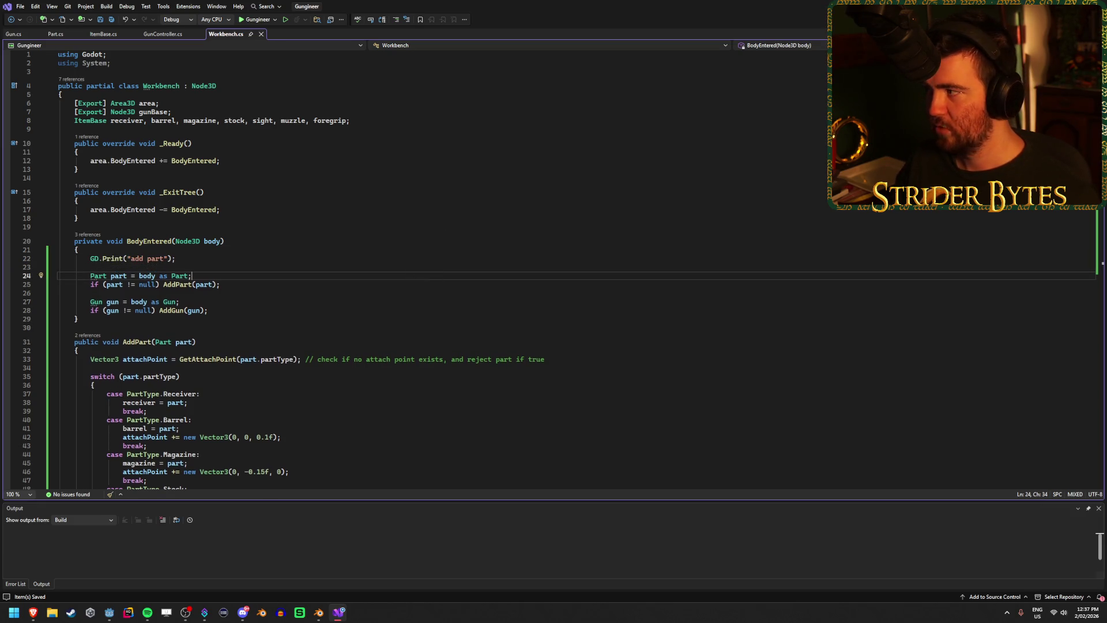
{"action": "key", "text": "alt+Tab"}
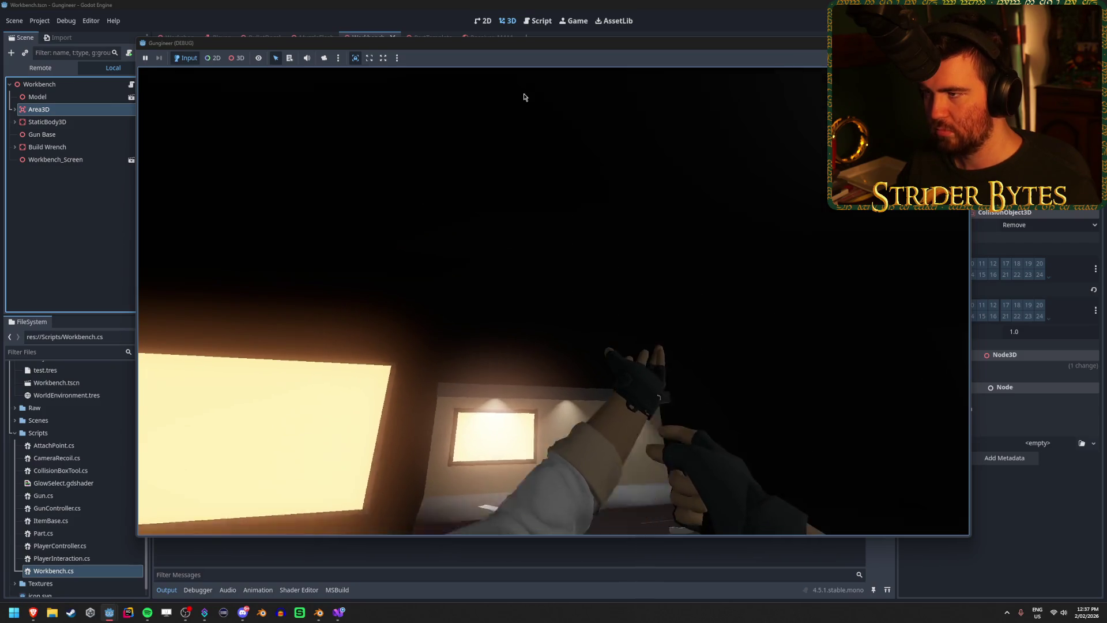
- Relaunch the game and save the current Workbench scene
{"action": "mouse_move", "coordinate": [522, 44]}
{"action": "left_mouse_down"}
{"action": "mouse_move", "coordinate": [461, 288]}
{"action": "mouse_move", "coordinate": [444, 257]}
{"action": "mouse_move", "coordinate": [433, 147]}
{"action": "left_mouse_up"}
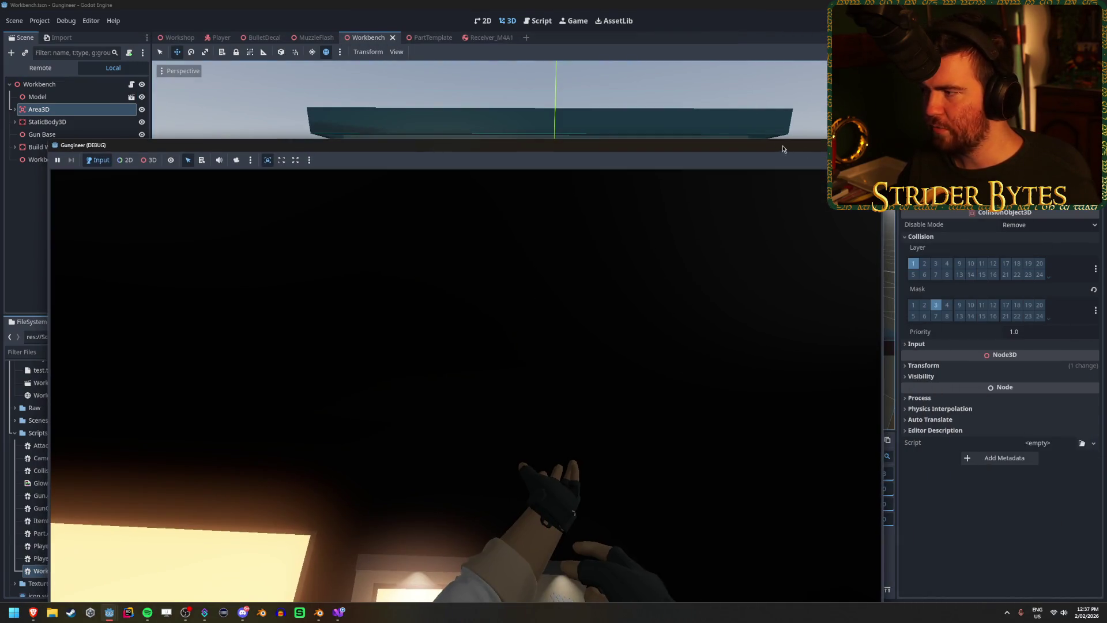
{"action": "key", "text": "F5"}
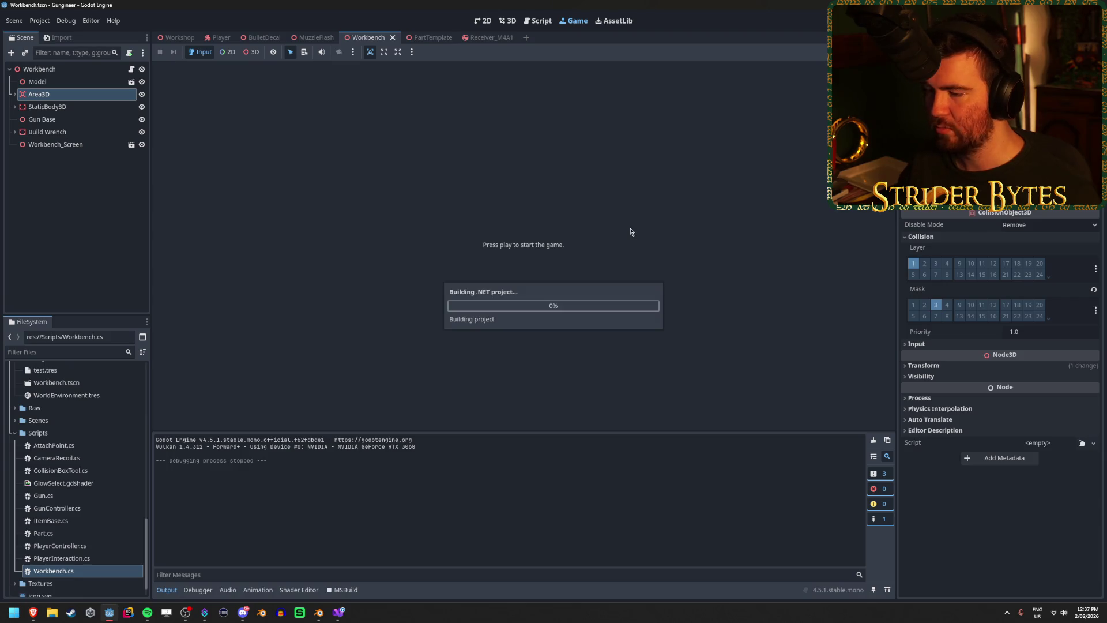
{"action": "key", "text": "ctrl+s"}
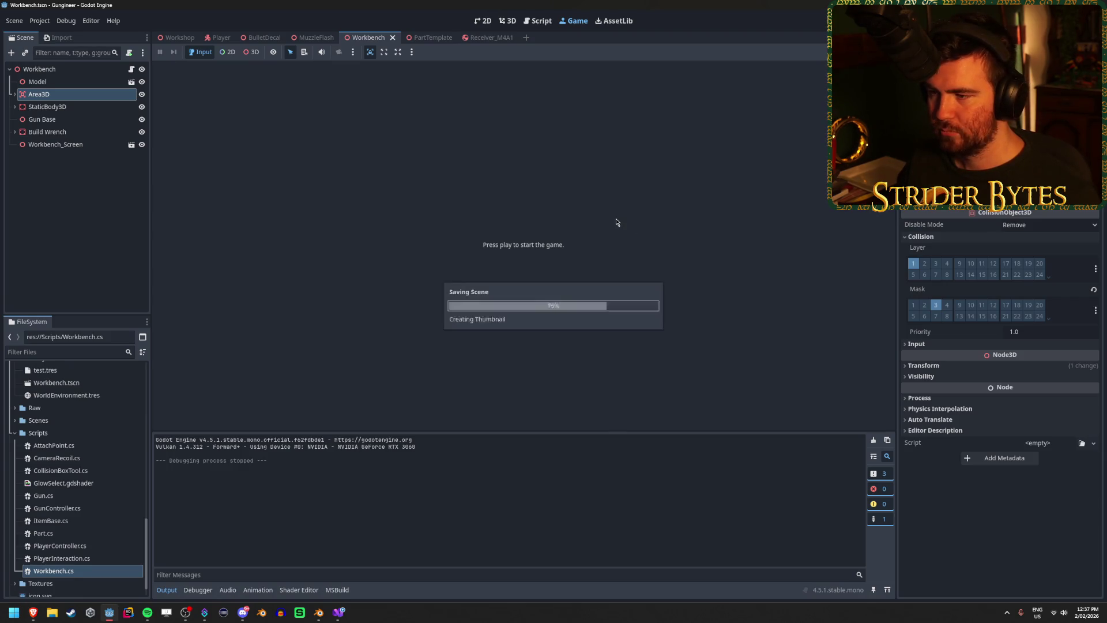
{"action": "left_click", "coordinate": [507, 20]}
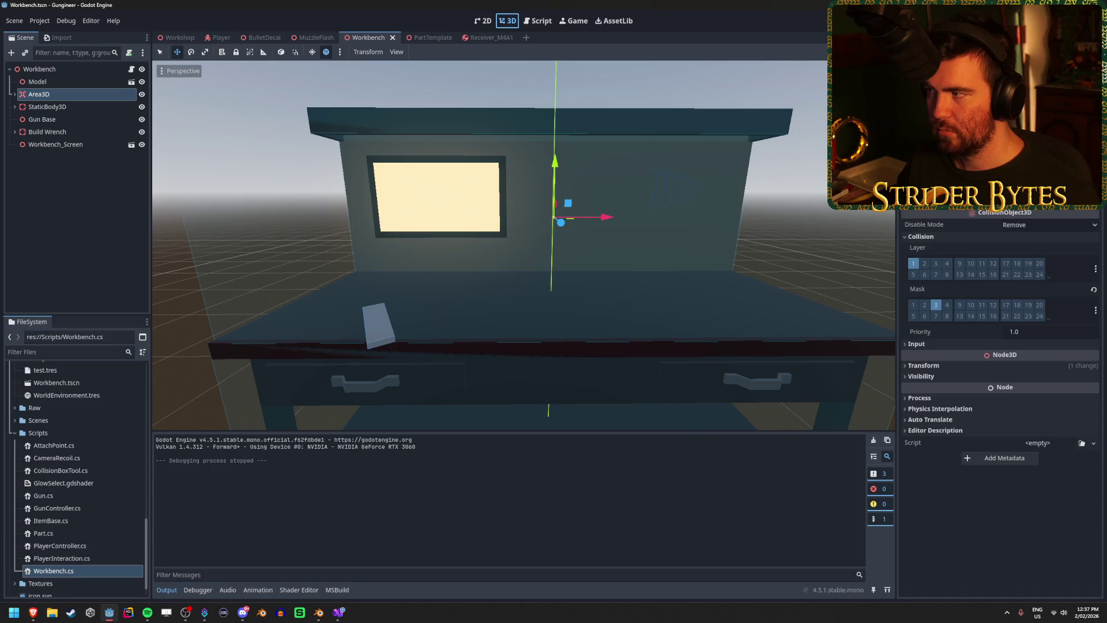
- Run the game again, stop it, and select CollisionShape3D in the Receiver_M4A1 scene
{"action": "key", "text": "F5"}
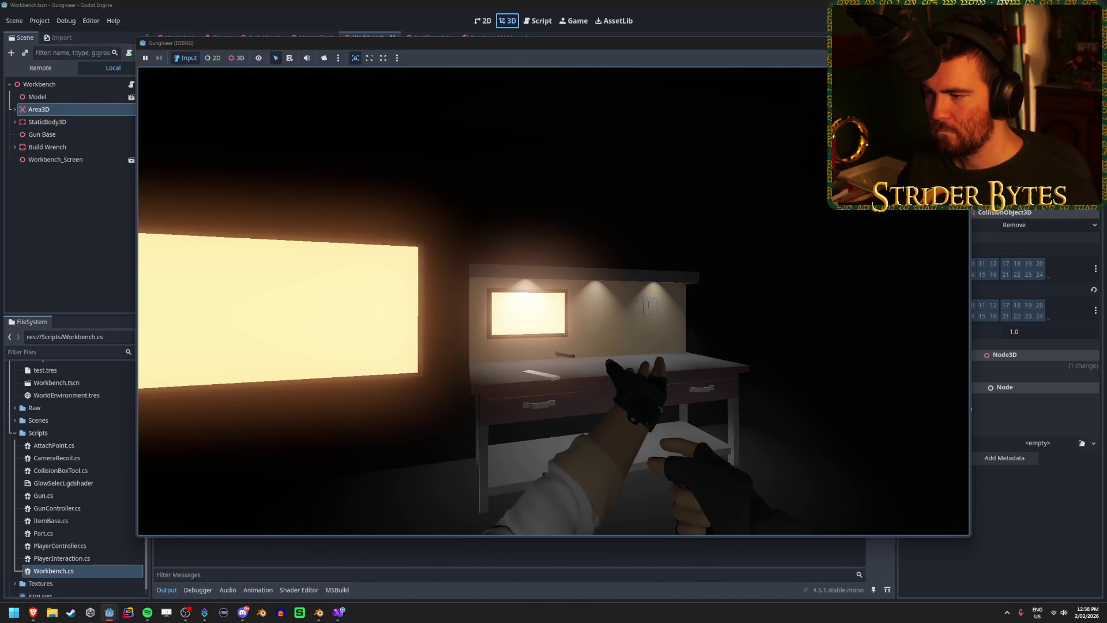
{"action": "mouse_move", "coordinate": [572, 45]}
{"action": "left_mouse_down"}
{"action": "mouse_move", "coordinate": [545, 264]}
{"action": "mouse_move", "coordinate": [457, 145]}
{"action": "left_mouse_up"}
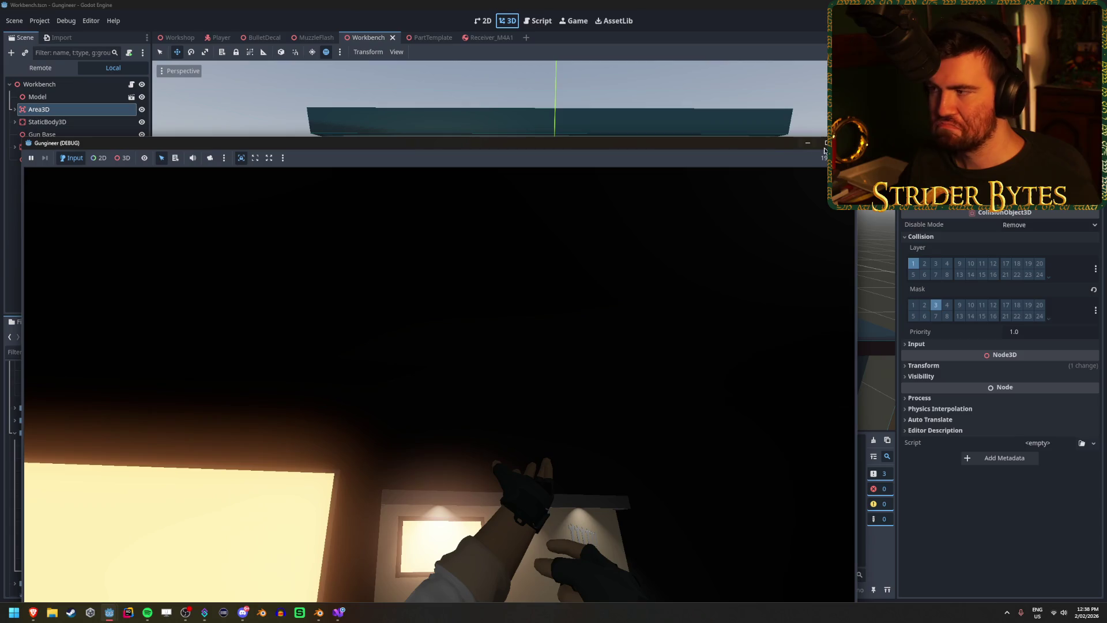
{"action": "left_click", "coordinate": [846, 143]}
{"action": "left_click", "coordinate": [70, 69]}
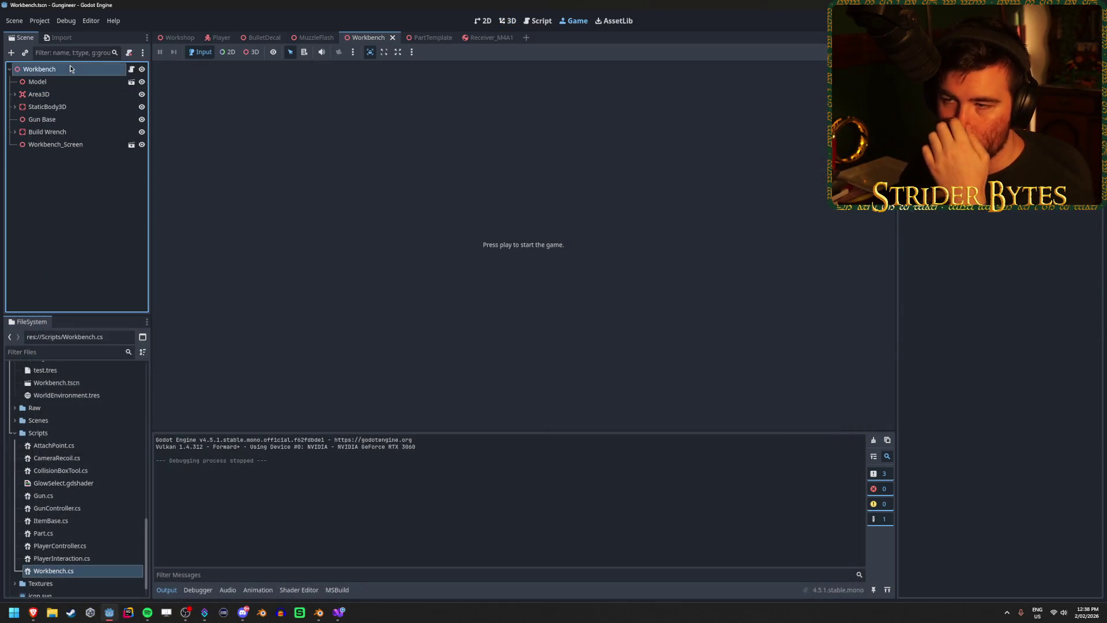
{"action": "left_click", "coordinate": [485, 39]}
{"action": "left_click", "coordinate": [61, 160]}
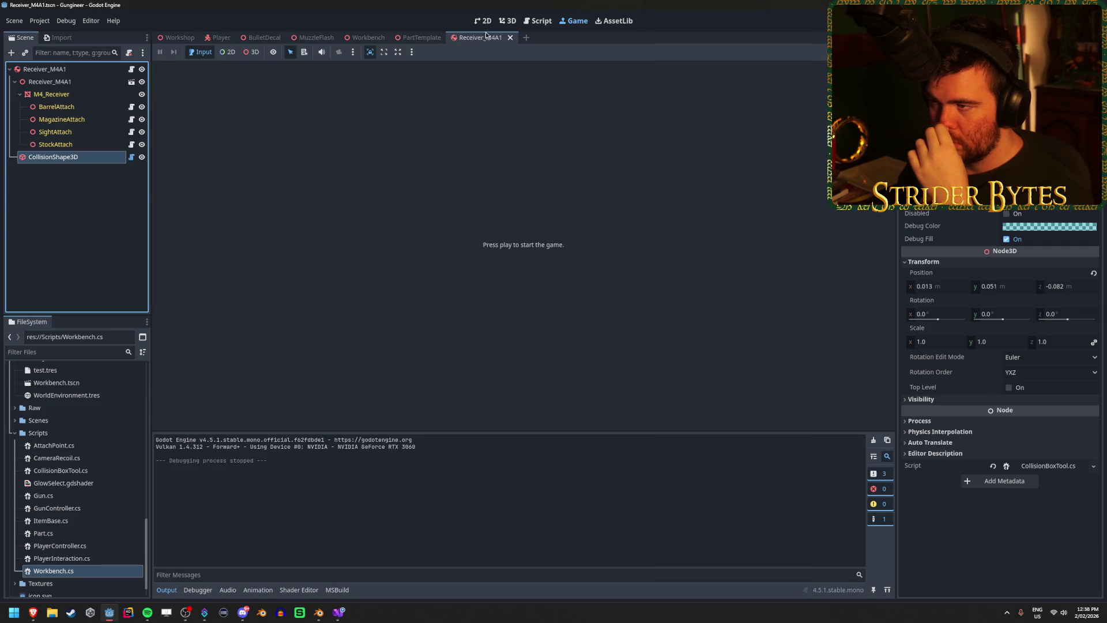
- Enable collision layers 1 and 2 on the Receiver_M4A1 root body alongside layer 3, then run
{"action": "left_click", "coordinate": [506, 21]}
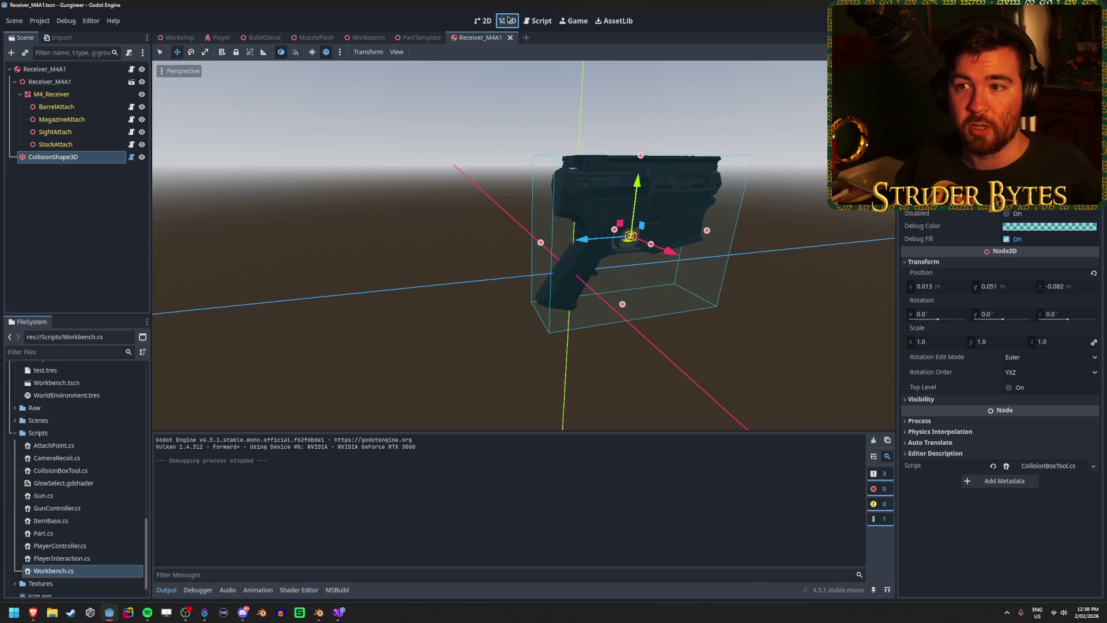
{"action": "left_click", "coordinate": [85, 80]}
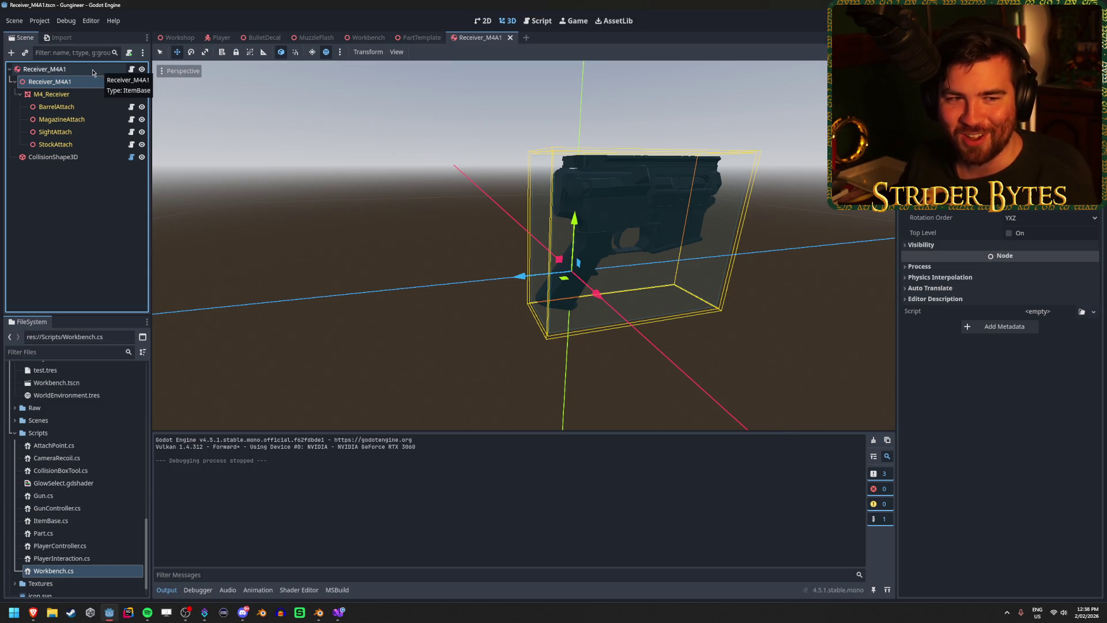
{"action": "left_click", "coordinate": [76, 94]}
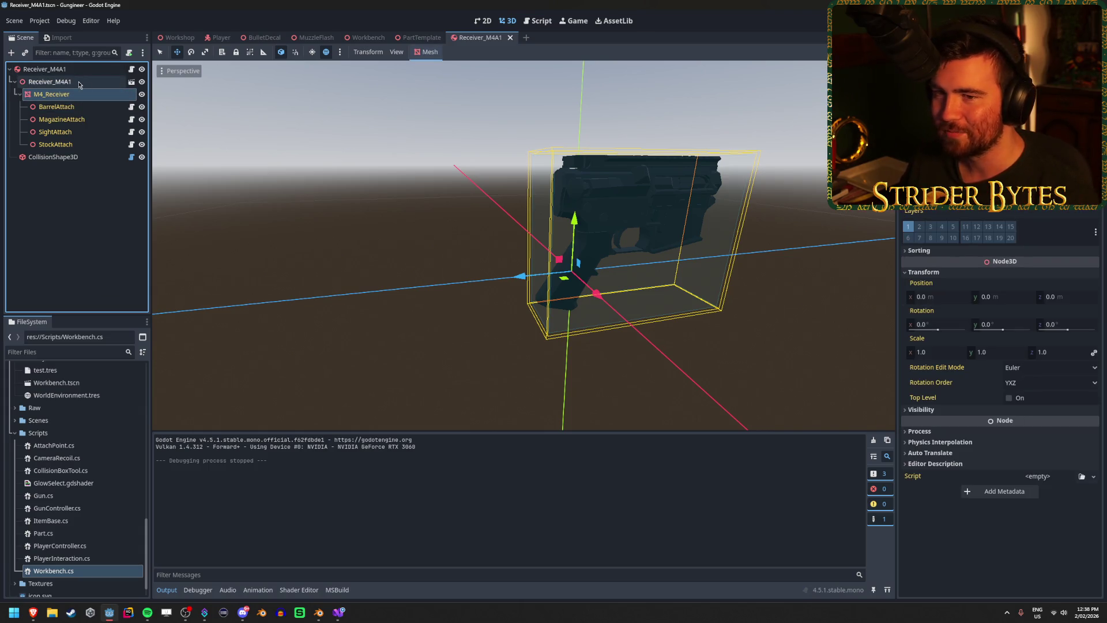
{"action": "left_click", "coordinate": [79, 83]}
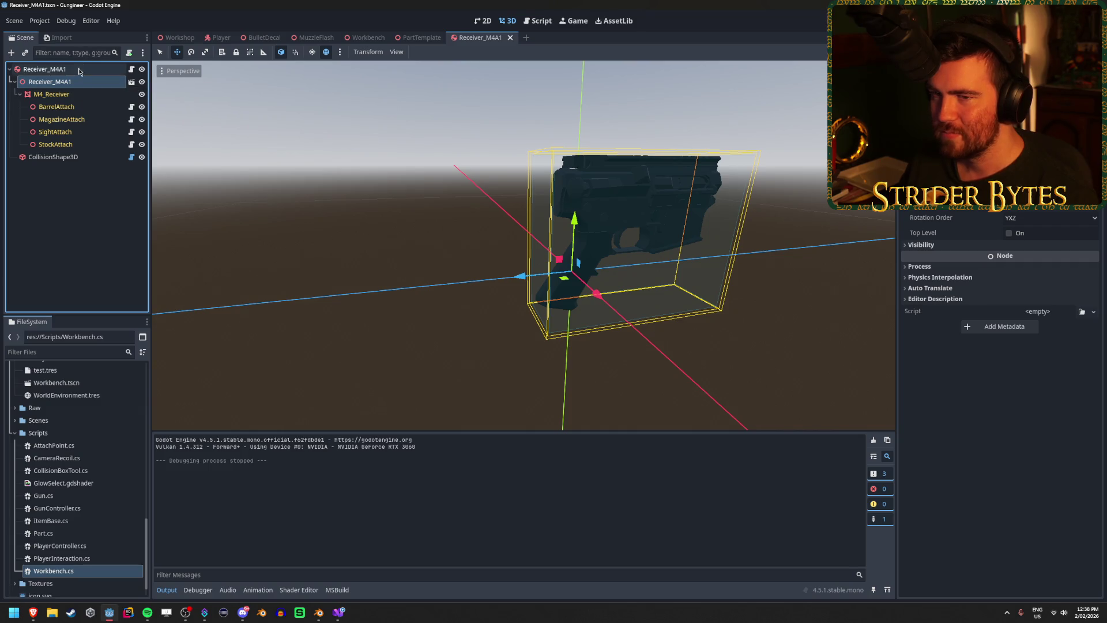
{"action": "left_click", "coordinate": [78, 72]}
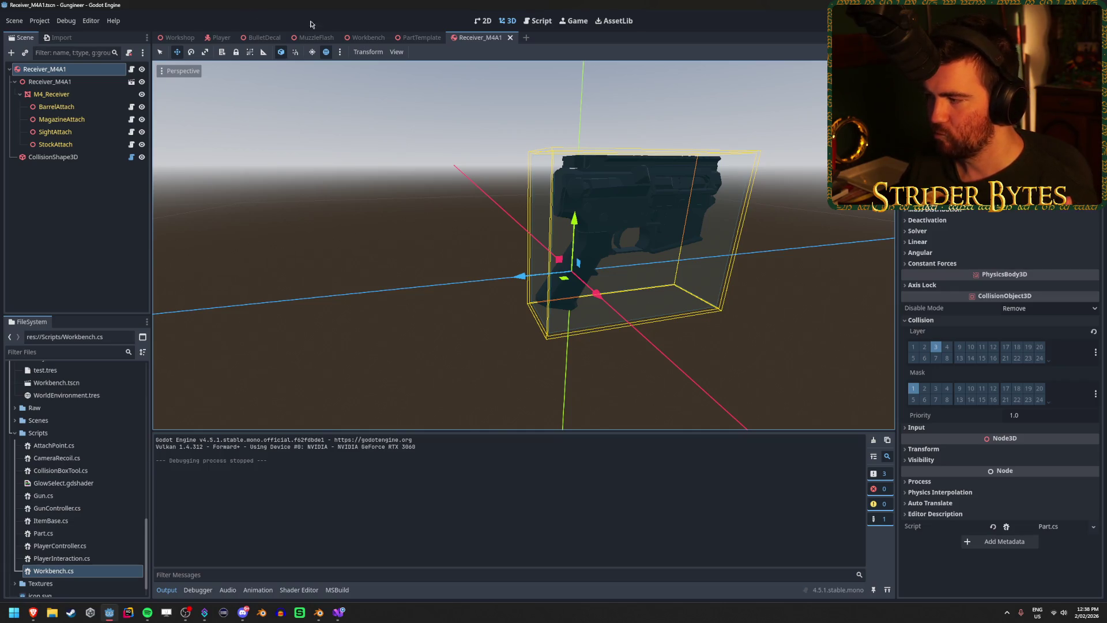
{"action": "left_click", "coordinate": [913, 347]}
{"action": "left_click", "coordinate": [923, 347]}
{"action": "key", "text": "F5"}
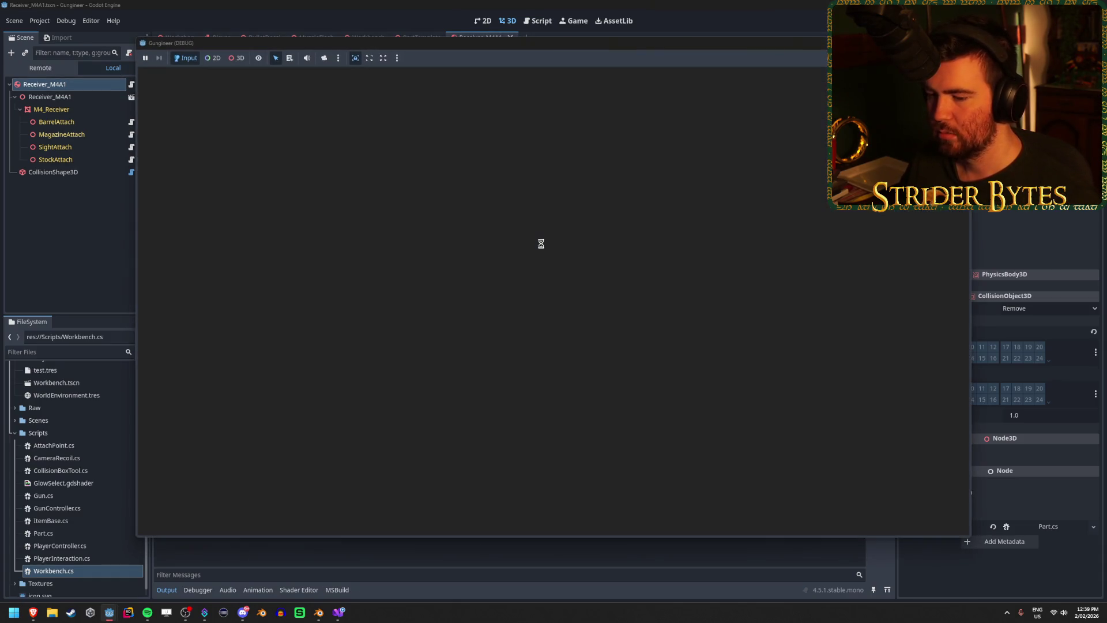
- Pick up the gun in-game, then put Receiver_M4A1 back on collision layer 3 only and save
{"action": "key", "text": "e"}
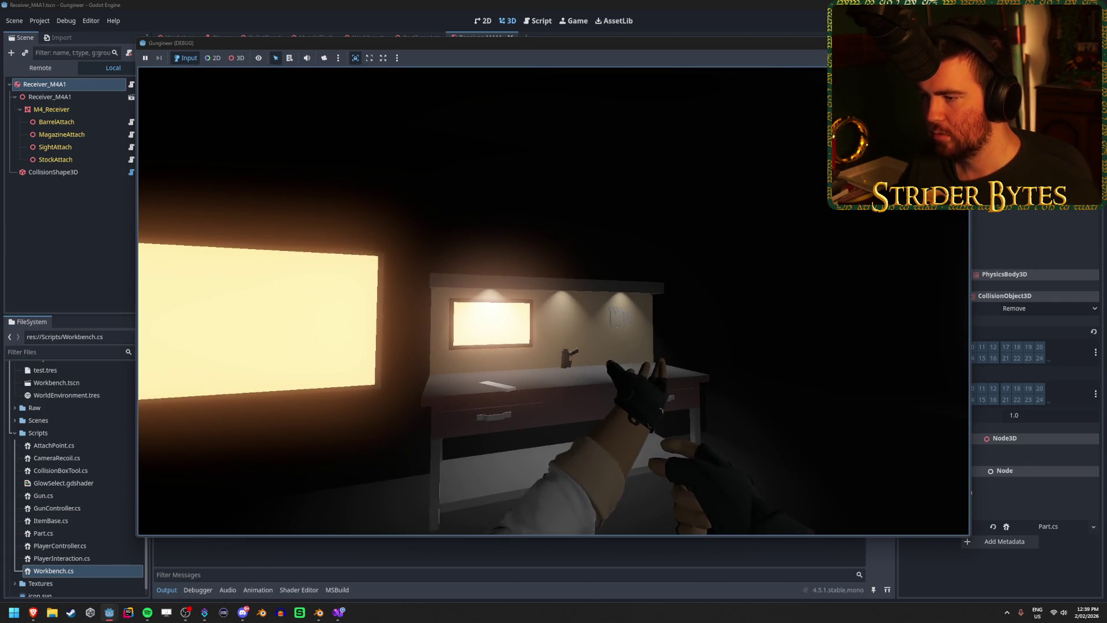
{"action": "key", "text": "Escape"}
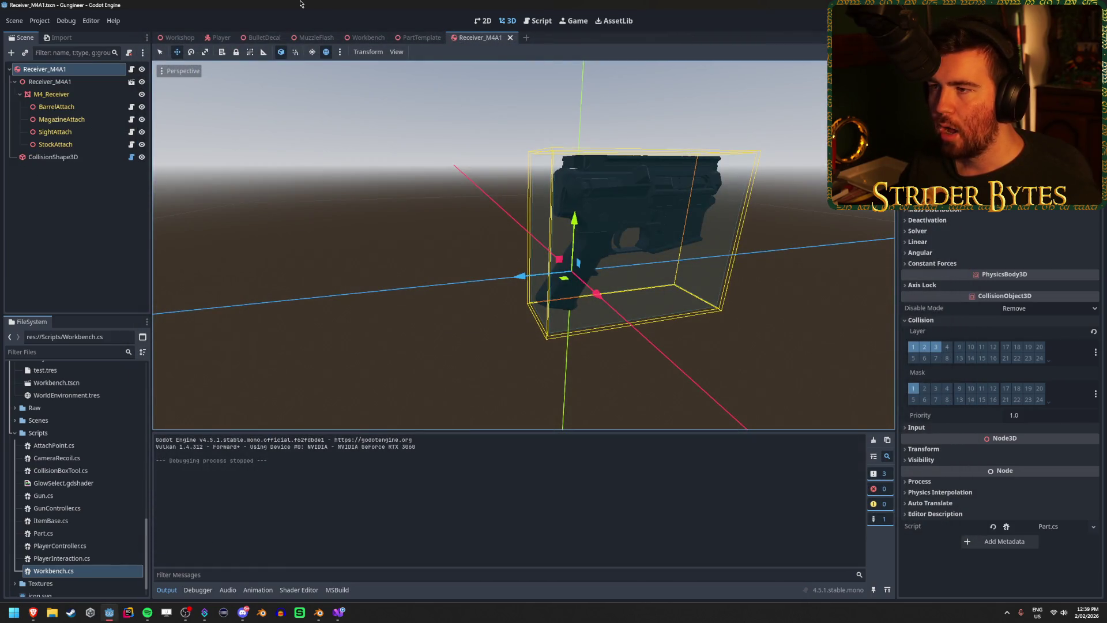
{"action": "left_click", "coordinate": [913, 347]}
{"action": "key", "text": "ctrl+s"}
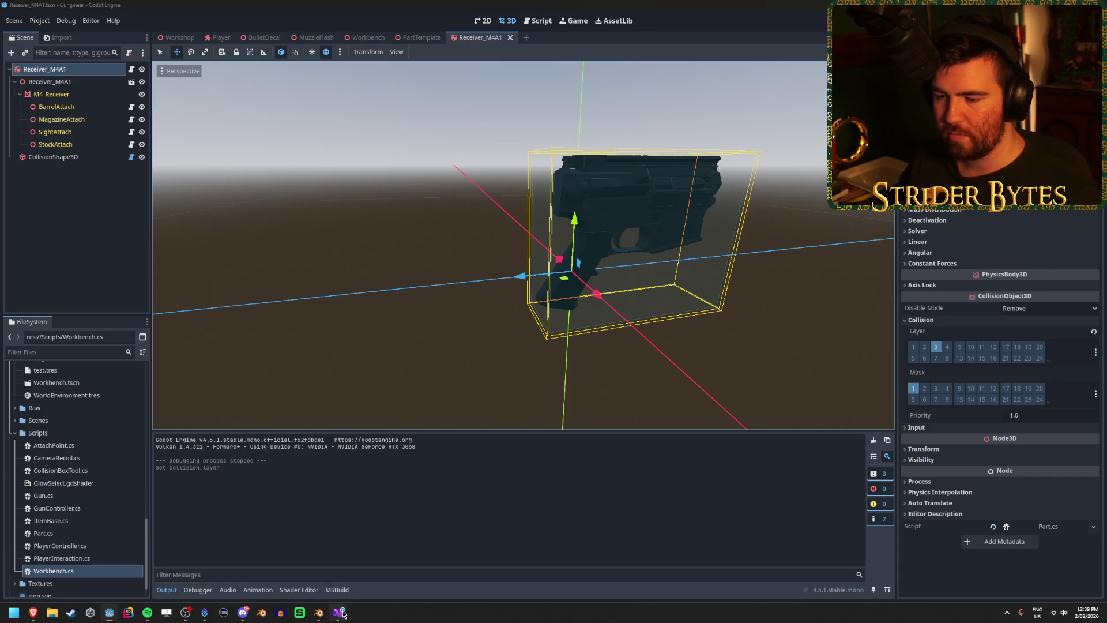
{"action": "left_click", "coordinate": [339, 613]}
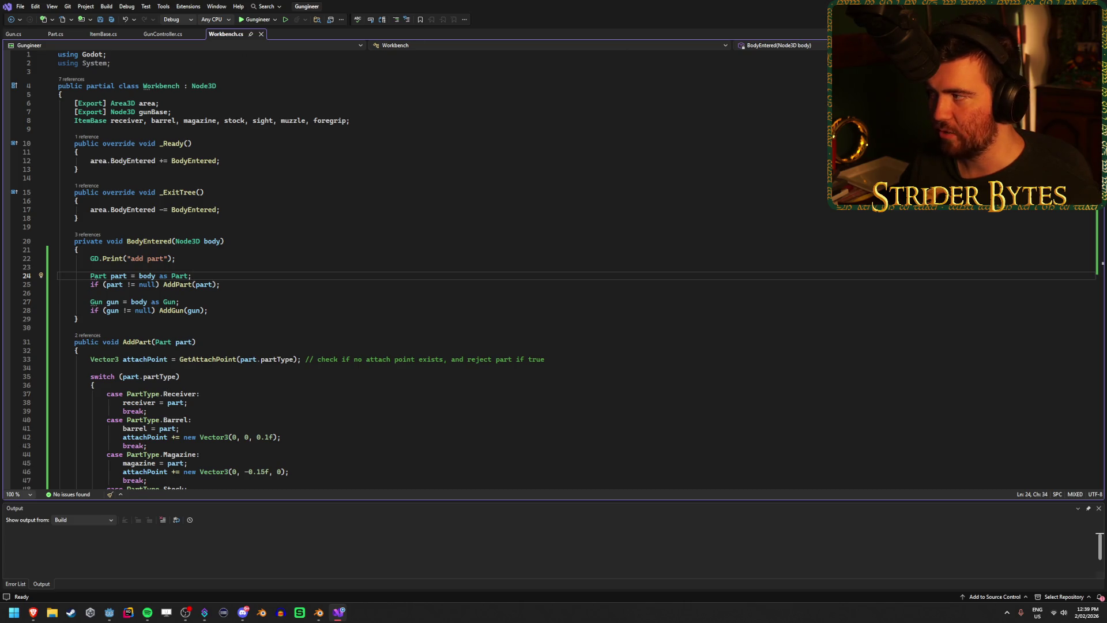
- Open PlayerInteraction.cs in Visual Studio
{"action": "key", "text": "alt+Tab"}
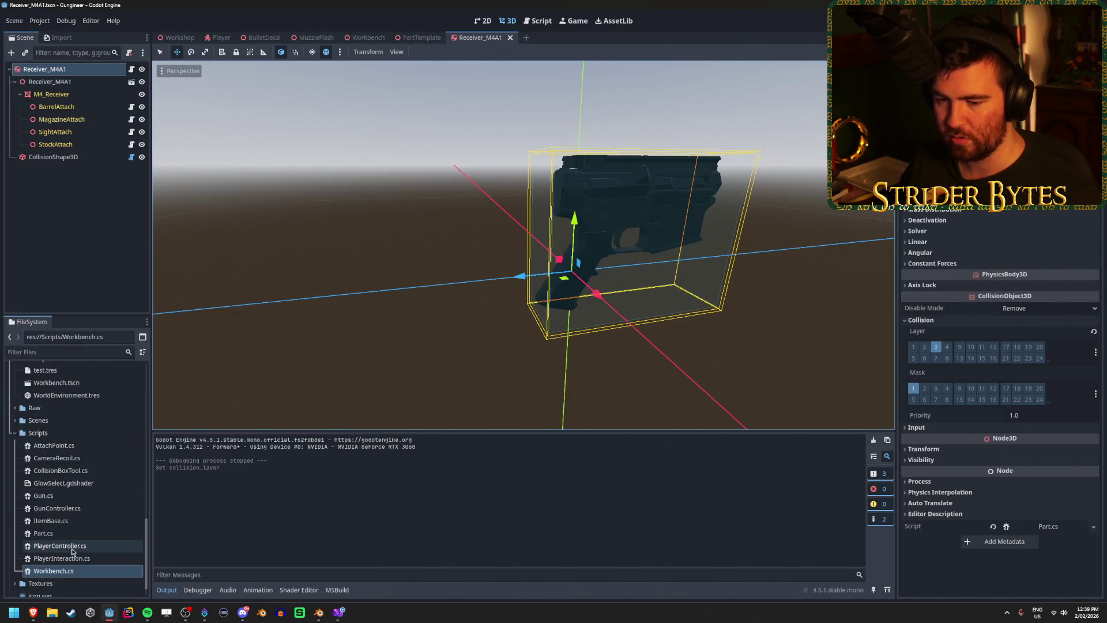
{"action": "left_click", "coordinate": [89, 559]}
{"action": "double_click", "coordinate": [95, 558]}
{"action": "scroll", "coordinate": [172, 346], "scroll_direction": "down", "scroll_amount": 10}
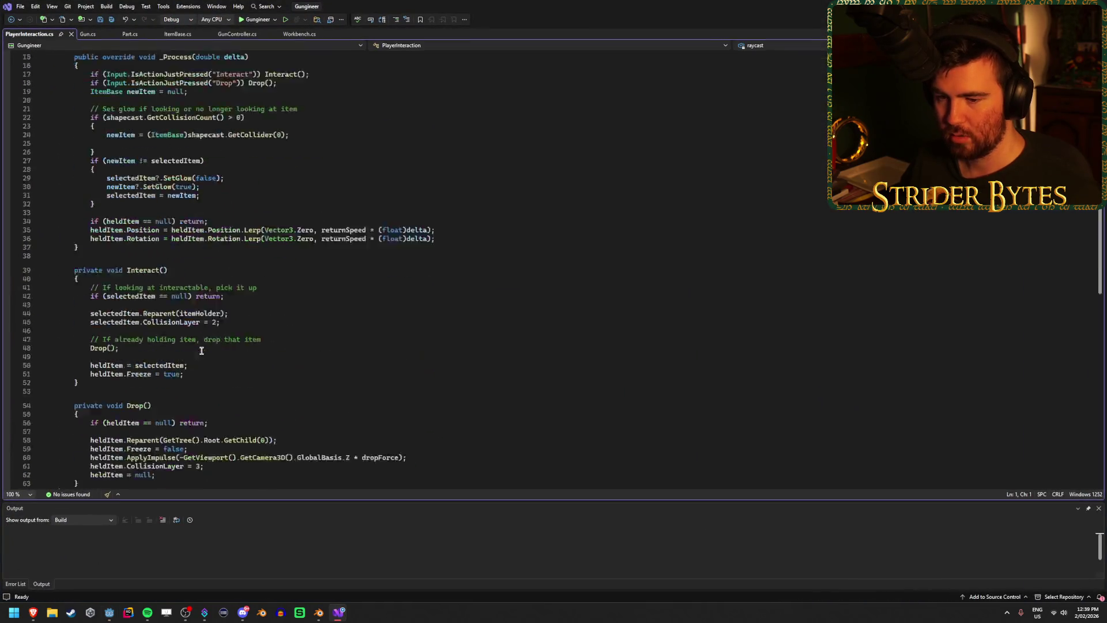
{"action": "scroll", "coordinate": [162, 344], "scroll_direction": "up", "scroll_amount": 3}
- Comment out the CollisionLayer assignments in Drop() and Interact(), save, and run the game
{"action": "left_click", "coordinate": [90, 358]}
{"action": "scroll", "coordinate": [98, 317], "scroll_direction": "up", "scroll_amount": 2}
{"action": "type", "text": "//"}
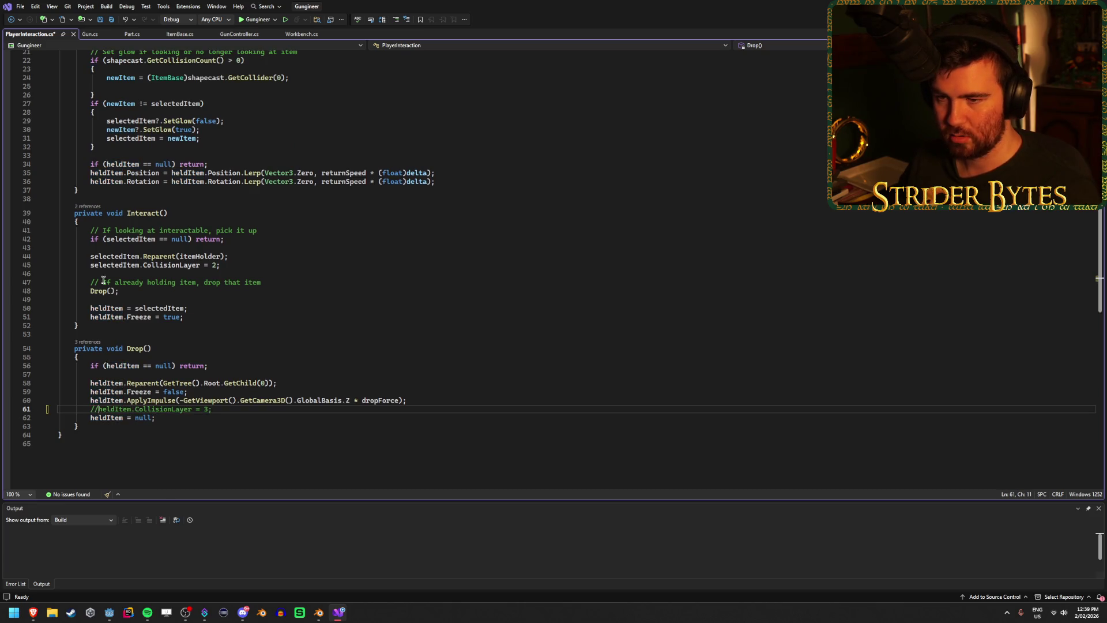
{"action": "left_click", "coordinate": [91, 265]}
{"action": "type", "text": "//"}
{"action": "key", "text": "ctrl+s"}
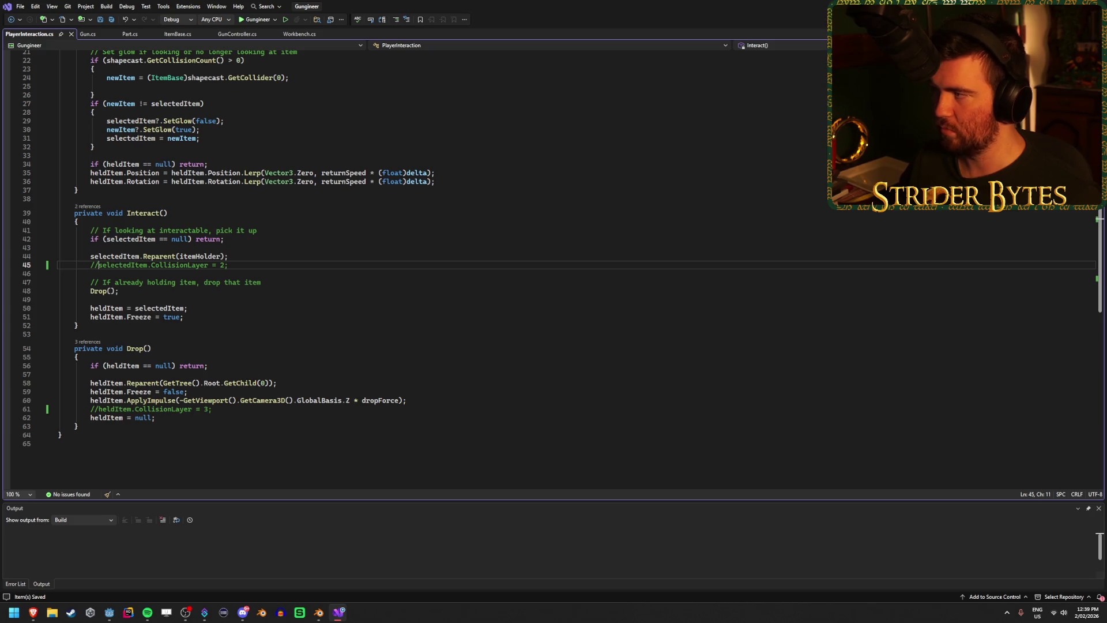
{"action": "key", "text": "alt+Tab"}
{"action": "key", "text": "F5"}
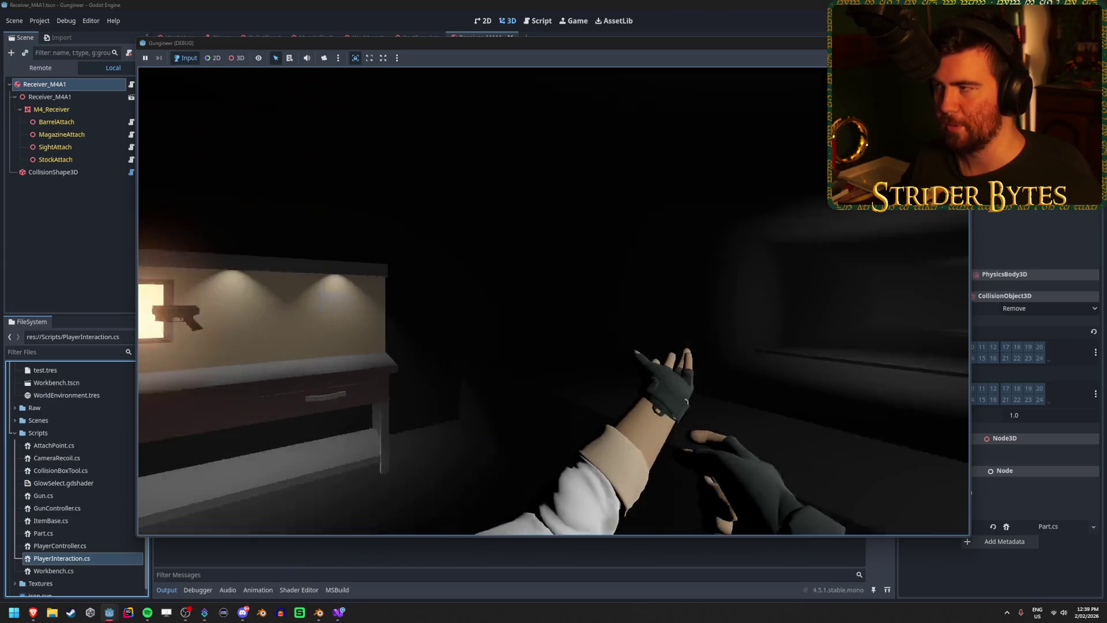
- Stop the running game and return to PlayerInteraction.cs in Visual Studio
{"action": "key", "text": "F8"}
{"action": "key", "text": "alt+Tab"}
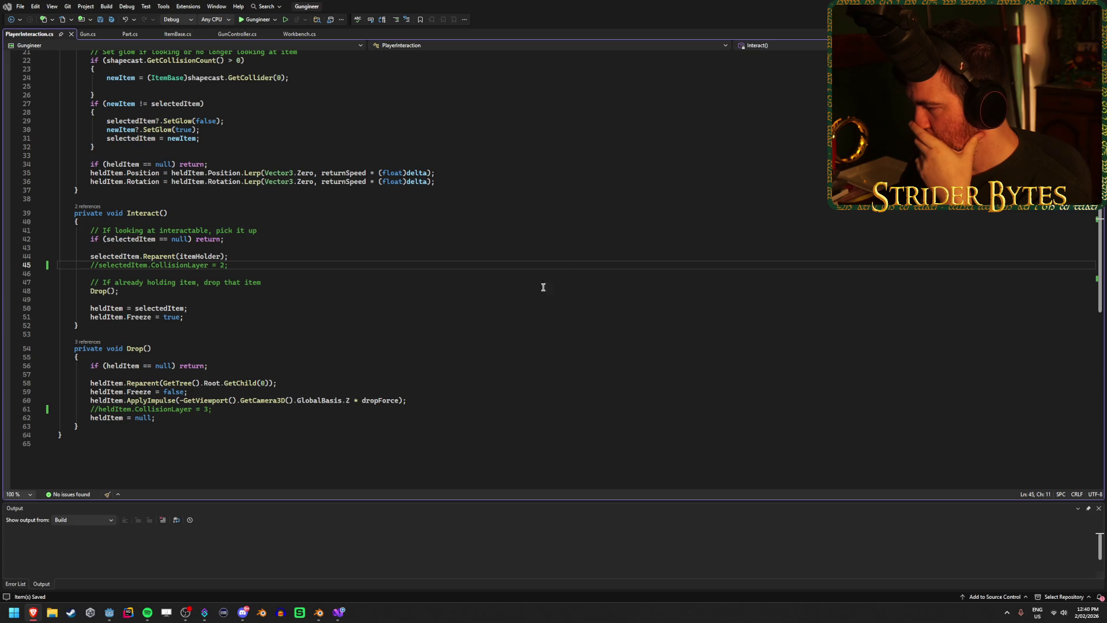
- Uncomment line 61 in Drop() and erase its CollisionLayer assignment
{"action": "left_click", "coordinate": [215, 411]}
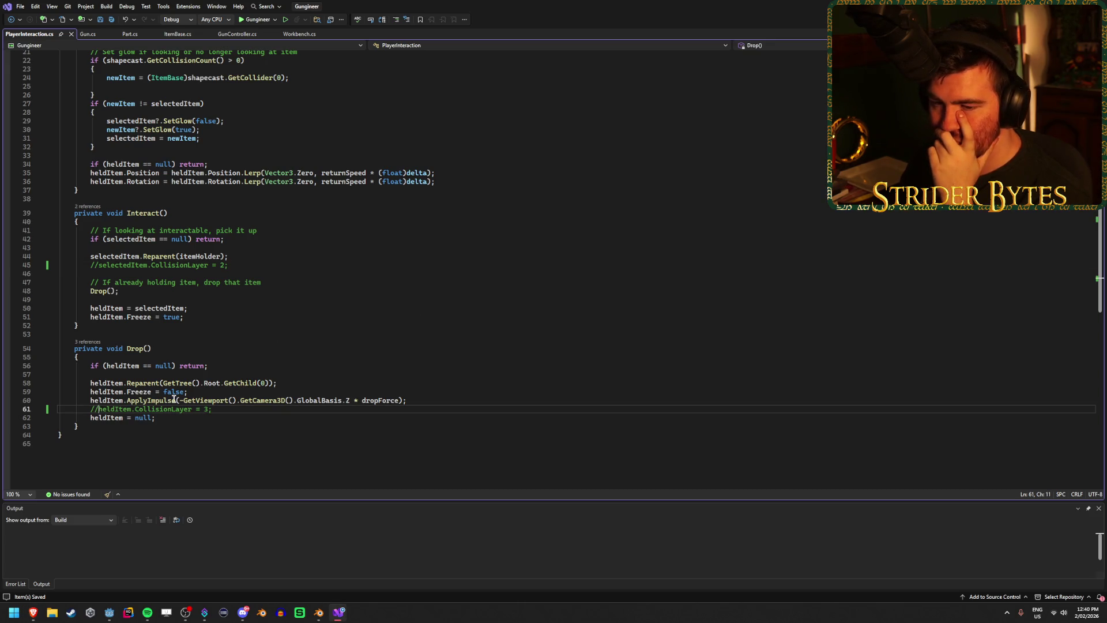
{"action": "key", "text": "BackSpace"}
{"action": "key", "text": "BackSpace"}
{"action": "left_click_drag", "start_coordinate": [205, 409], "coordinate": [127, 410]}
{"action": "type", "text": "SetC"}
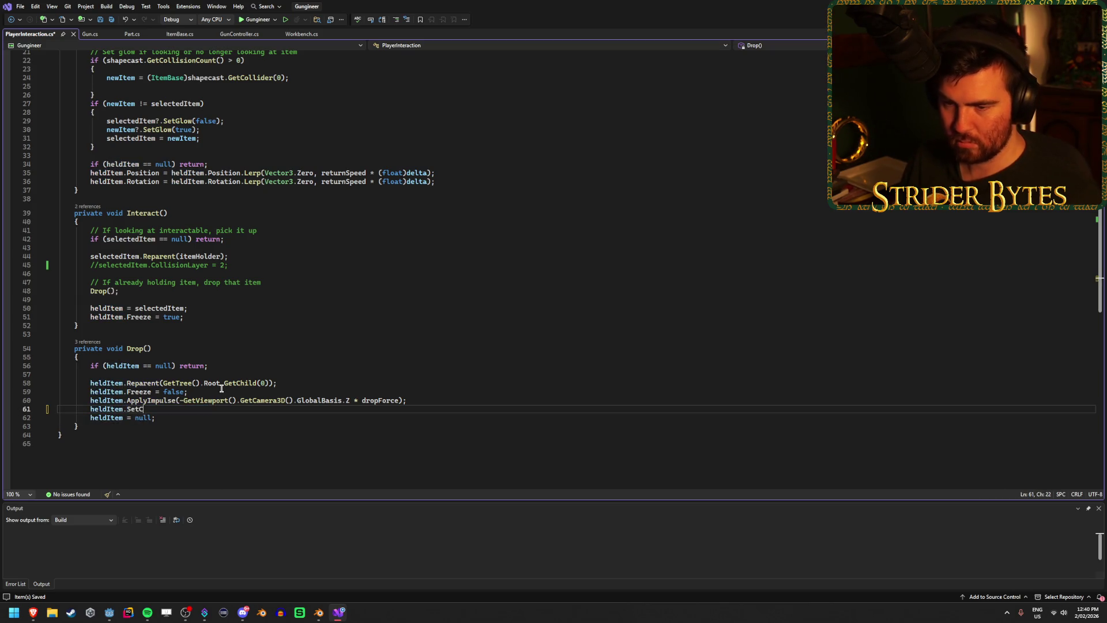
{"action": "type", "text": "ol"}
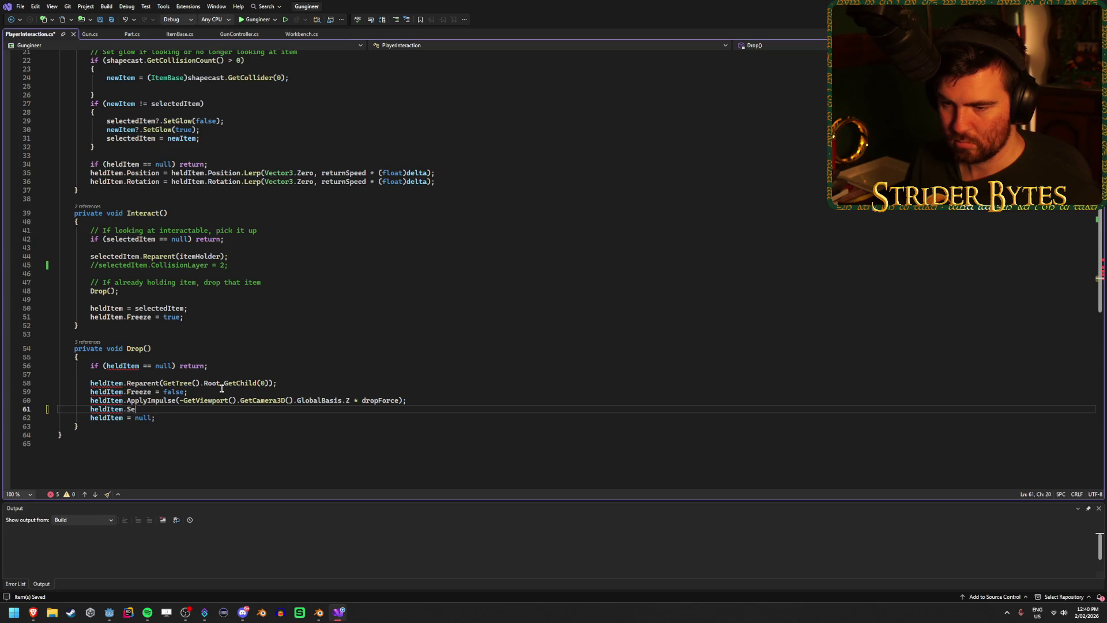
{"action": "type", "text": "ollis"}
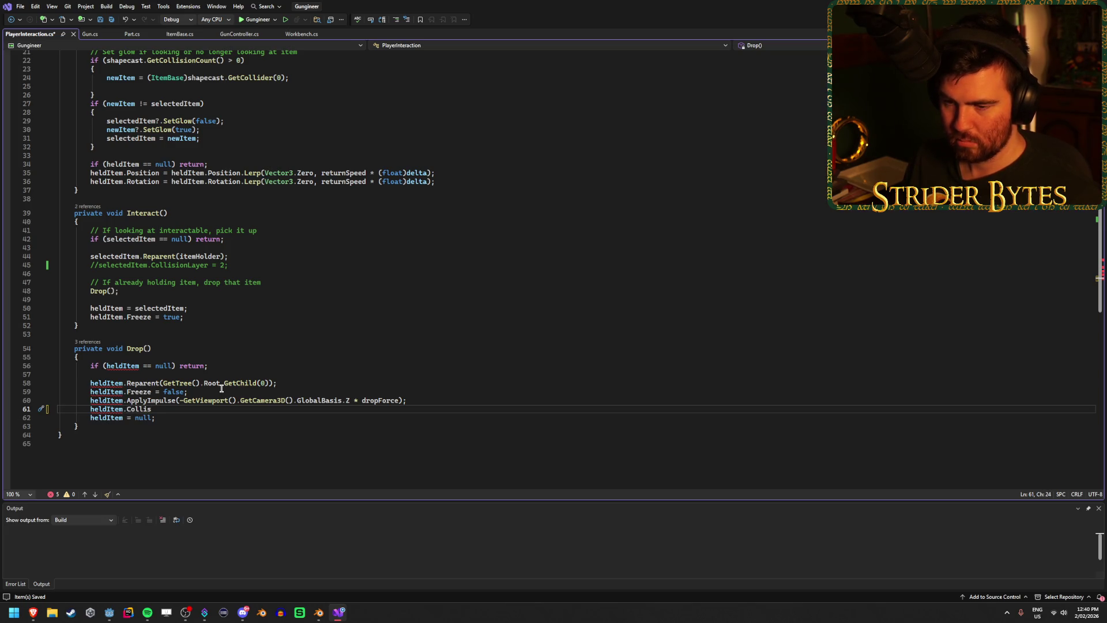
{"action": "key", "text": "BackSpace"}
{"action": "key", "text": "BackSpace"}
{"action": "key", "text": "BackSpace"}
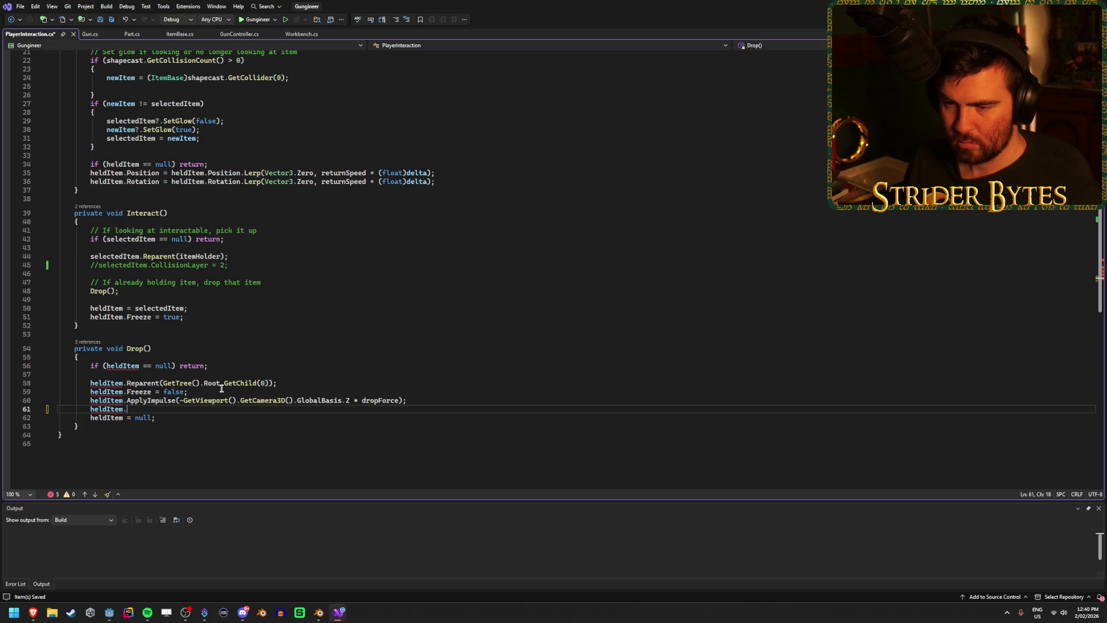
{"action": "key", "text": "BackSpace"}
{"action": "key", "text": "BackSpace"}
{"action": "key", "text": "BackSpace"}
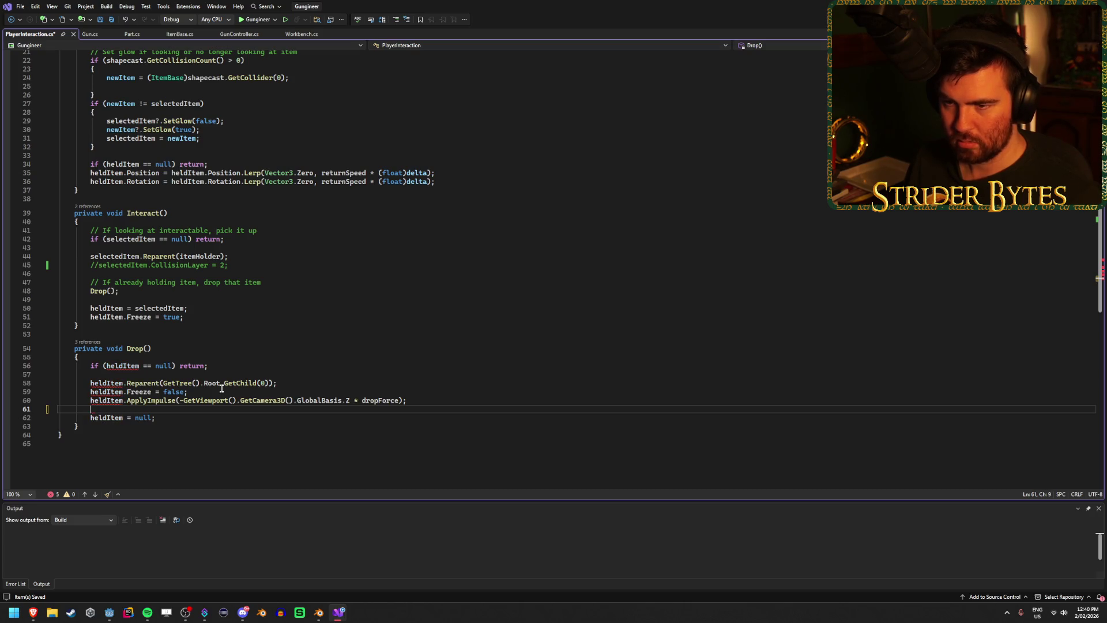
- Type heldItem.coll and browse IntelliSense for collision-related members
{"action": "type", "text": "heldItem."}
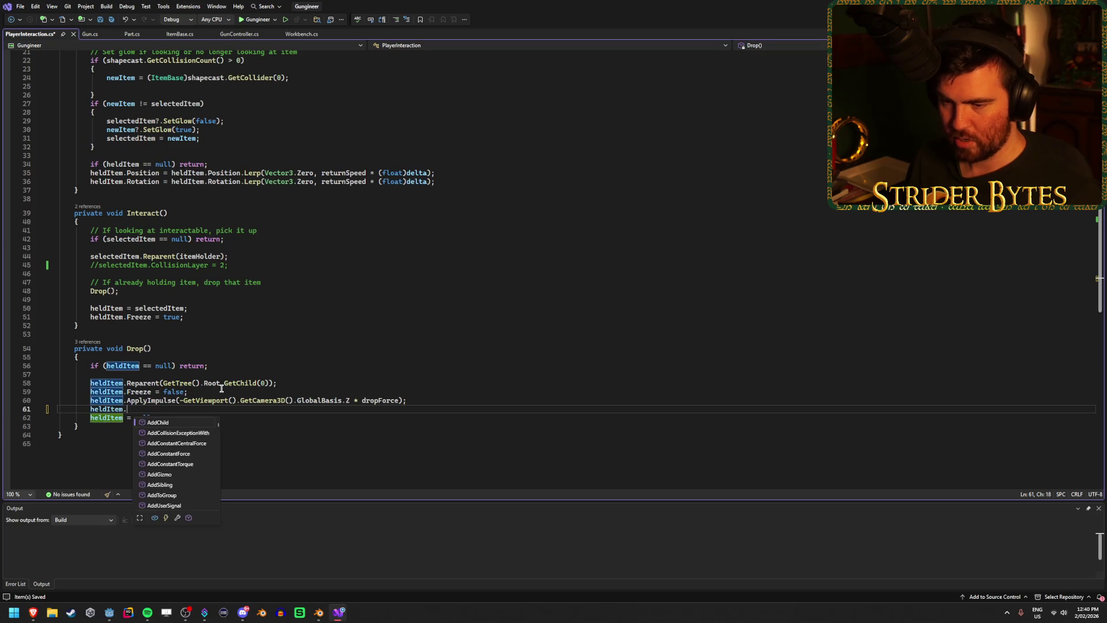
{"action": "type", "text": "coll"}
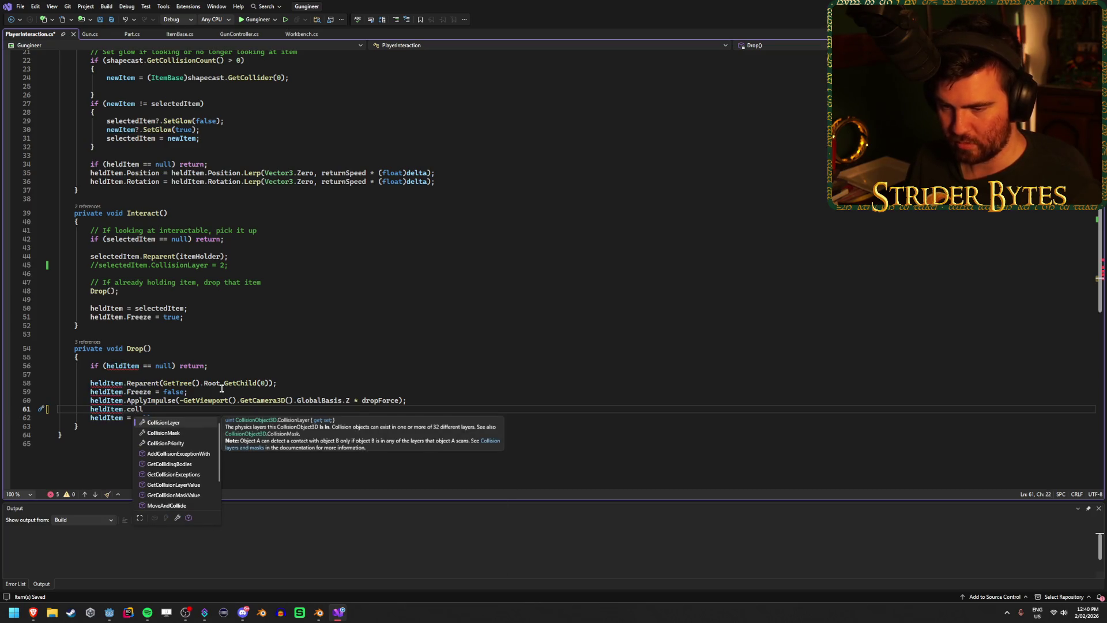
{"action": "key", "text": "BackSpace"}
{"action": "key", "text": "BackSpace"}
{"action": "key", "text": "BackSpace"}
{"action": "key", "text": "BackSpace"}
{"action": "type", "text": "set"}
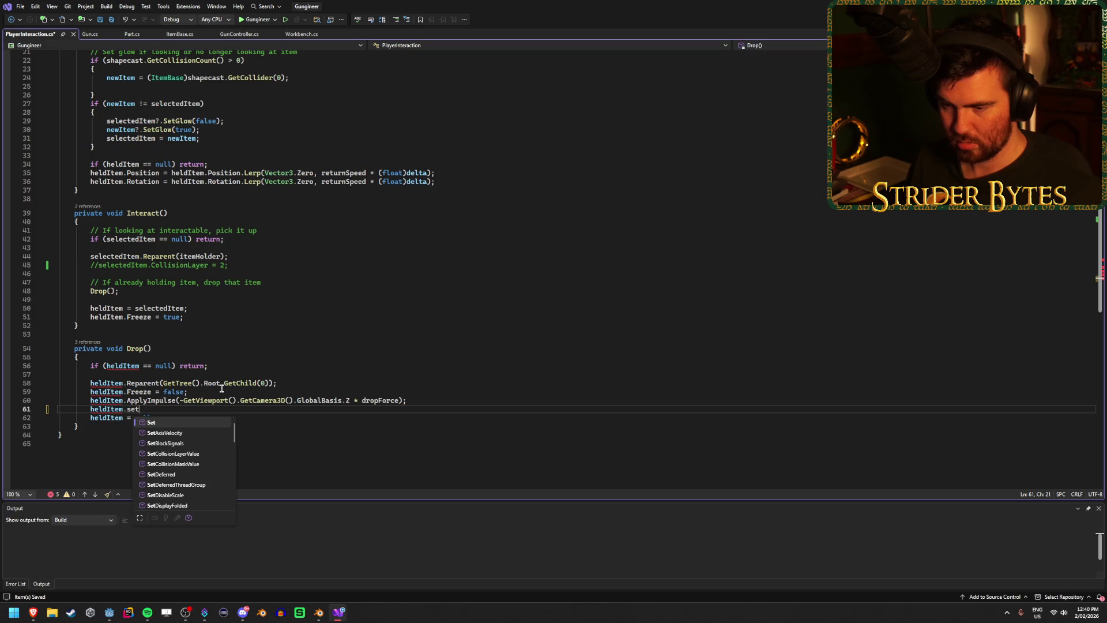
{"action": "type", "text": "co"}
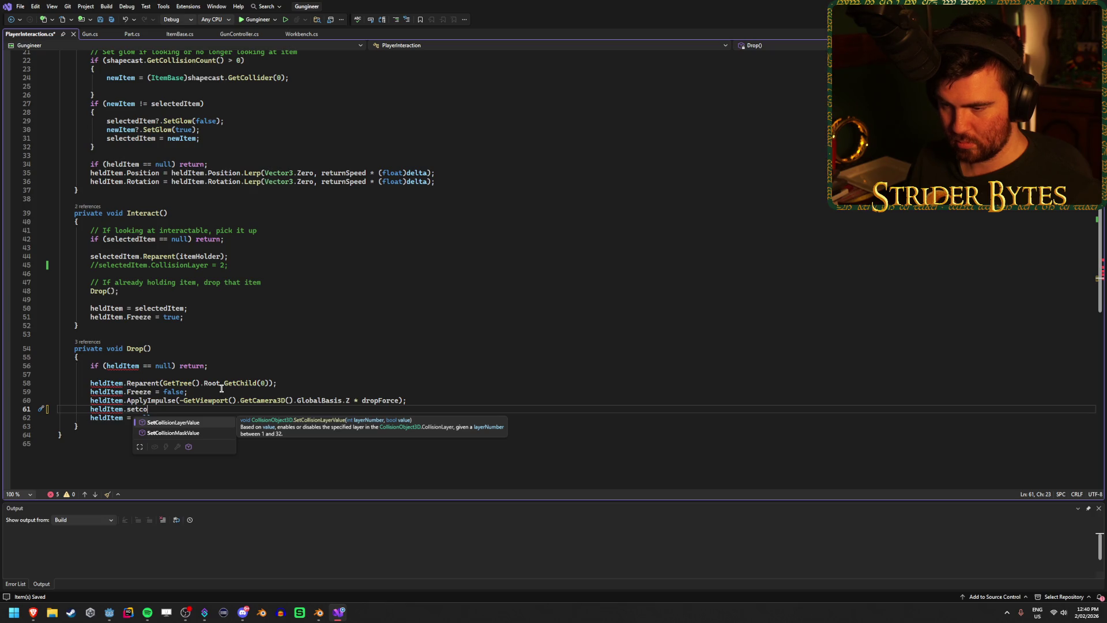
{"action": "key", "text": "BackSpace"}
{"action": "key", "text": "BackSpace"}
{"action": "key", "text": "BackSpace"}
{"action": "key", "text": "BackSpace"}
{"action": "key", "text": "BackSpace"}
{"action": "type", "text": "coll"}
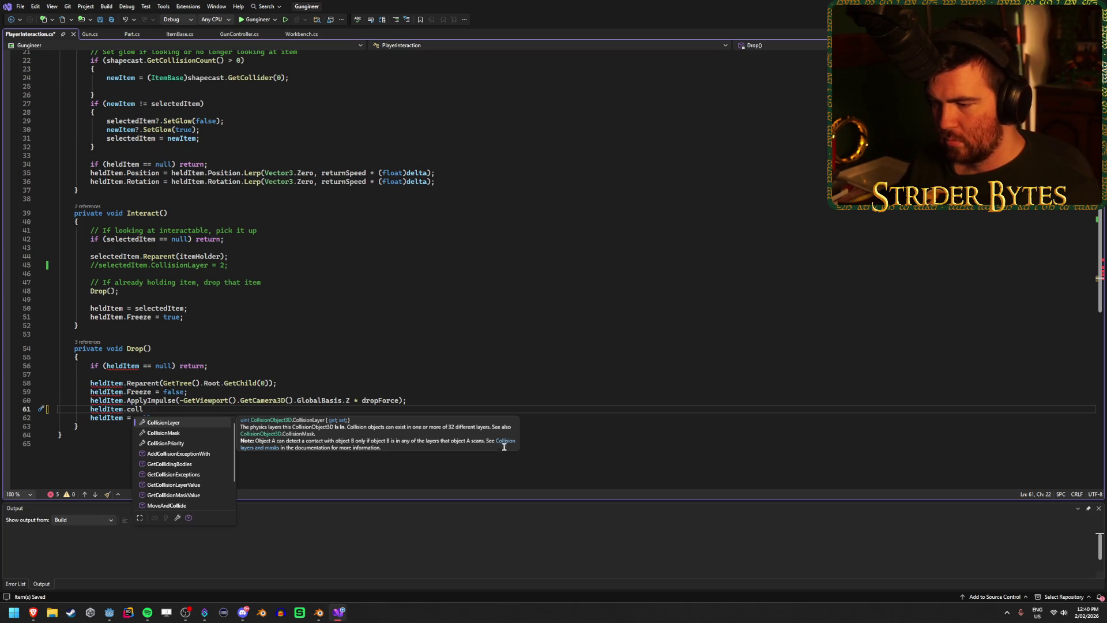
{"action": "key", "text": "Escape"}
{"action": "type", "text": "set"}
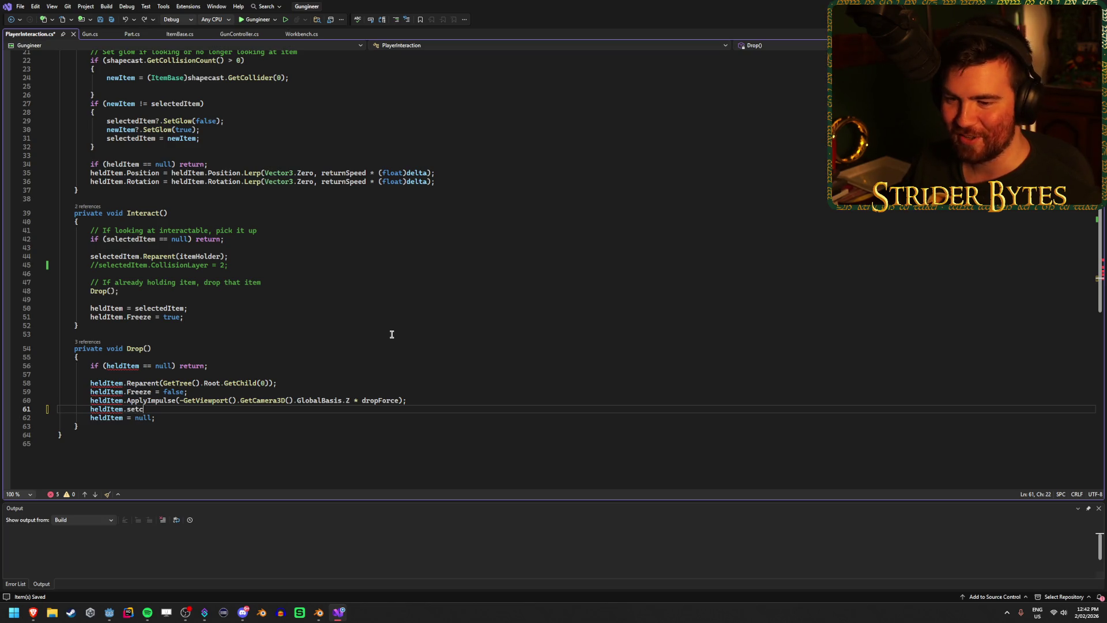
- Restore Drop's heldItem.CollisionLayer = 3 assignment in PlayerInteraction.cs and save
{"action": "key", "text": "BackSpace"}
{"action": "key", "text": "BackSpace"}
{"action": "key", "text": "BackSpace"}
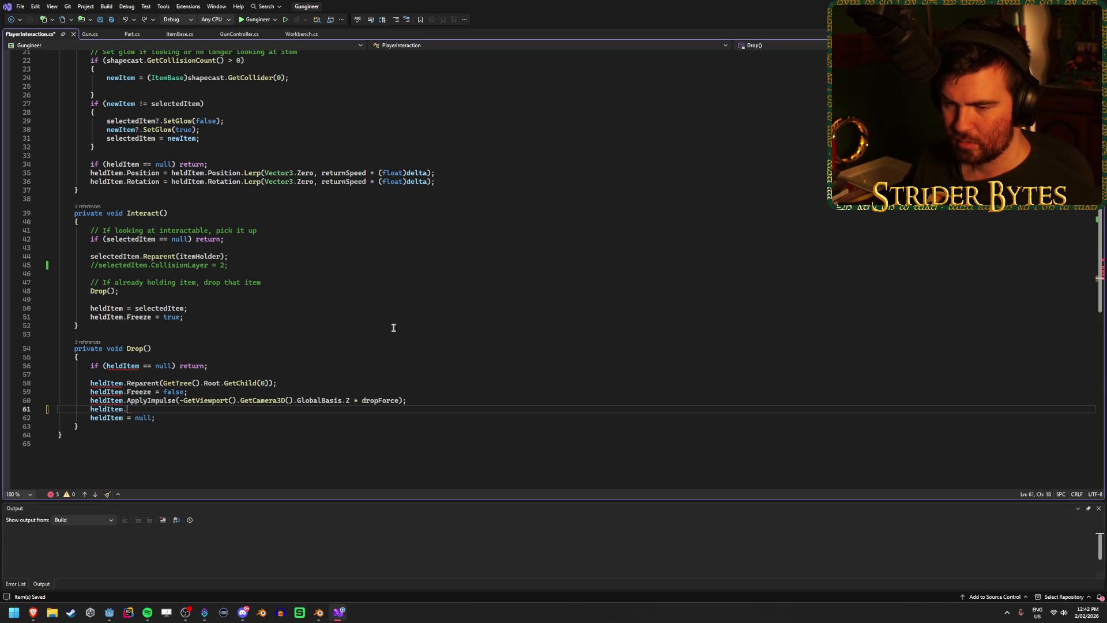
{"action": "type", "text": "SetCol"}
{"action": "key", "text": "ctrl+z"}
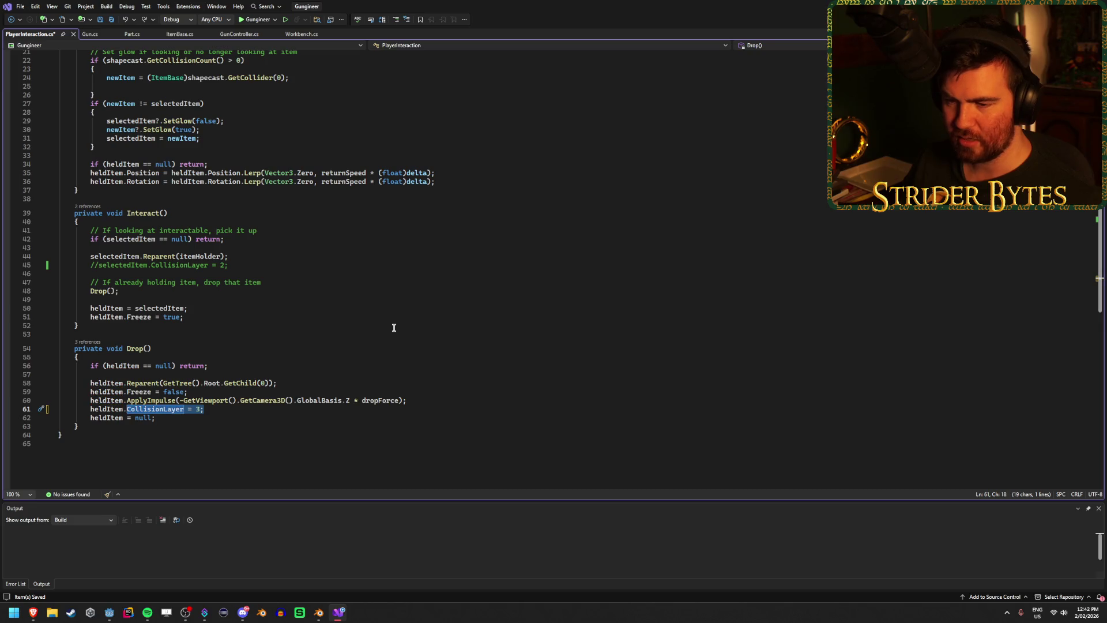
{"action": "key", "text": "ctrl+s"}
{"action": "left_click", "coordinate": [215, 409]}
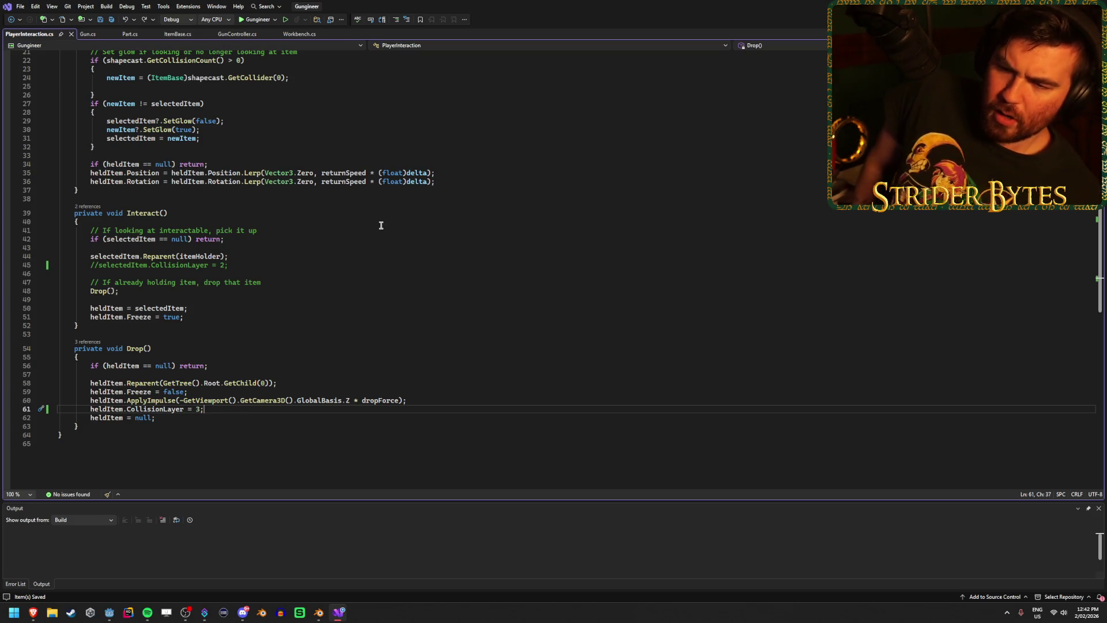
- Uncomment line 45 so Interact sets selectedItem.CollisionLayer = 2 again
{"action": "key", "text": "ctrl+minus"}
{"action": "key", "text": "BackSpace"}
{"action": "key", "text": "BackSpace"}
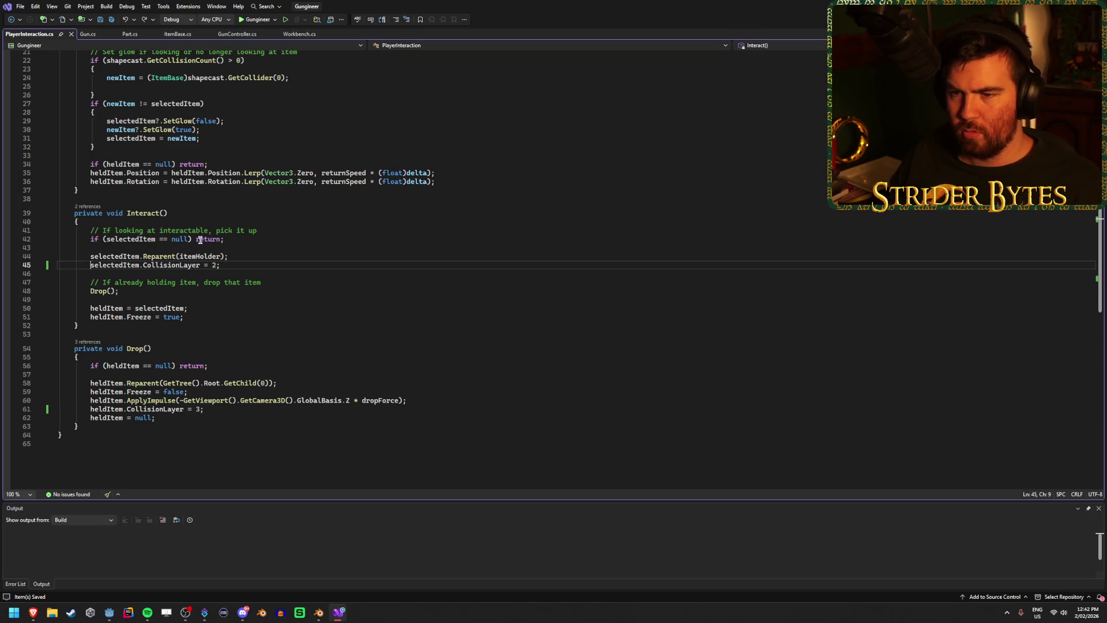
{"action": "key", "text": "alt+Tab"}
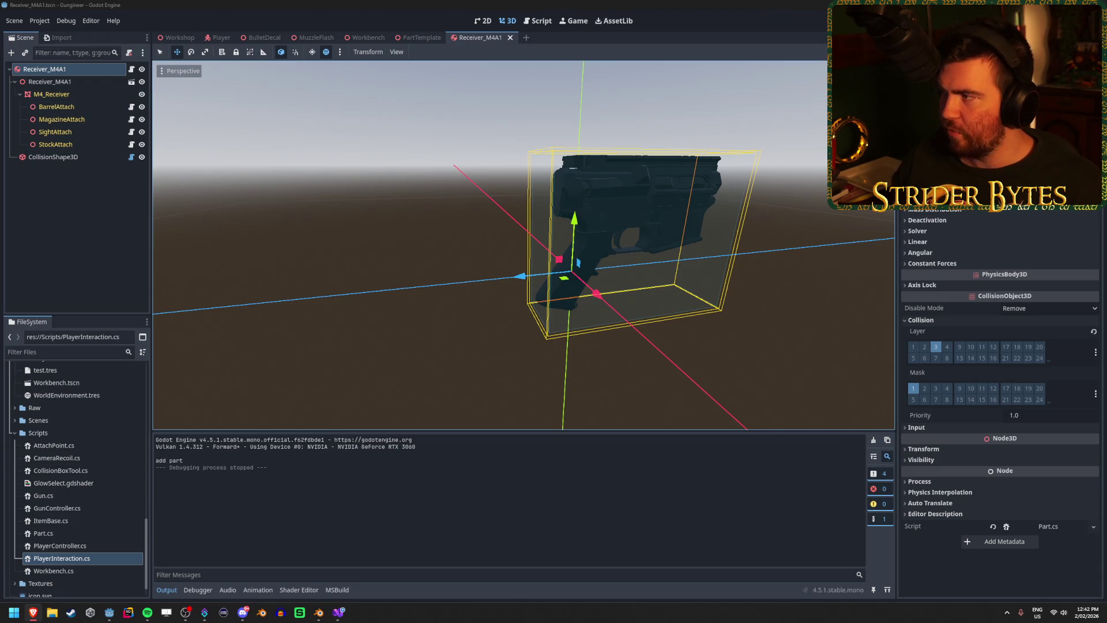
- Run the game and select the live Receiver_M4A1 node in the Remote scene tree
{"action": "key", "text": "F5"}
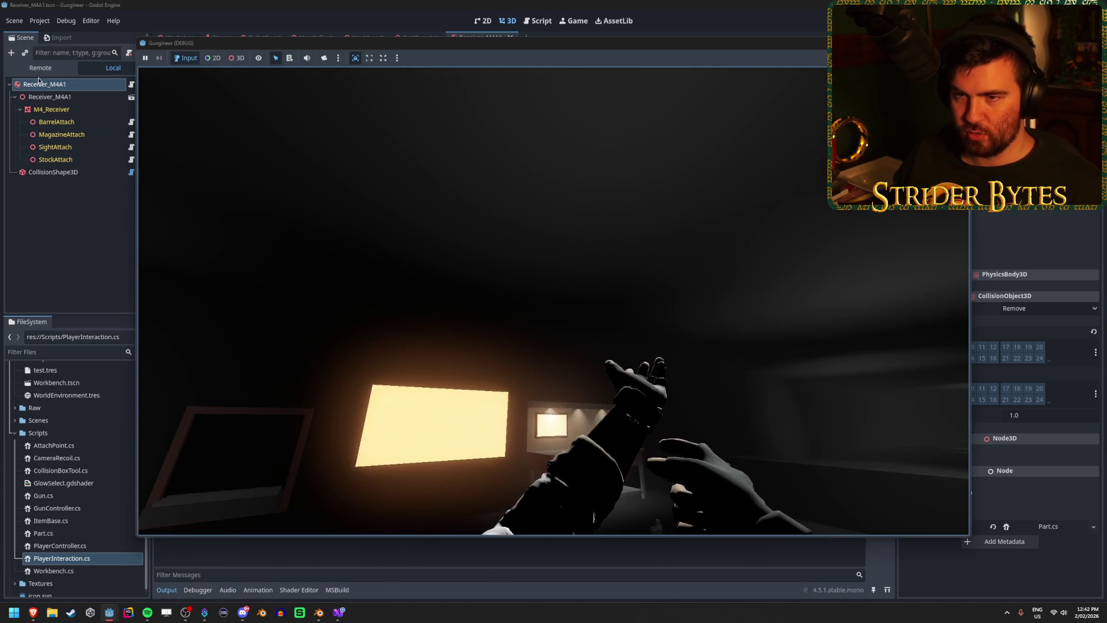
{"action": "left_click", "coordinate": [42, 68]}
{"action": "left_click", "coordinate": [14, 97]}
{"action": "scroll", "coordinate": [58, 173], "scroll_direction": "down", "scroll_amount": 5}
{"action": "left_click", "coordinate": [65, 253]}
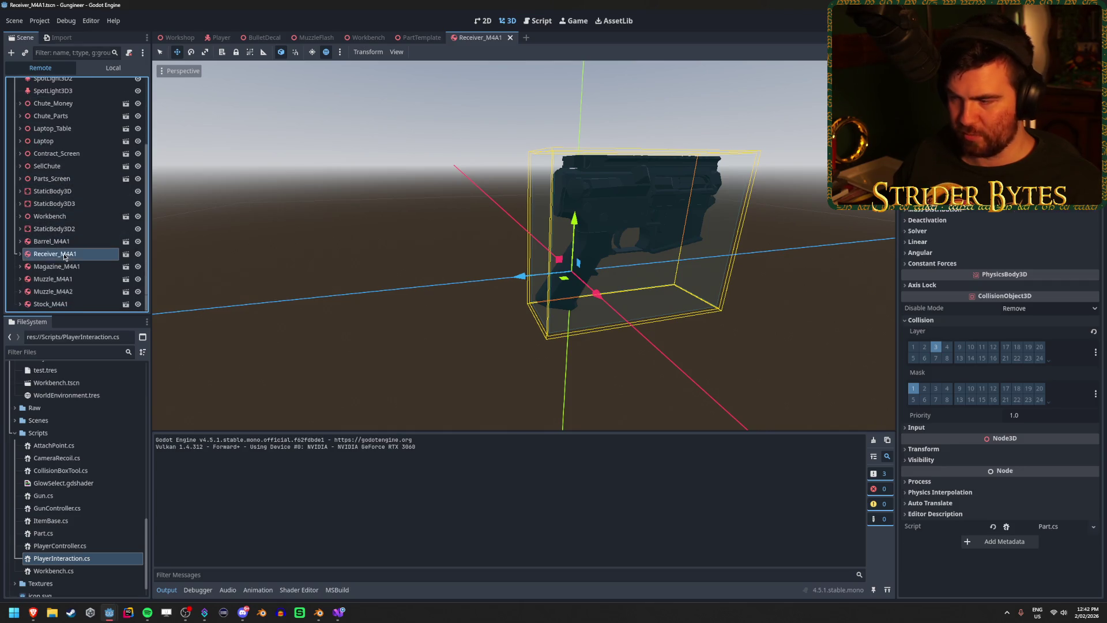
{"action": "scroll", "coordinate": [950, 327], "scroll_direction": "down", "scroll_amount": 5}
{"action": "scroll", "coordinate": [945, 334], "scroll_direction": "up", "scroll_amount": 5}
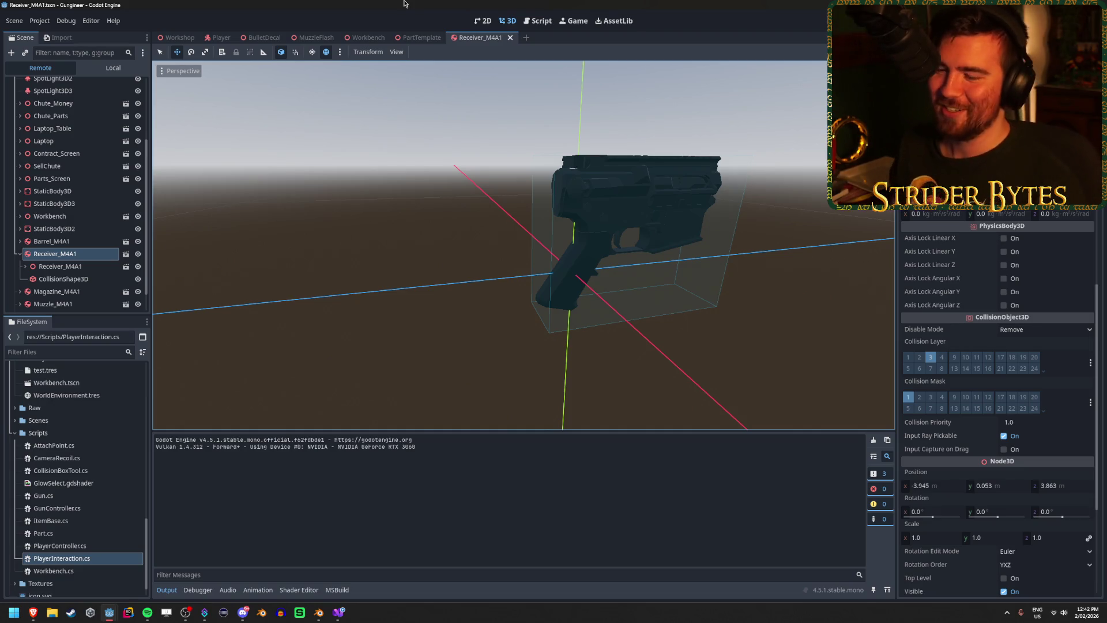
- In the game window, pick up the receiver, throw it onto the floor, then stop the game
{"action": "mouse_move", "coordinate": [109, 613]}
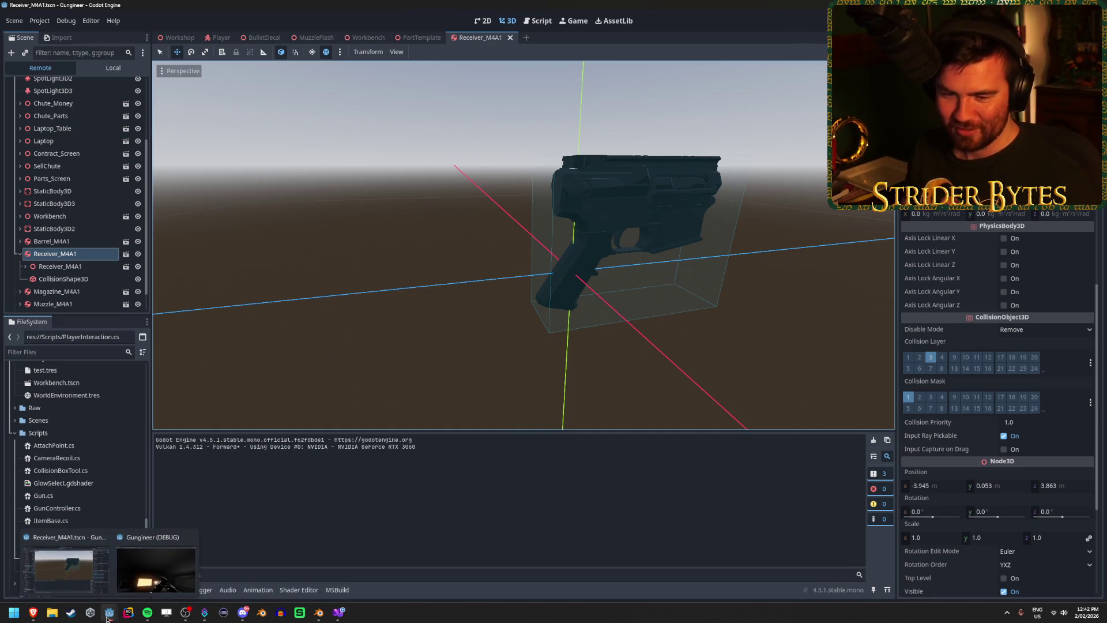
{"action": "left_click", "coordinate": [136, 594]}
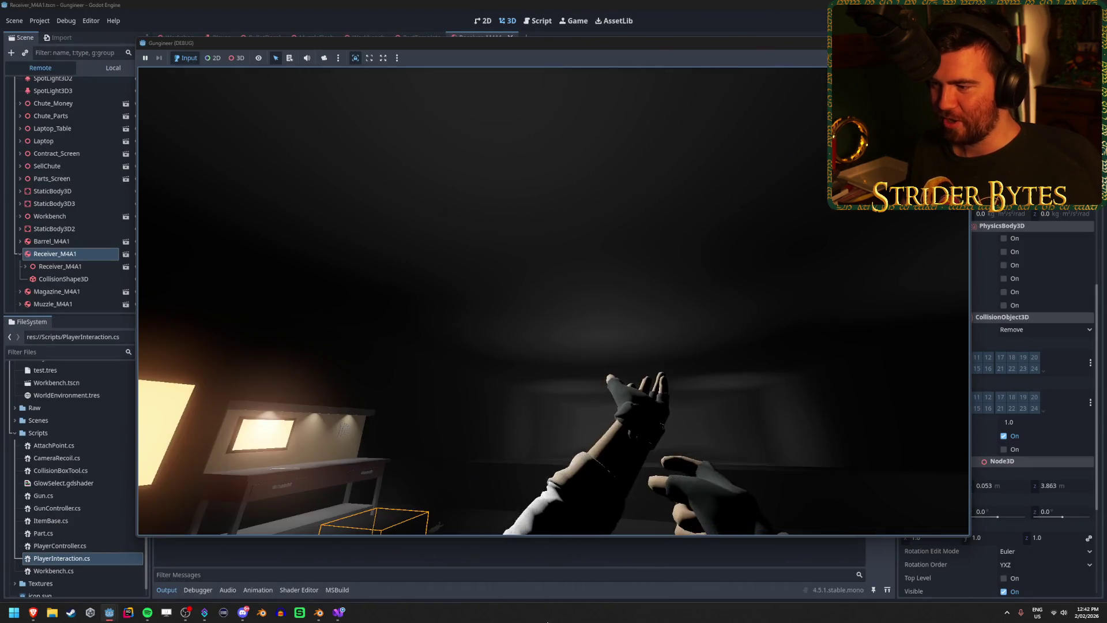
{"action": "key", "text": "s"}
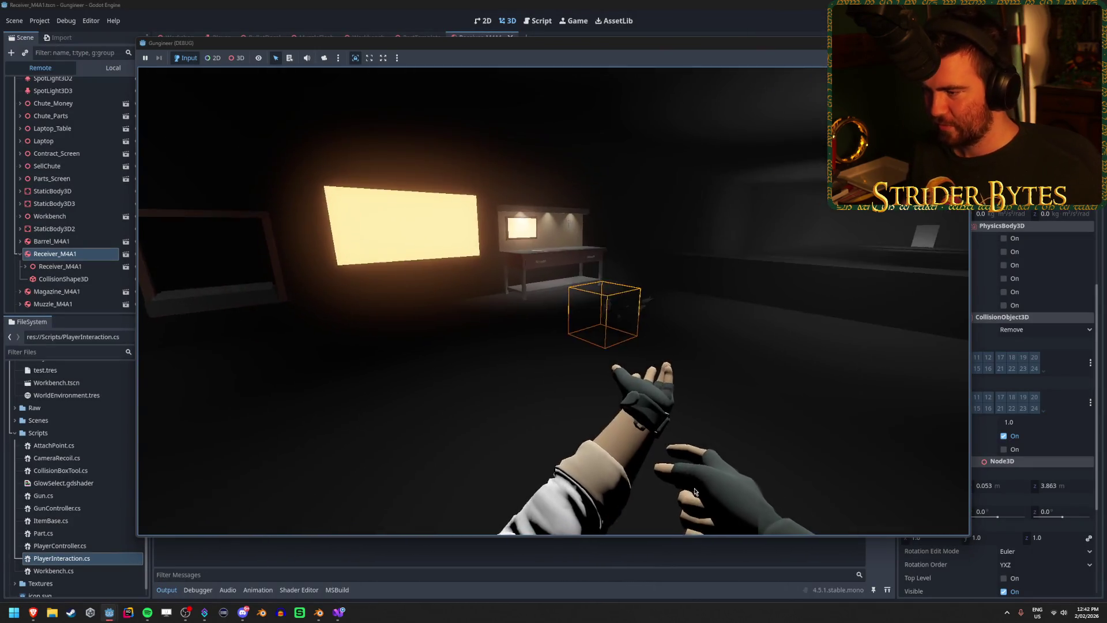
{"action": "key", "text": "w"}
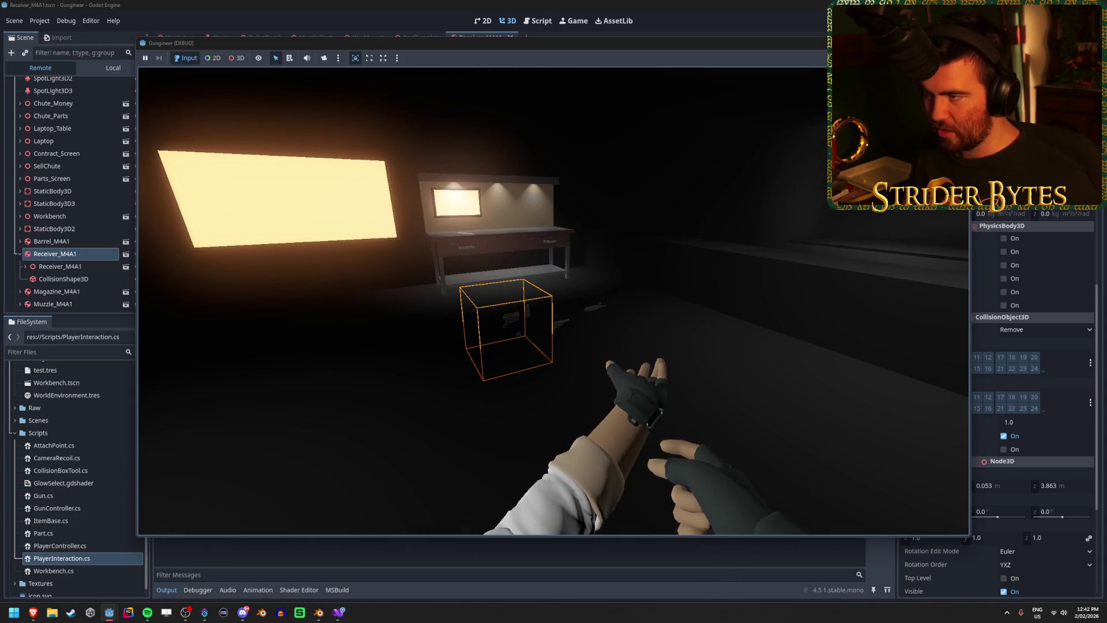
{"action": "key", "text": "s"}
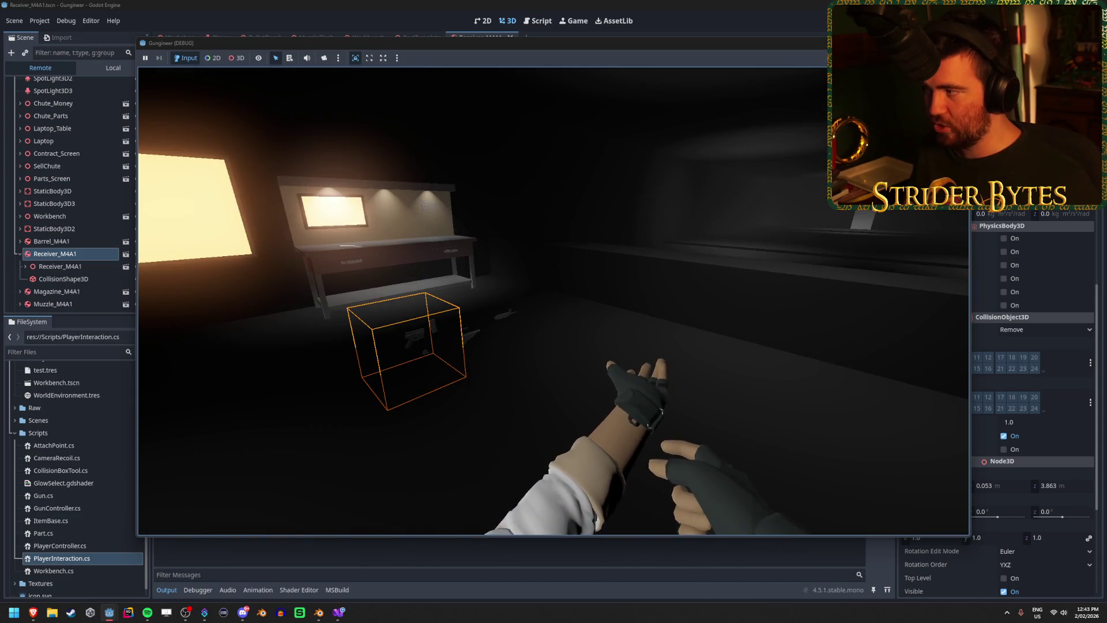
{"action": "key", "text": "w"}
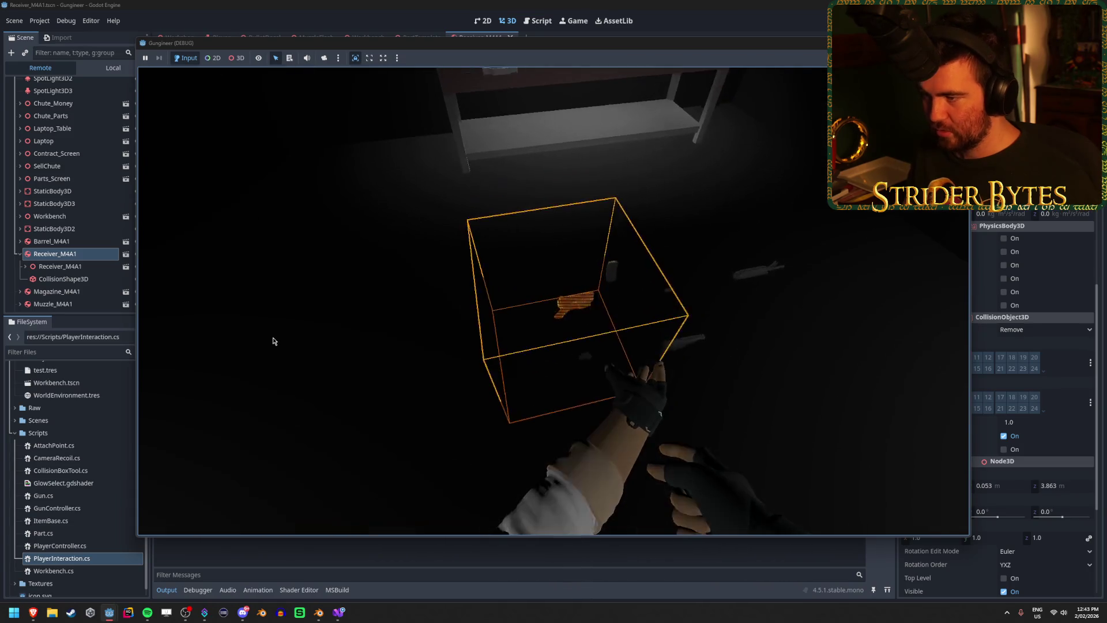
{"action": "key", "text": "w"}
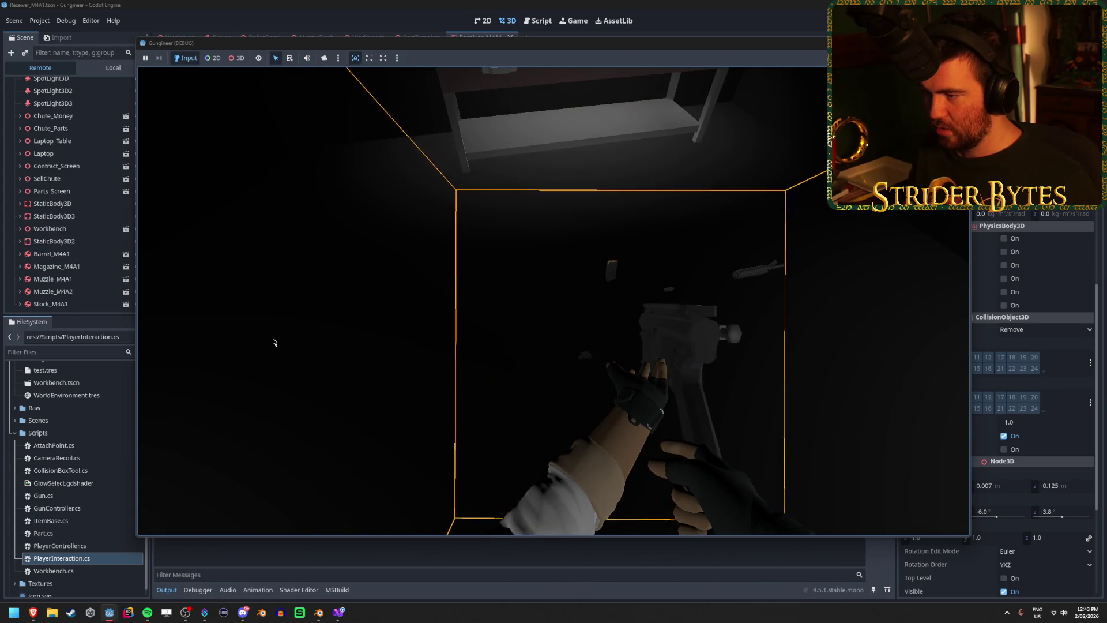
{"action": "key", "text": "s"}
{"action": "left_click_drag", "start_coordinate": [485, 46], "coordinate": [415, 50]}
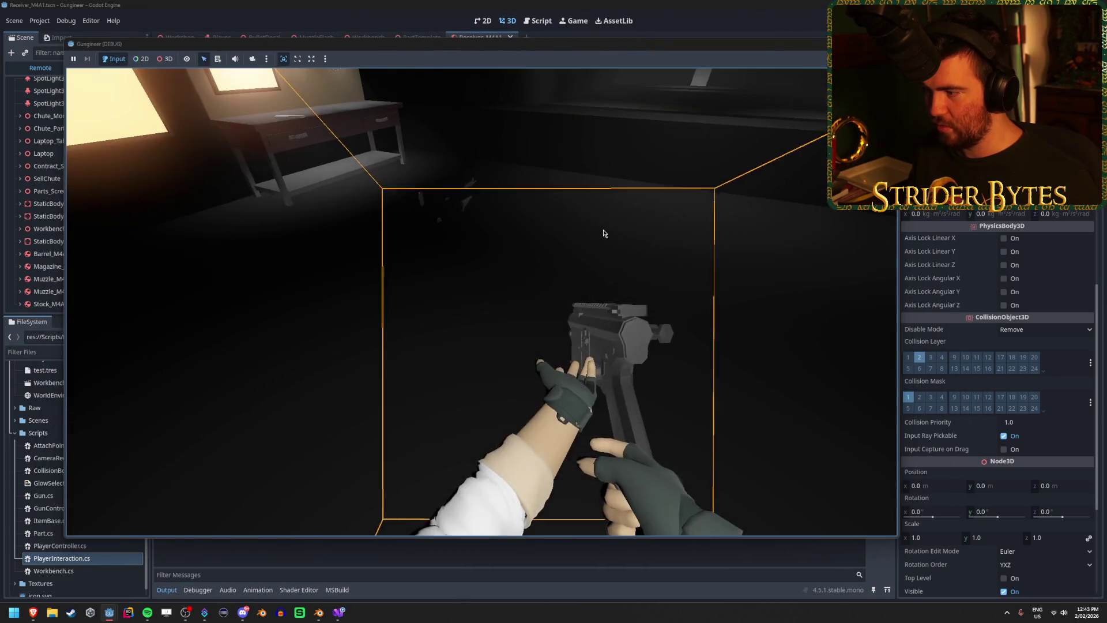
{"action": "left_click", "coordinate": [605, 229]}
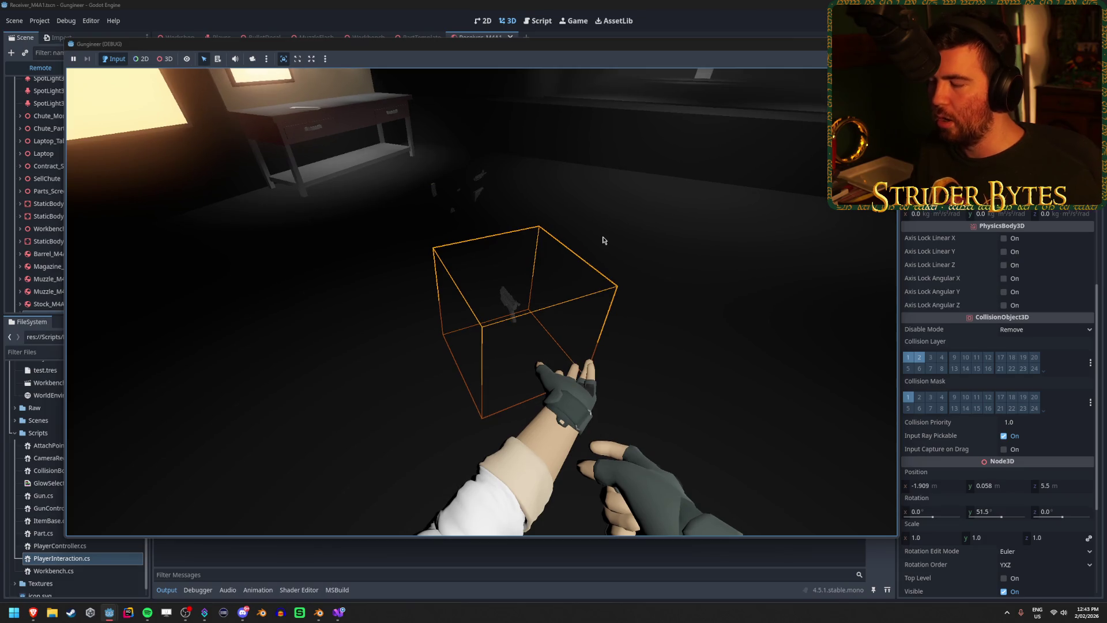
{"action": "key", "text": "w"}
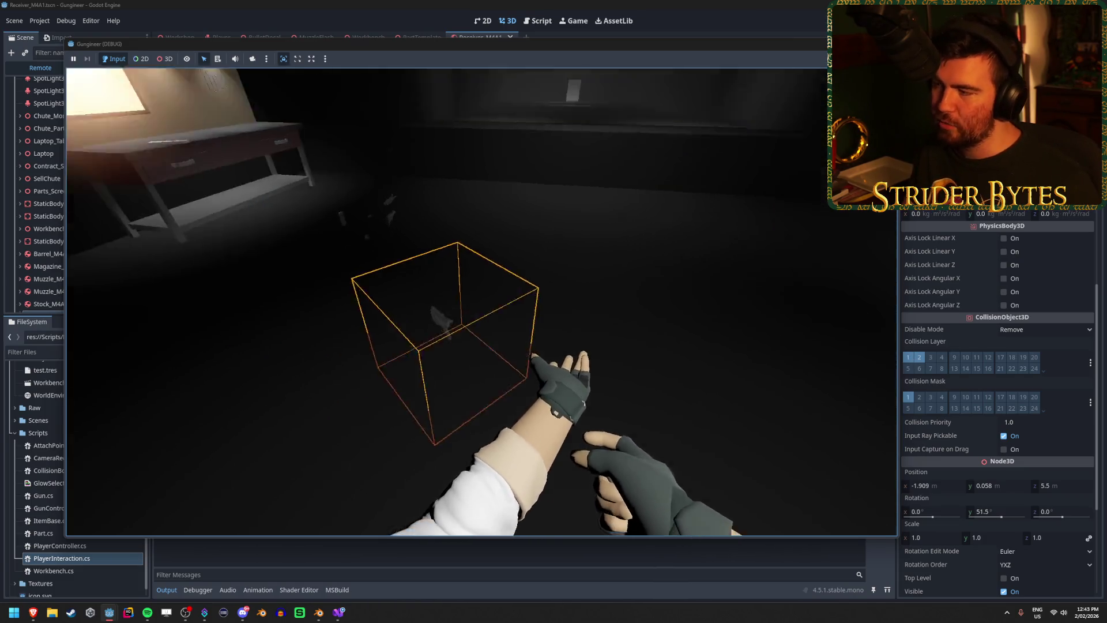
{"action": "key", "text": "F8"}
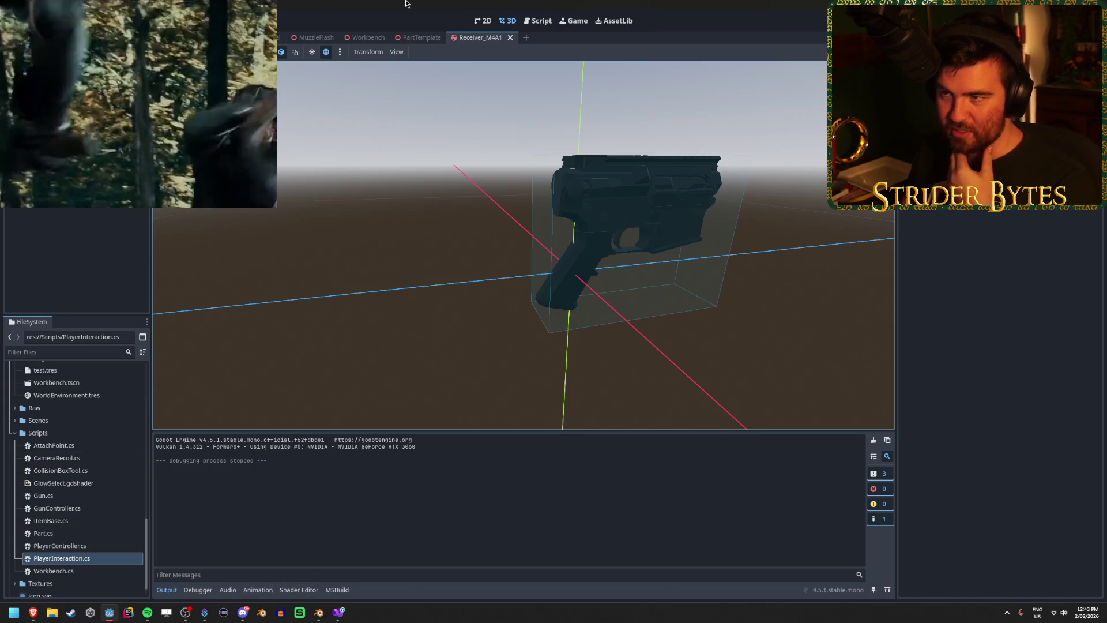
- Inspect Receiver_M4A1's collision layers, showing it on layer 3 named Interactable
{"action": "left_click", "coordinate": [41, 65]}
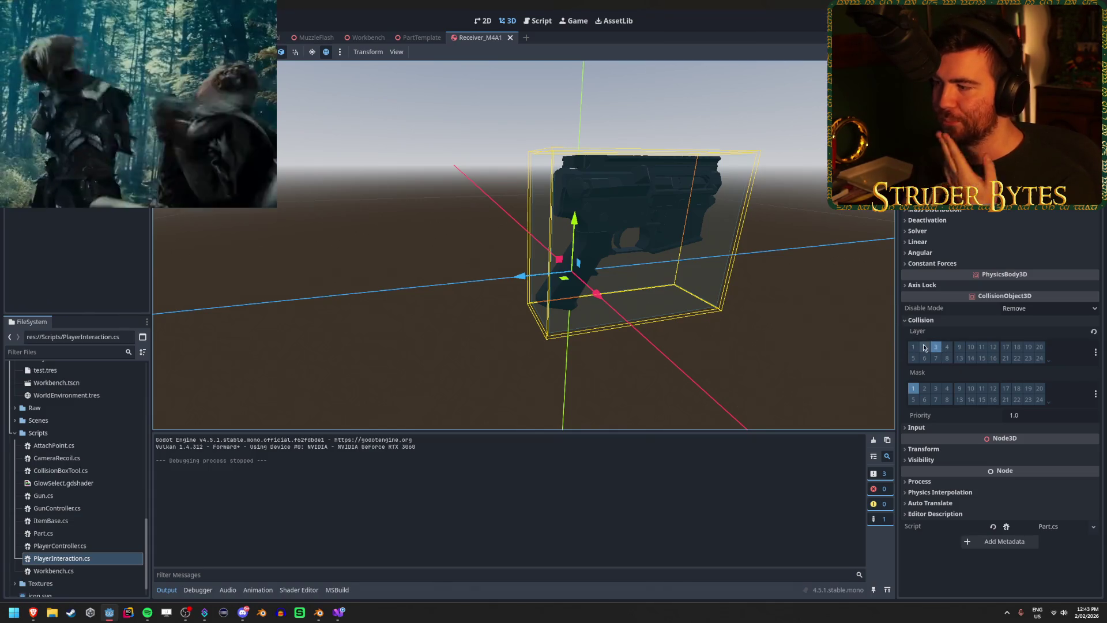
{"action": "left_click", "coordinate": [339, 612]}
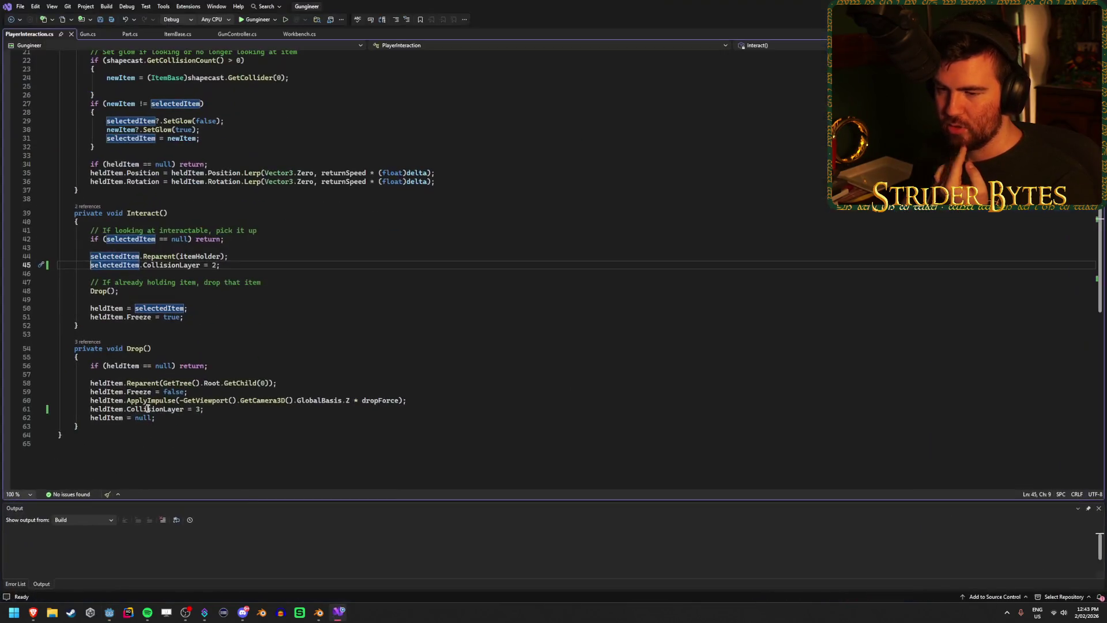
- Change Drop's heldItem.CollisionLayer value from 3 to 4 and save PlayerInteraction.cs
{"action": "left_click", "coordinate": [230, 263]}
{"action": "double_click", "coordinate": [198, 410]}
{"action": "type", "text": "3"}
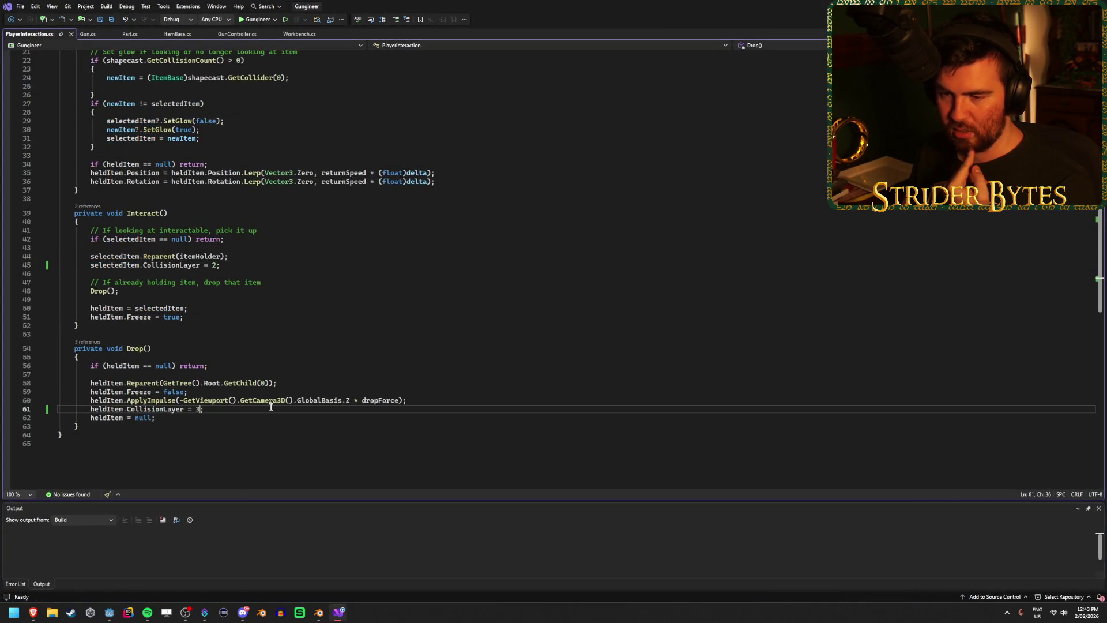
{"action": "type", "text": "4"}
{"action": "key", "text": "ctrl+s"}
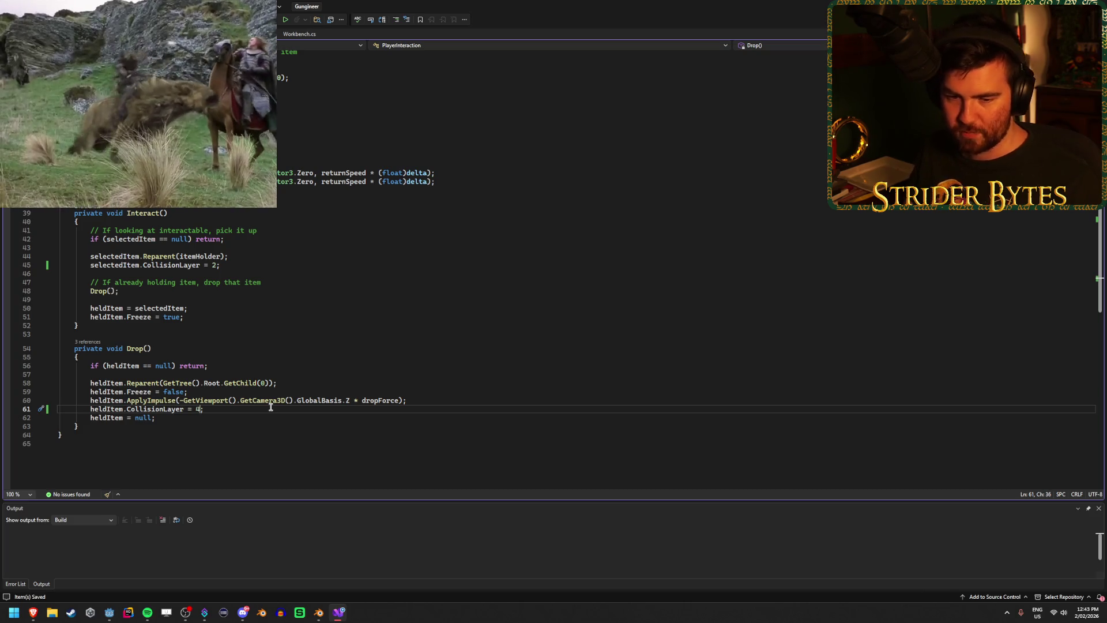
{"action": "left_click", "coordinate": [272, 416]}
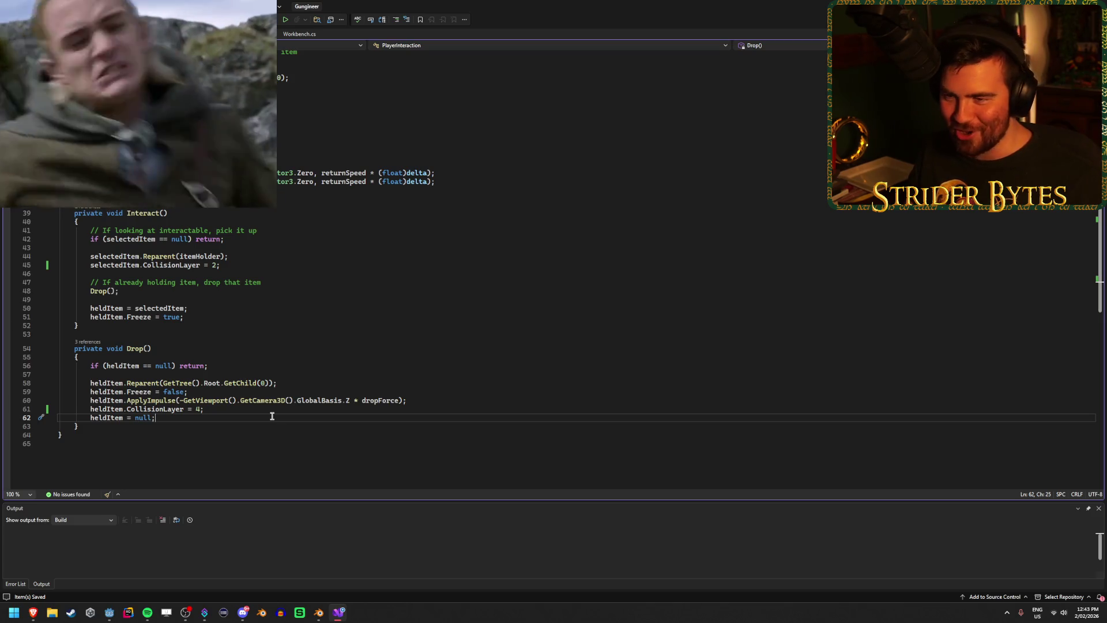
{"action": "key", "text": "alt+Tab"}
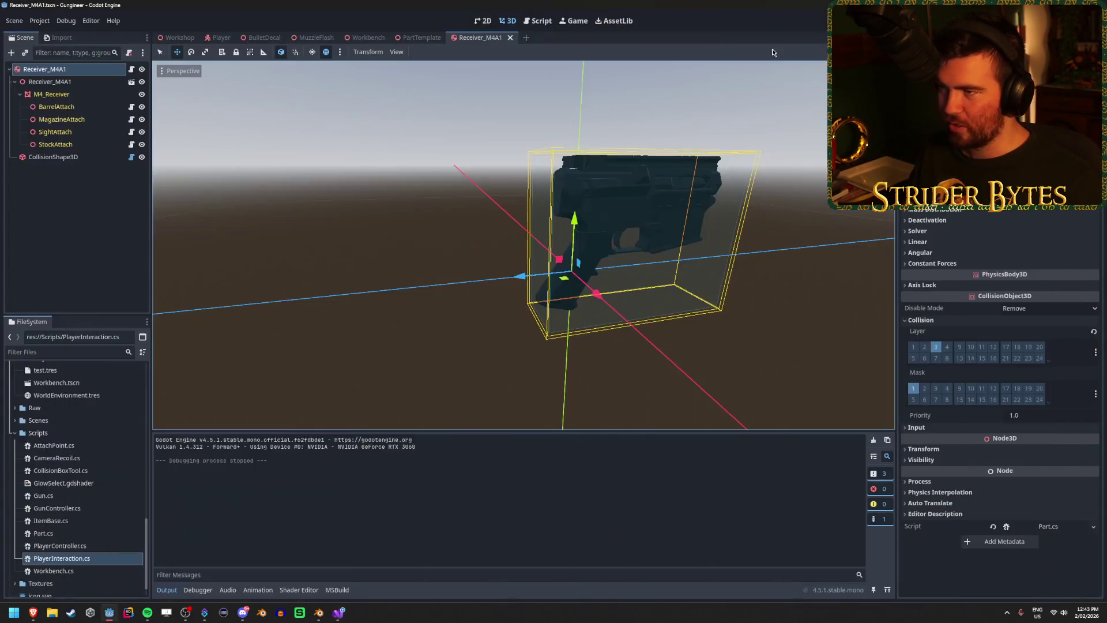
- Run the game, pick up the receiver at the workbench and reattach it, then stop
{"action": "key", "text": "F5"}
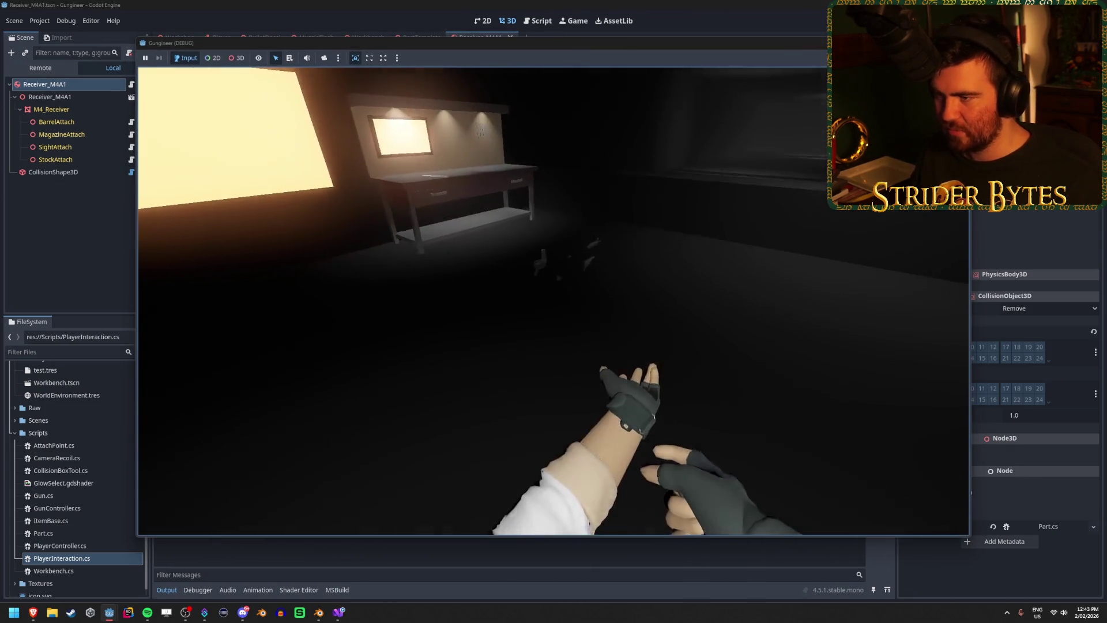
{"action": "key", "text": "w"}
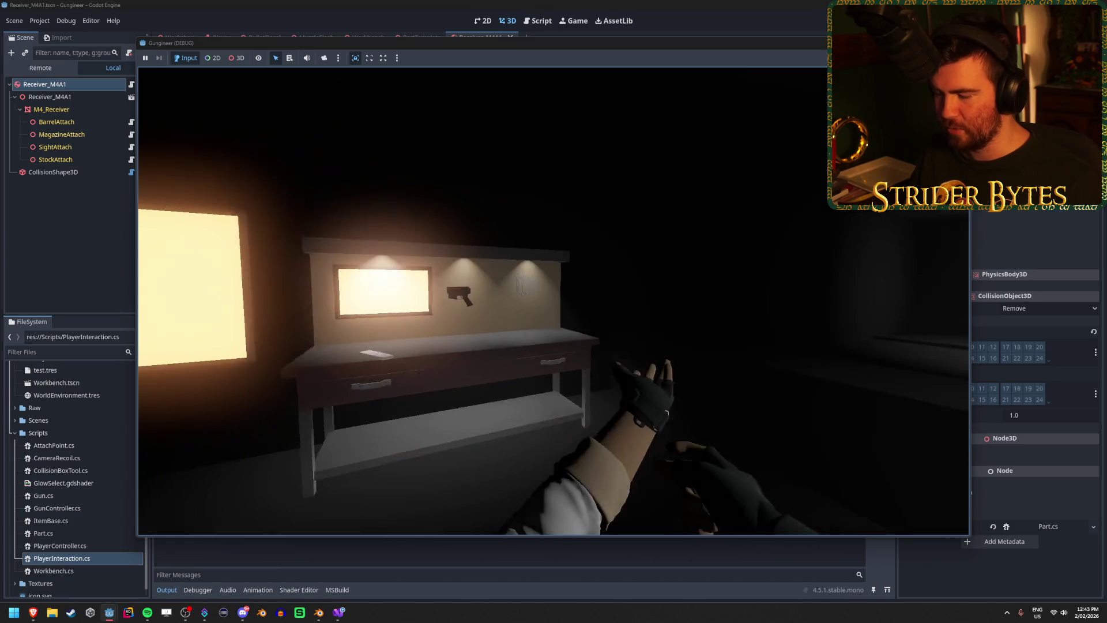
{"action": "key", "text": "e"}
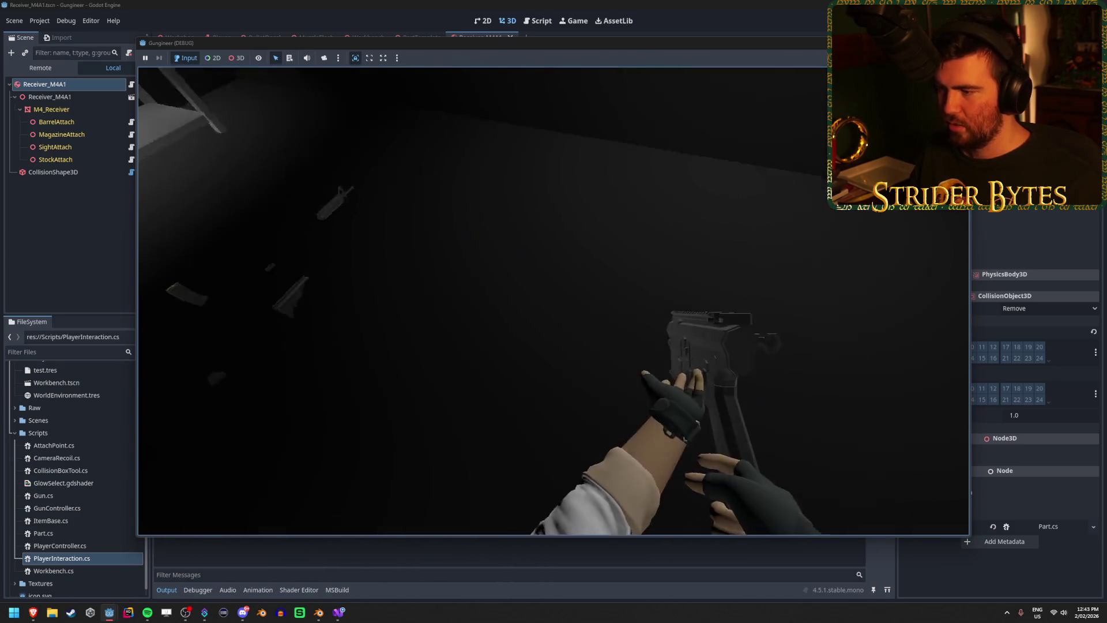
{"action": "key", "text": "e"}
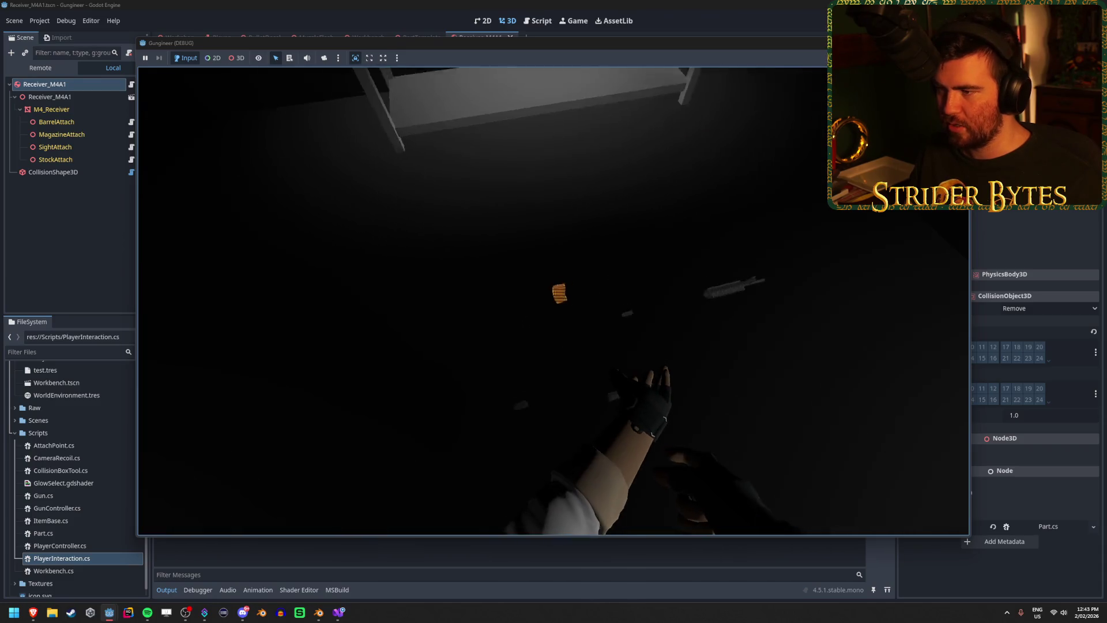
{"action": "key", "text": "F8"}
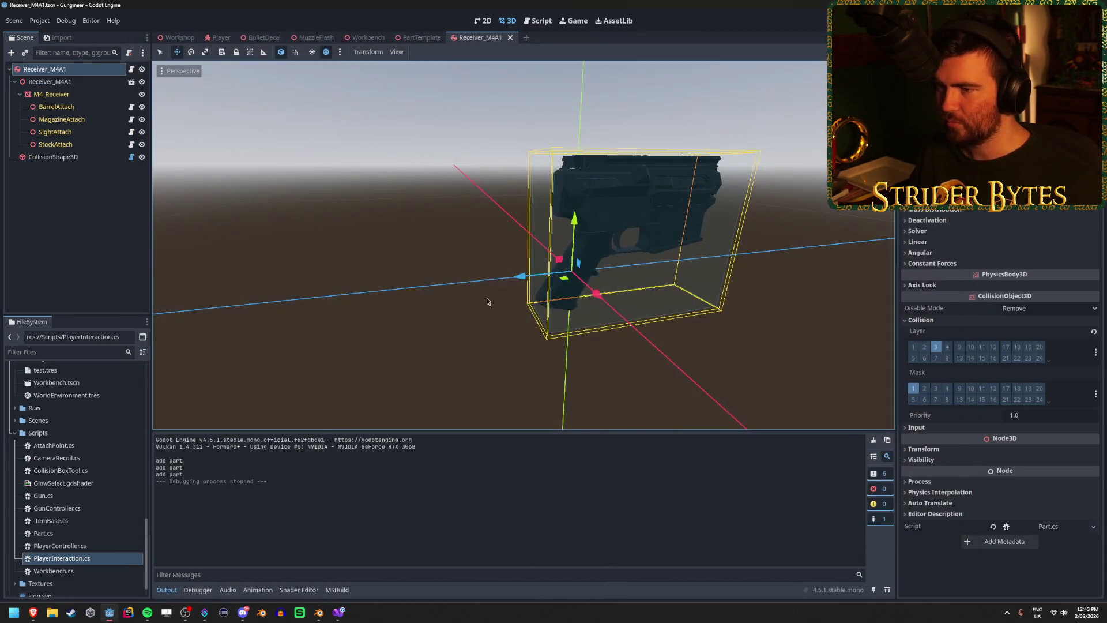
- Open the Workshop scene and tilt the view over the workshop floor
{"action": "left_click", "coordinate": [178, 184]}
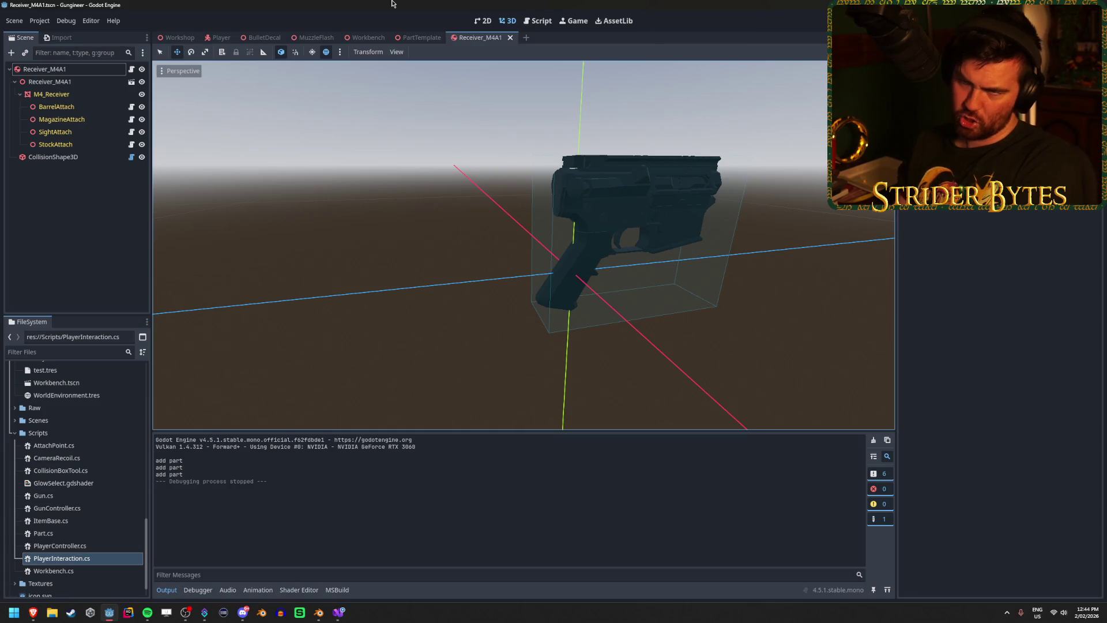
{"action": "left_click", "coordinate": [178, 38]}
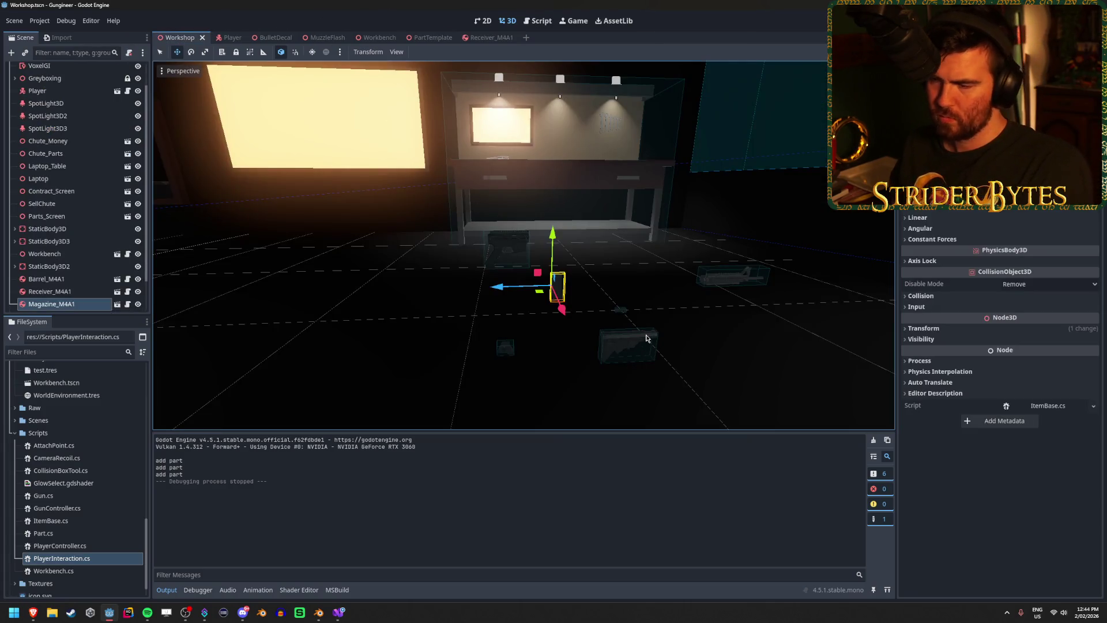
{"action": "left_click", "coordinate": [691, 212]}
{"action": "left_click_drag", "start_coordinate": [694, 215], "coordinate": [694, 179]}
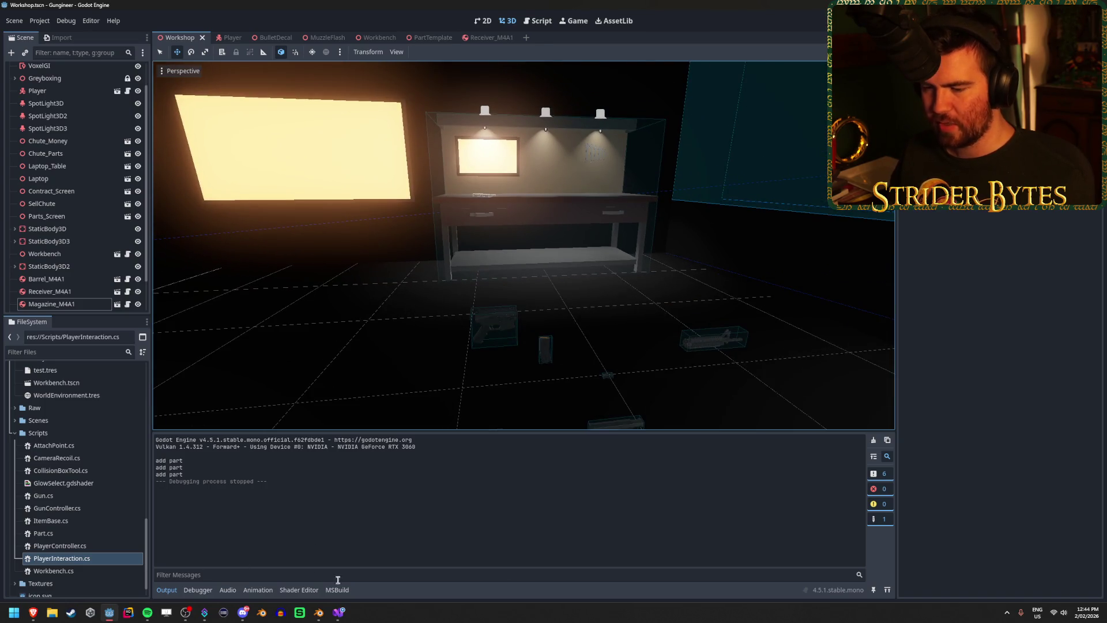
{"action": "left_click", "coordinate": [338, 612]}
{"action": "scroll", "coordinate": [201, 263], "scroll_direction": "up", "scroll_amount": 7}
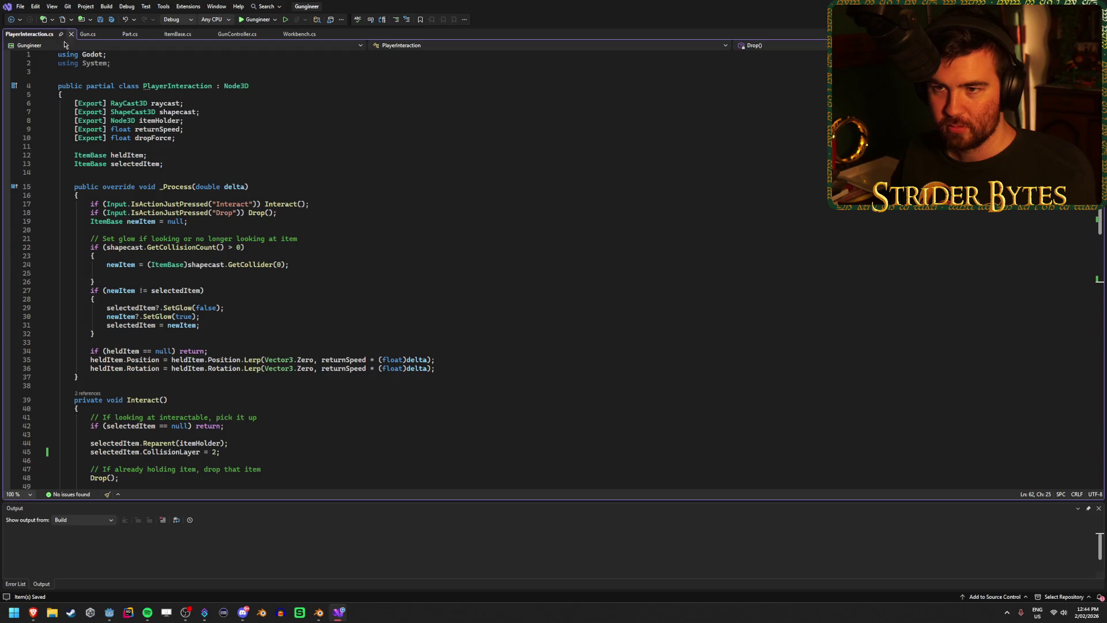
- Look over Workbench.cs, inserting and undoing a blank line above the part cast
{"action": "left_click", "coordinate": [309, 39]}
{"action": "left_click", "coordinate": [200, 259]}
{"action": "key", "text": "ctrl+Return"}
{"action": "key", "text": "ctrl+z"}
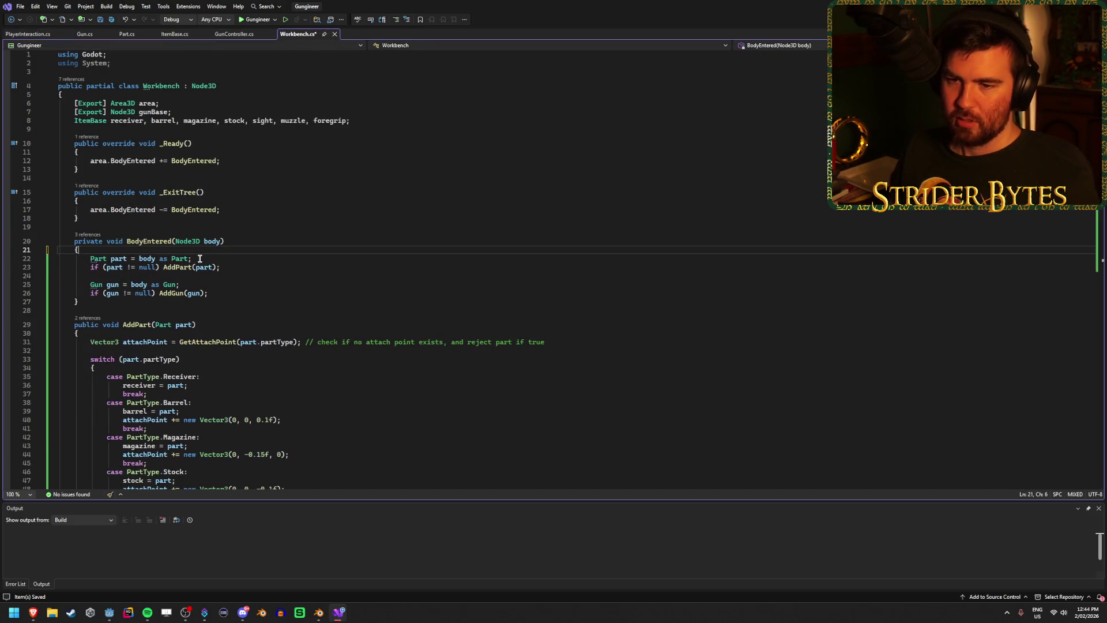
{"action": "scroll", "coordinate": [205, 268], "scroll_direction": "down", "scroll_amount": 6}
{"action": "scroll", "coordinate": [209, 275], "scroll_direction": "down", "scroll_amount": 8}
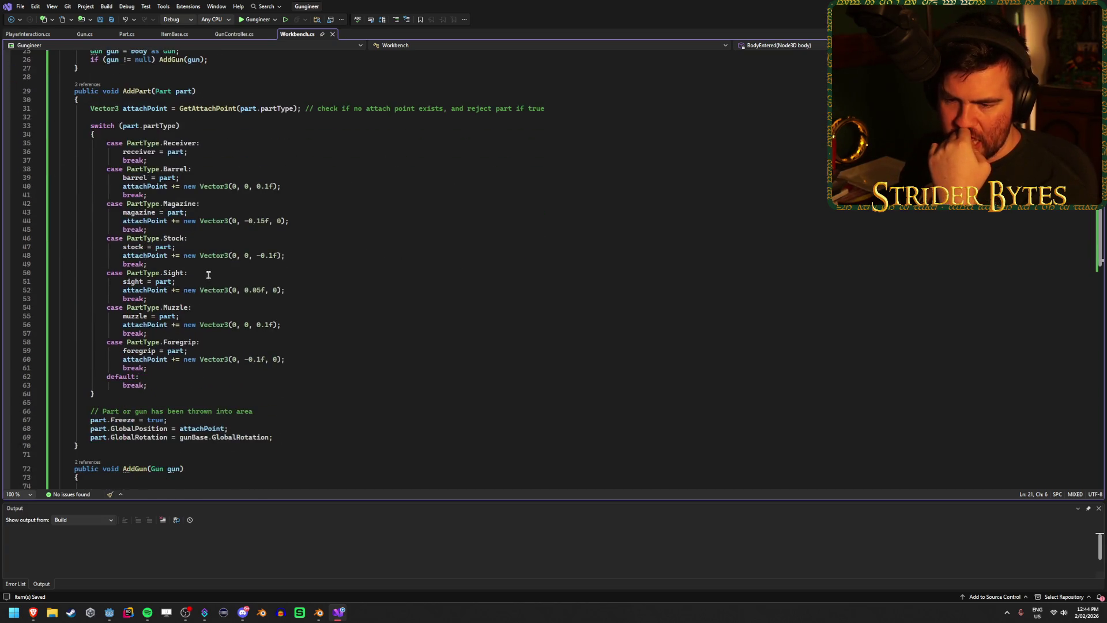
{"action": "scroll", "coordinate": [209, 275], "scroll_direction": "up", "scroll_amount": 15}
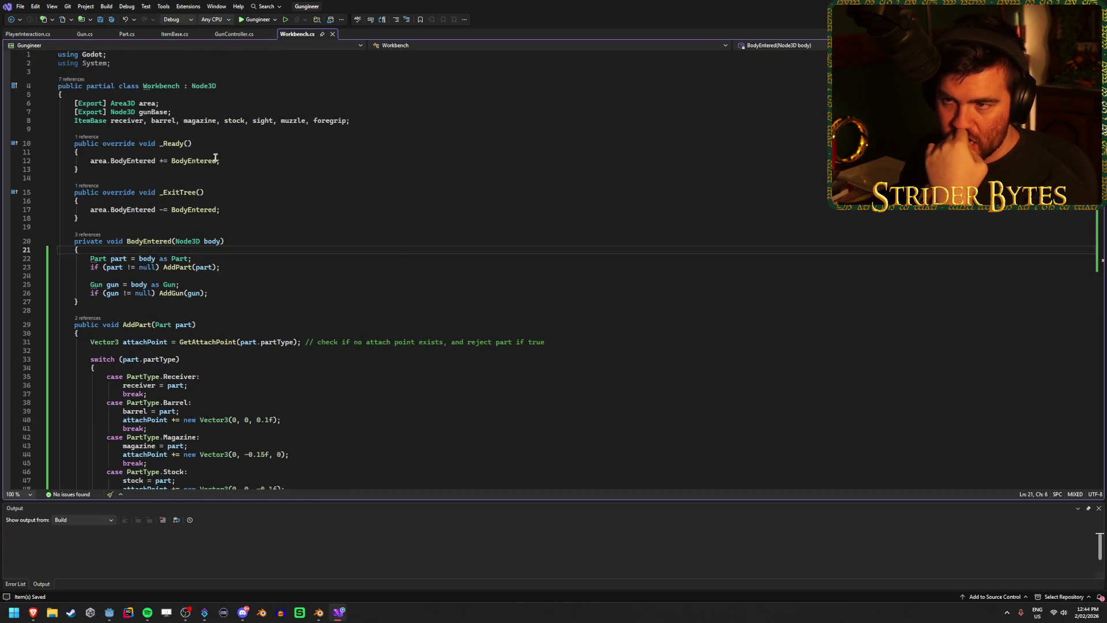
- Switch to GunController.cs and scroll through its Fire() code
{"action": "left_click", "coordinate": [234, 34]}
{"action": "scroll", "coordinate": [308, 290], "scroll_direction": "down", "scroll_amount": 1}
{"action": "scroll", "coordinate": [308, 290], "scroll_direction": "down", "scroll_amount": 20}
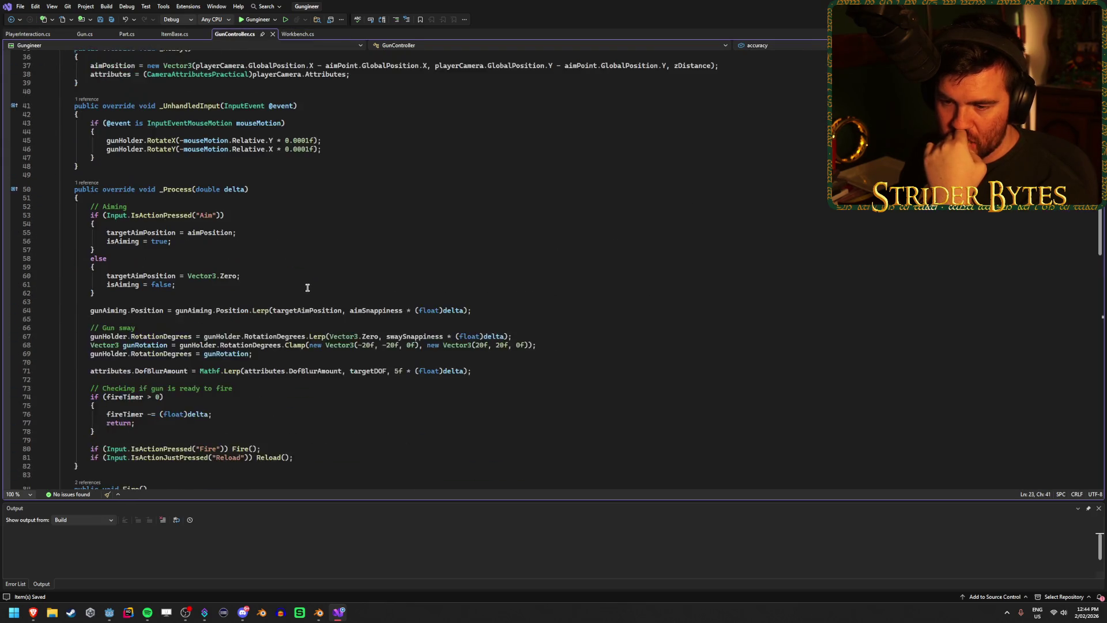
{"action": "scroll", "coordinate": [305, 287], "scroll_direction": "up", "scroll_amount": 20}
{"action": "scroll", "coordinate": [305, 286], "scroll_direction": "down", "scroll_amount": 17}
{"action": "scroll", "coordinate": [306, 286], "scroll_direction": "up", "scroll_amount": 8}
{"action": "scroll", "coordinate": [305, 285], "scroll_direction": "up", "scroll_amount": 2}
{"action": "scroll", "coordinate": [305, 285], "scroll_direction": "down", "scroll_amount": 14}
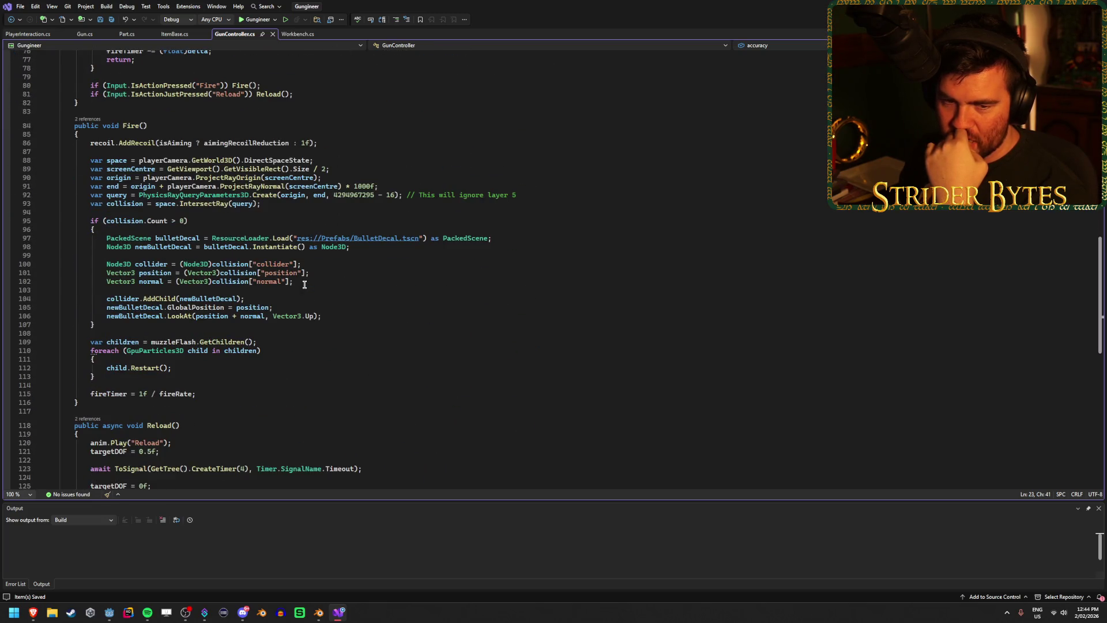
{"action": "scroll", "coordinate": [304, 284], "scroll_direction": "down", "scroll_amount": 3}
- Inspect the muzzle flash children loop, particle restart call and reload timer await line
{"action": "left_click", "coordinate": [300, 281]}
{"action": "left_click", "coordinate": [300, 271]}
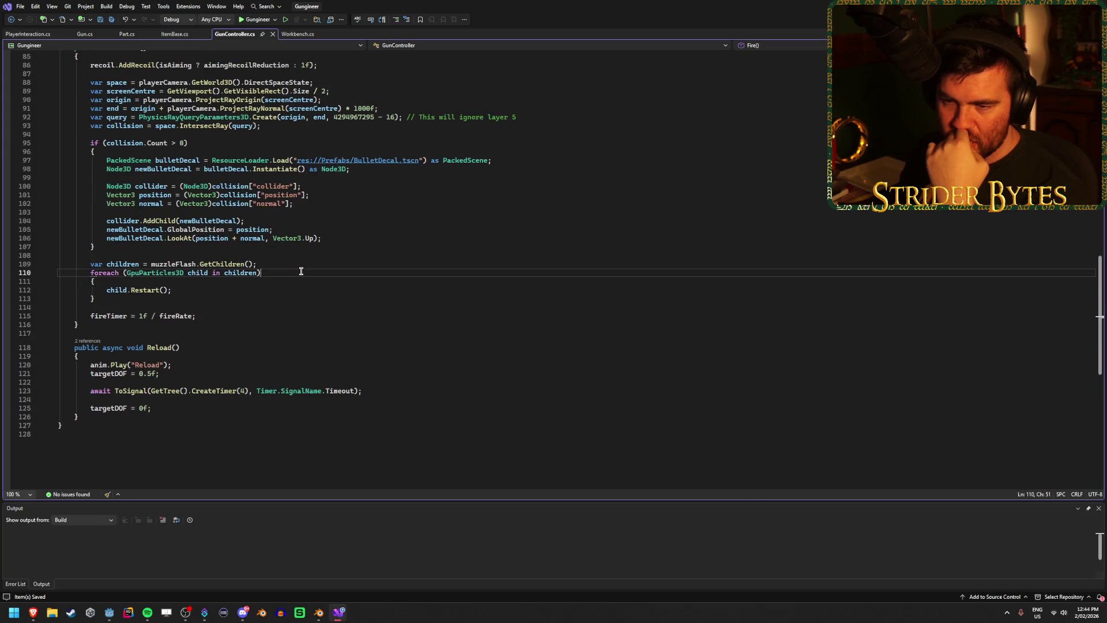
{"action": "left_click", "coordinate": [284, 290]}
{"action": "left_click", "coordinate": [279, 281]}
{"action": "left_click", "coordinate": [280, 273]}
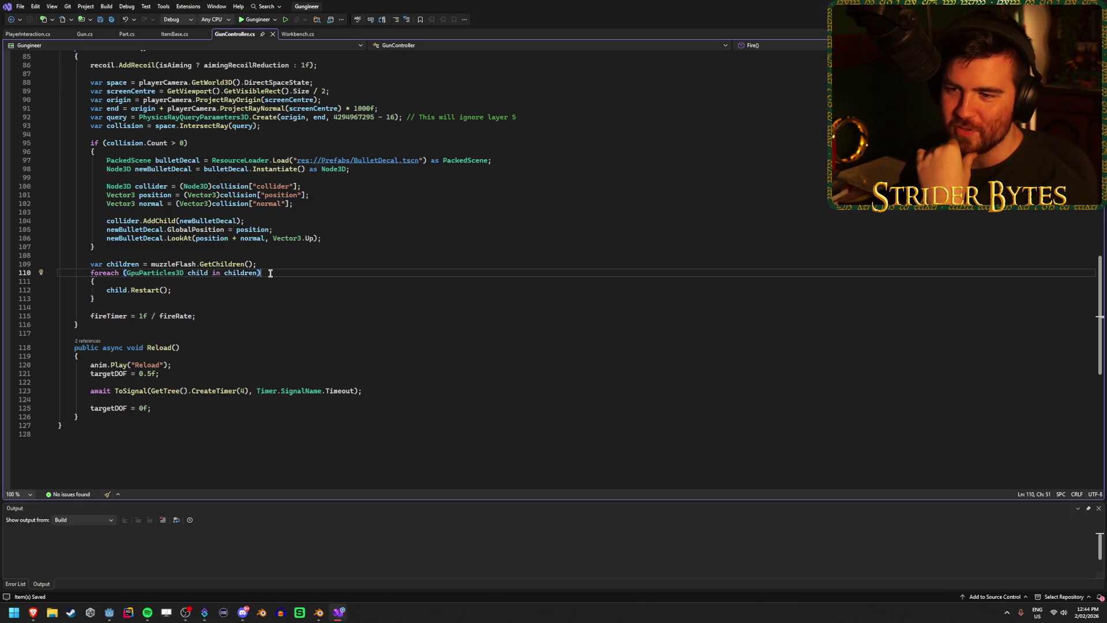
{"action": "left_click", "coordinate": [219, 315]}
{"action": "left_click", "coordinate": [233, 288]}
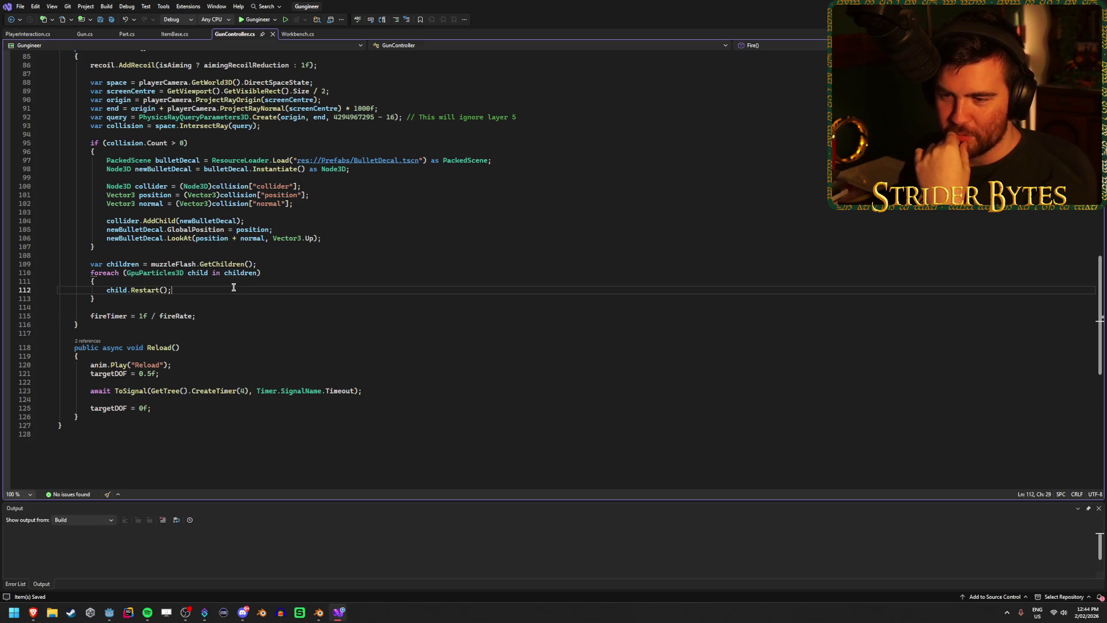
{"action": "left_click", "coordinate": [271, 273]}
{"action": "left_click", "coordinate": [253, 293]}
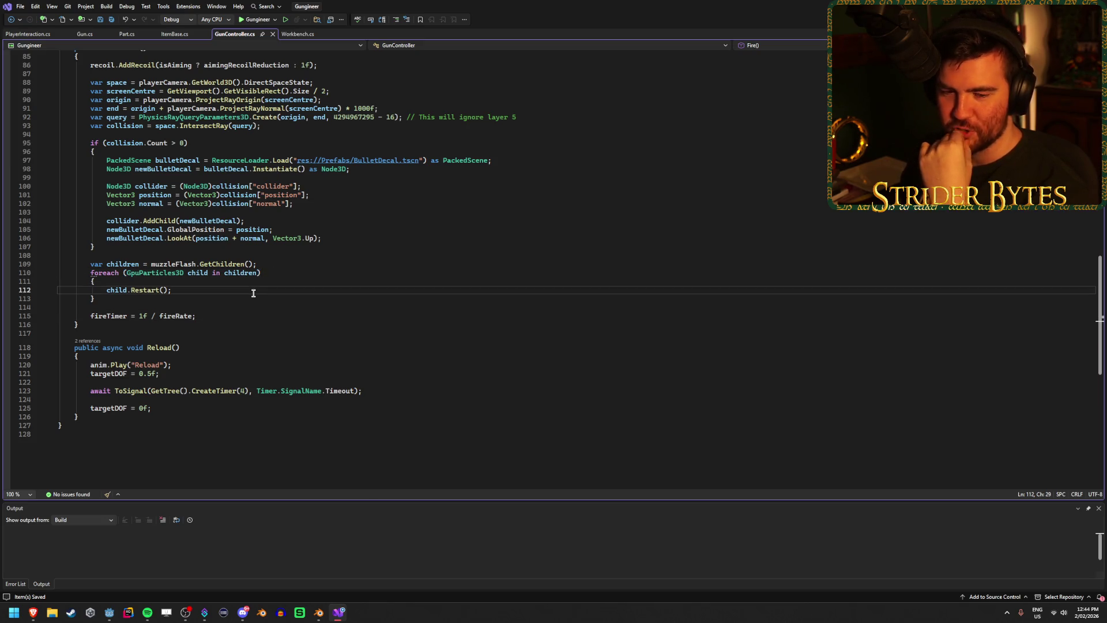
{"action": "left_click", "coordinate": [206, 316]}
{"action": "left_click", "coordinate": [382, 389]}
- Scroll back up GunController.cs to its aiming and firing fields
{"action": "scroll", "coordinate": [381, 384], "scroll_direction": "up", "scroll_amount": 5}
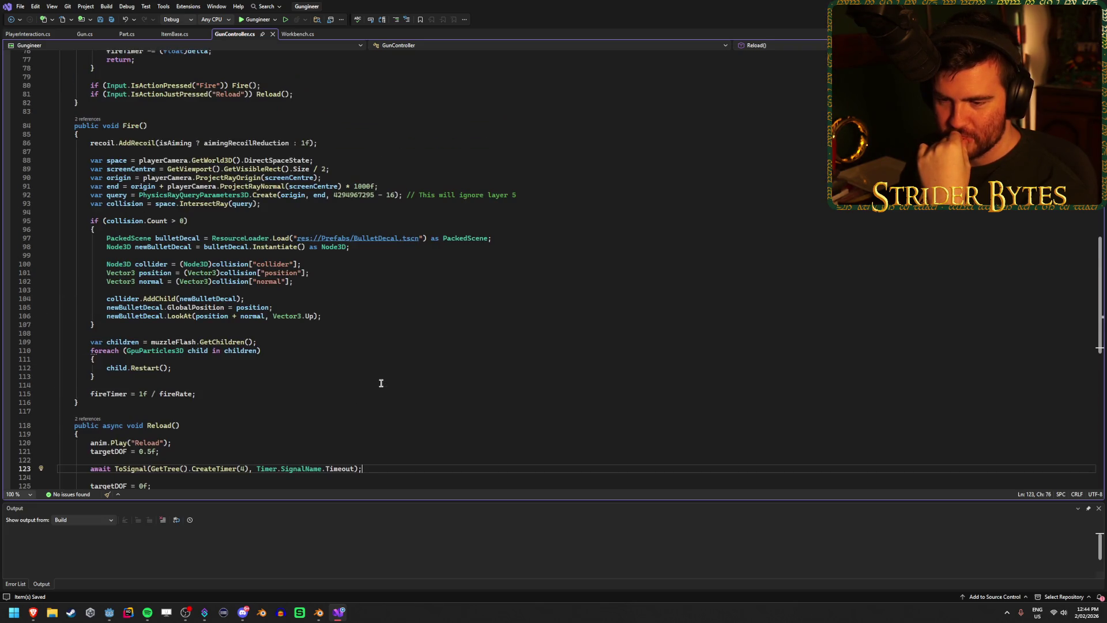
{"action": "scroll", "coordinate": [378, 376], "scroll_direction": "up", "scroll_amount": 18}
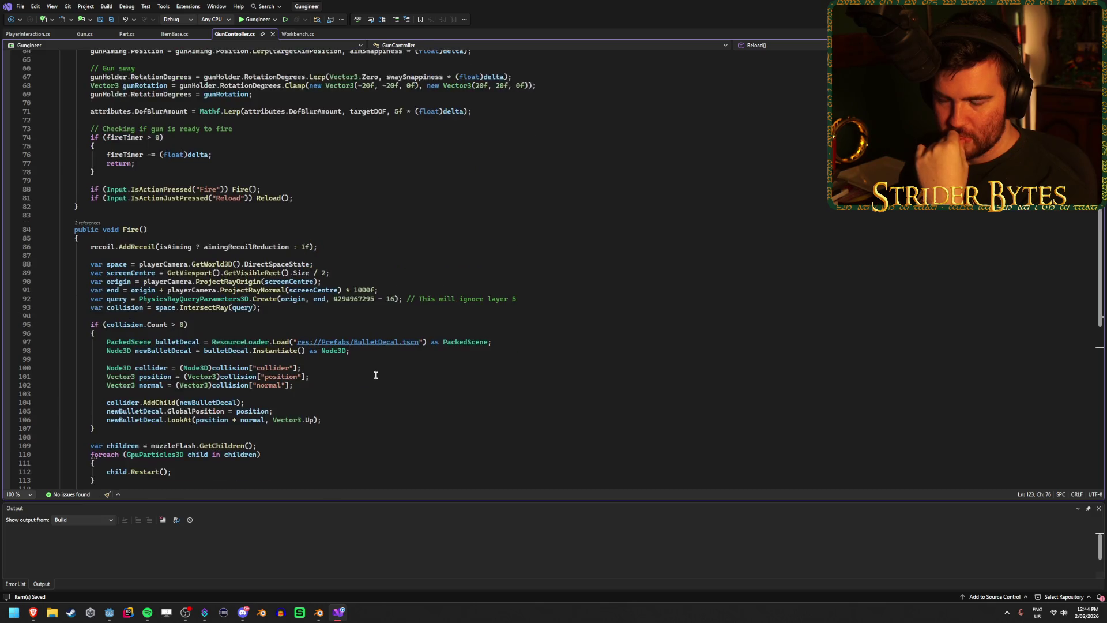
{"action": "scroll", "coordinate": [375, 374], "scroll_direction": "up", "scroll_amount": 5}
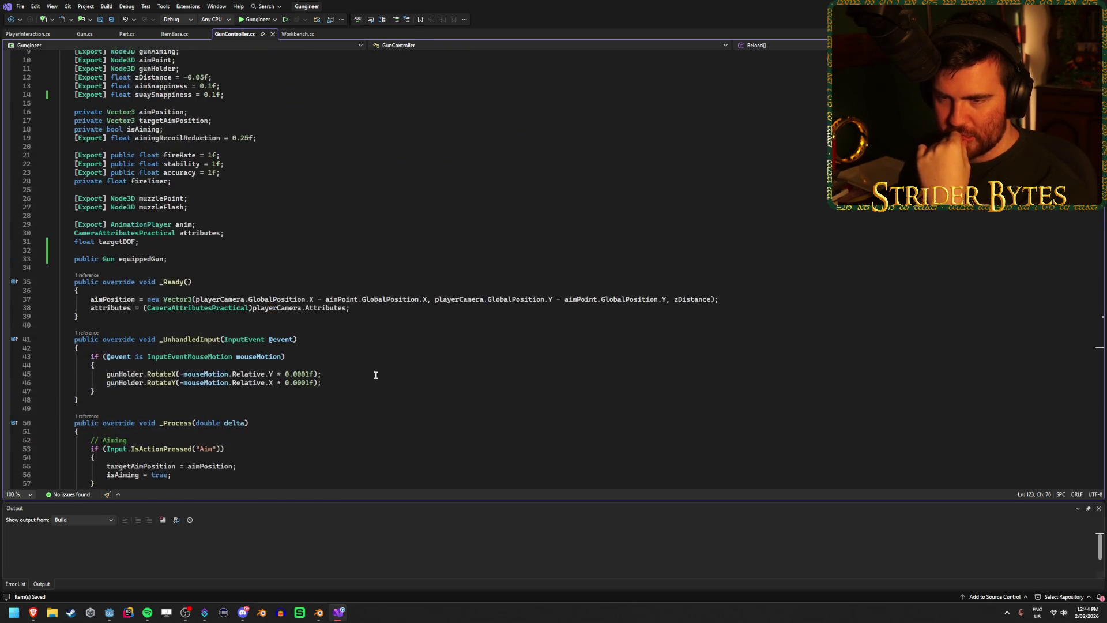
{"action": "scroll", "coordinate": [375, 375], "scroll_direction": "down", "scroll_amount": 13}
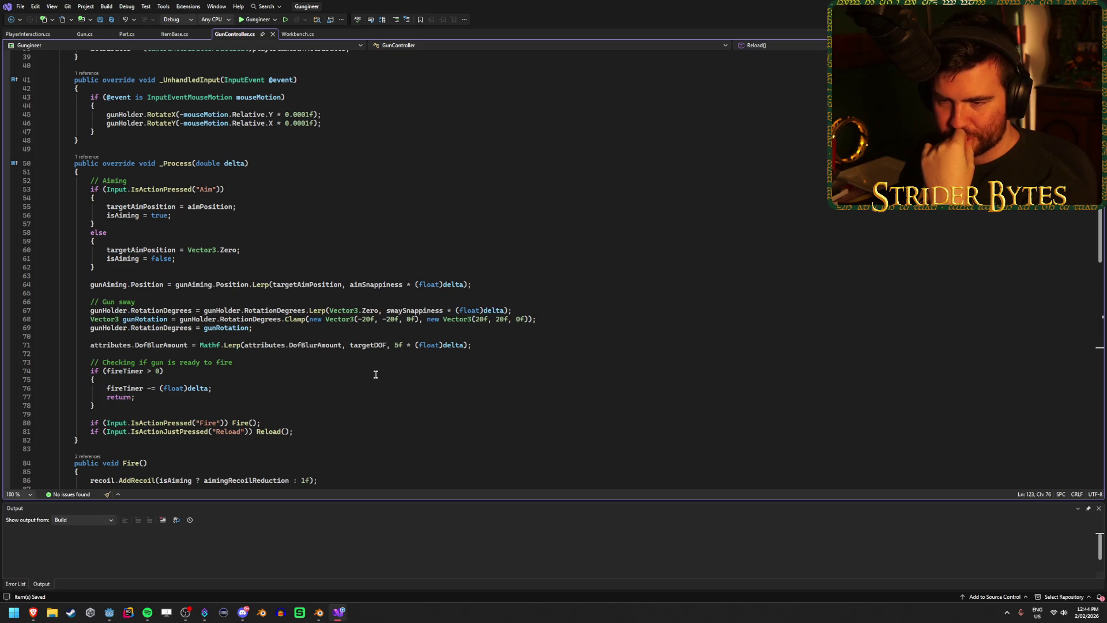
{"action": "scroll", "coordinate": [375, 375], "scroll_direction": "up", "scroll_amount": 13}
{"action": "scroll", "coordinate": [375, 374], "scroll_direction": "down", "scroll_amount": 5}
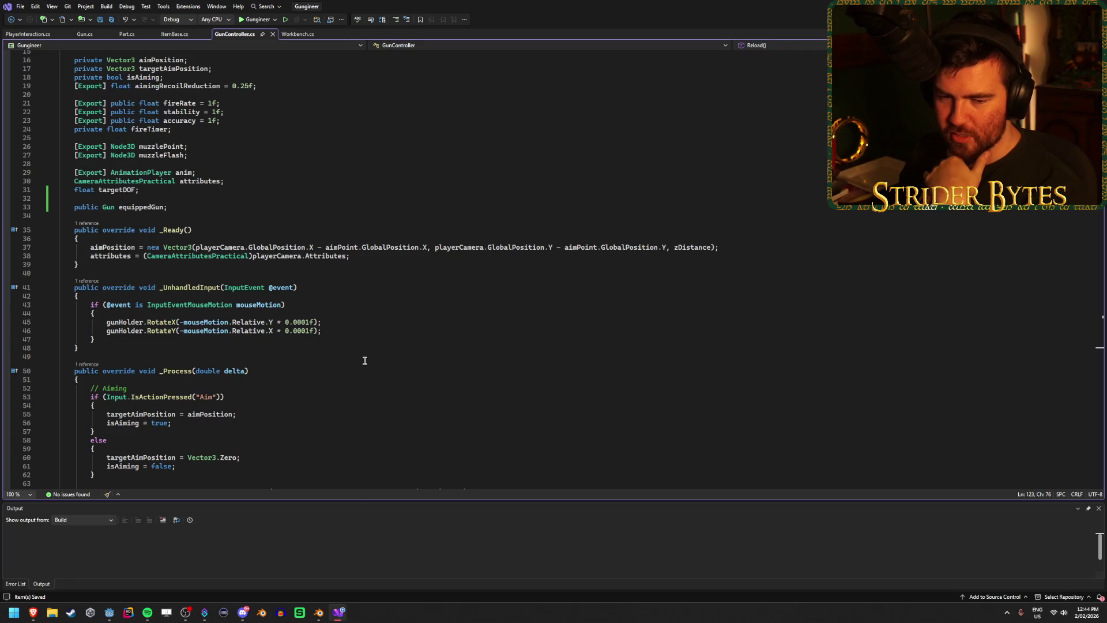
{"action": "scroll", "coordinate": [347, 369], "scroll_direction": "up", "scroll_amount": 1}
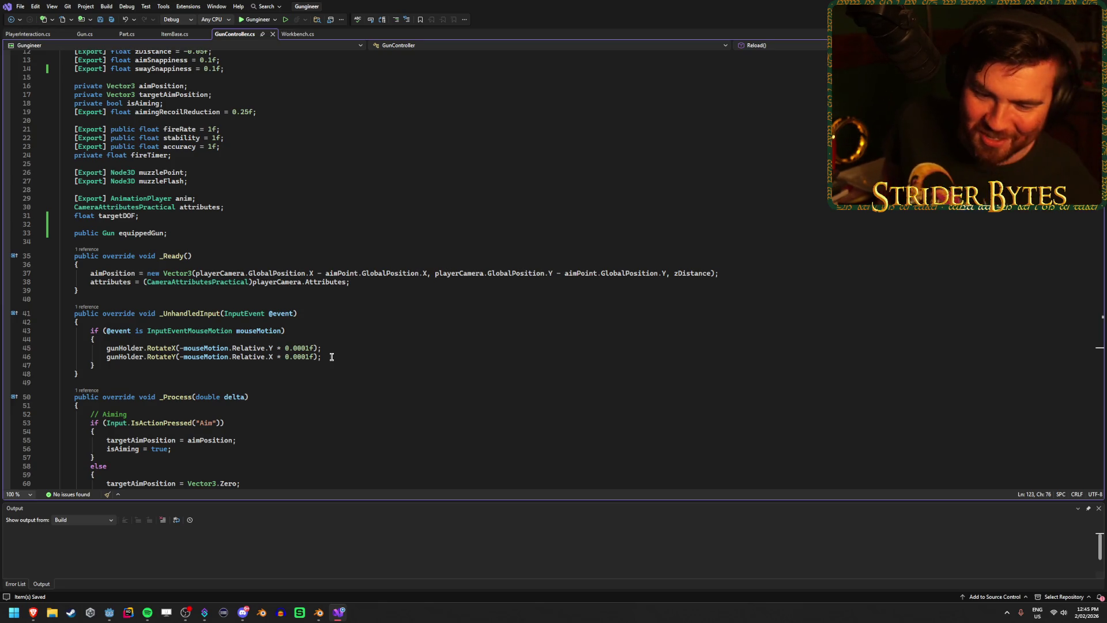
- Check the gun holder rotation line, then select the ItemBase part field type in Workbench.cs
{"action": "left_click", "coordinate": [334, 347]}
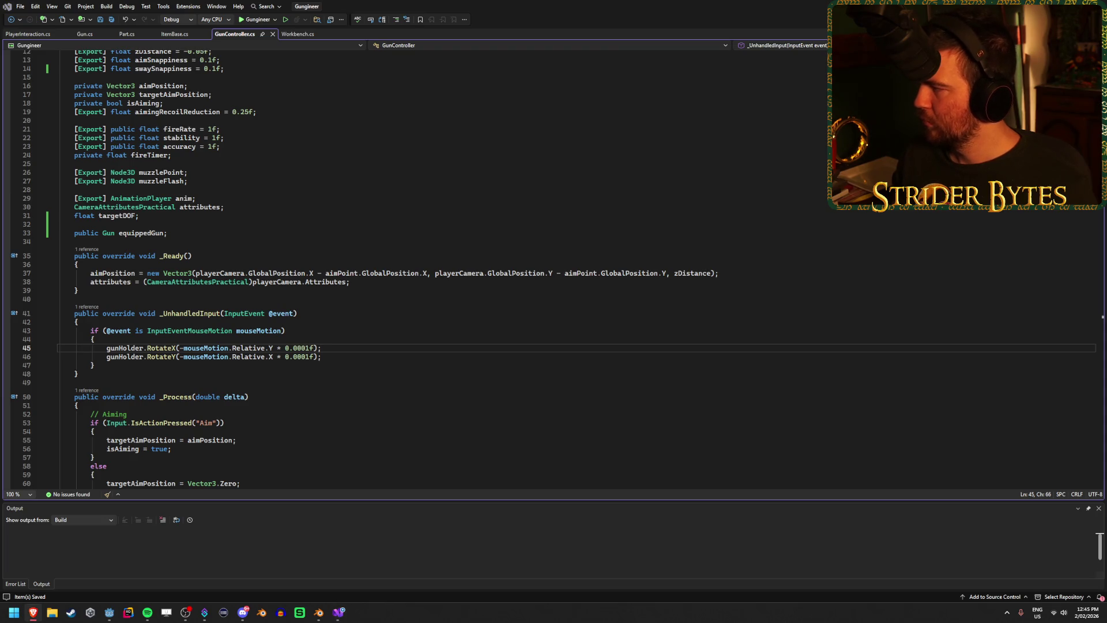
{"action": "left_click", "coordinate": [528, 5]}
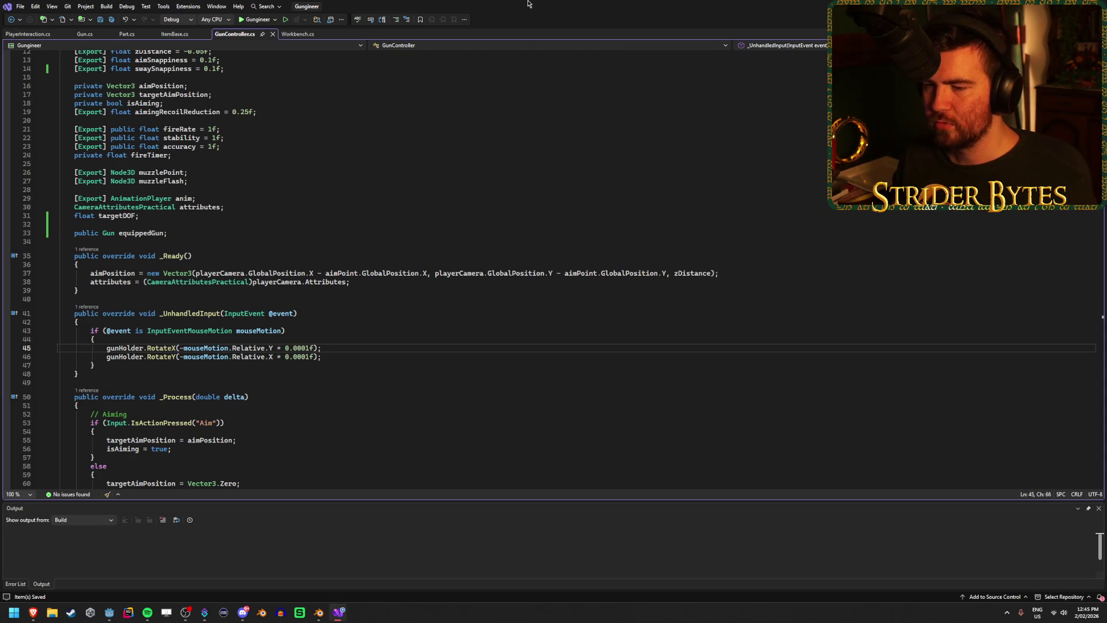
{"action": "scroll", "coordinate": [373, 374], "scroll_direction": "down", "scroll_amount": 10}
{"action": "scroll", "coordinate": [368, 359], "scroll_direction": "down", "scroll_amount": 1}
{"action": "scroll", "coordinate": [367, 360], "scroll_direction": "up", "scroll_amount": 14}
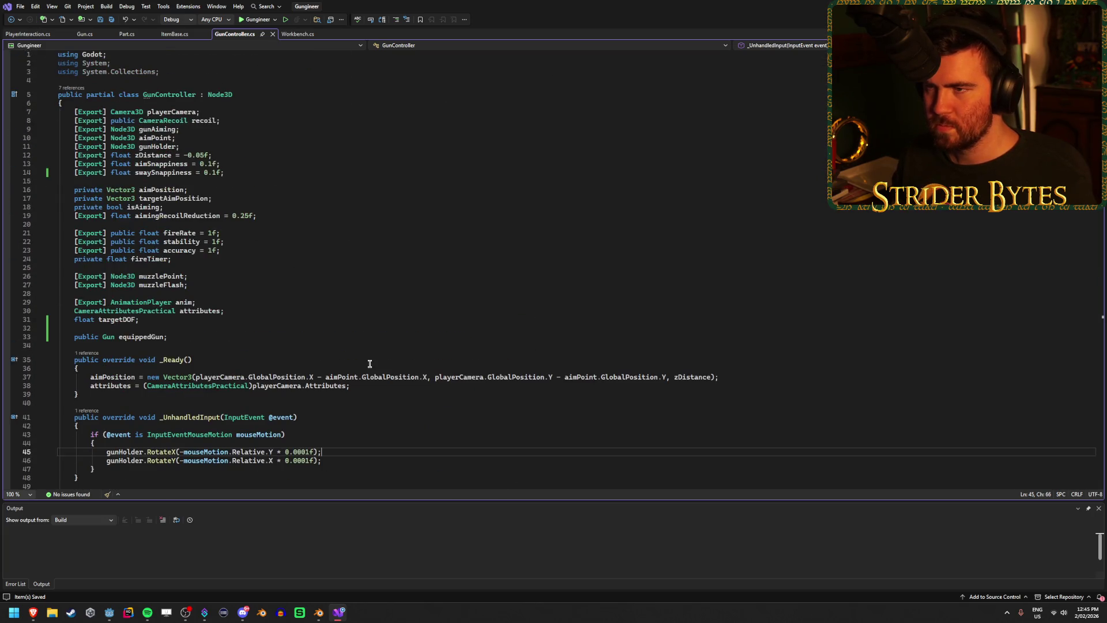
{"action": "left_click", "coordinate": [301, 36]}
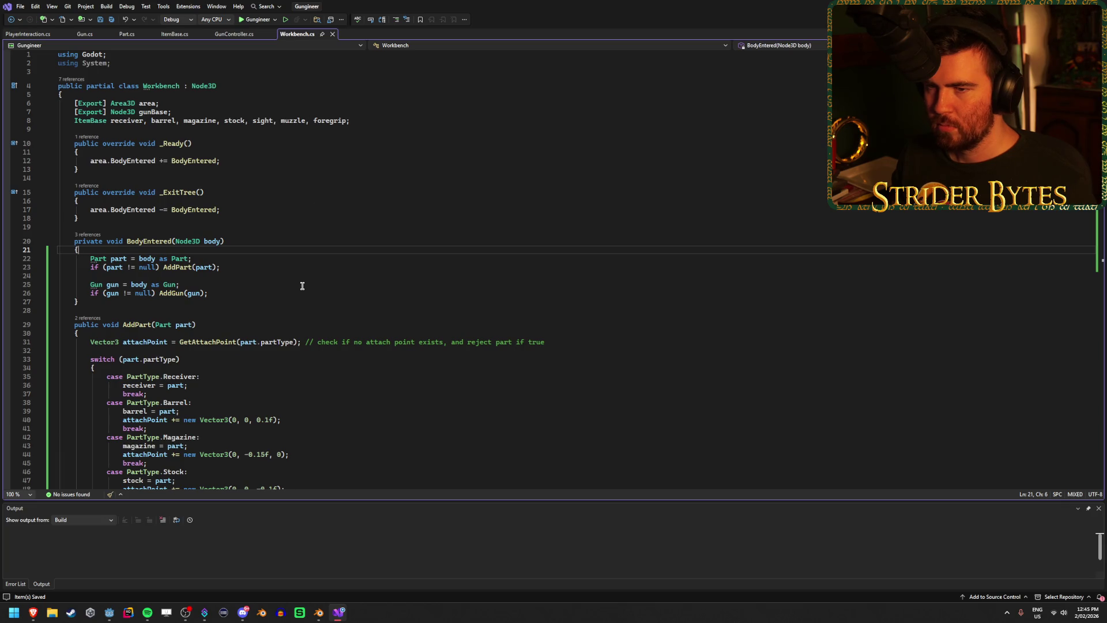
{"action": "double_click", "coordinate": [90, 121]}
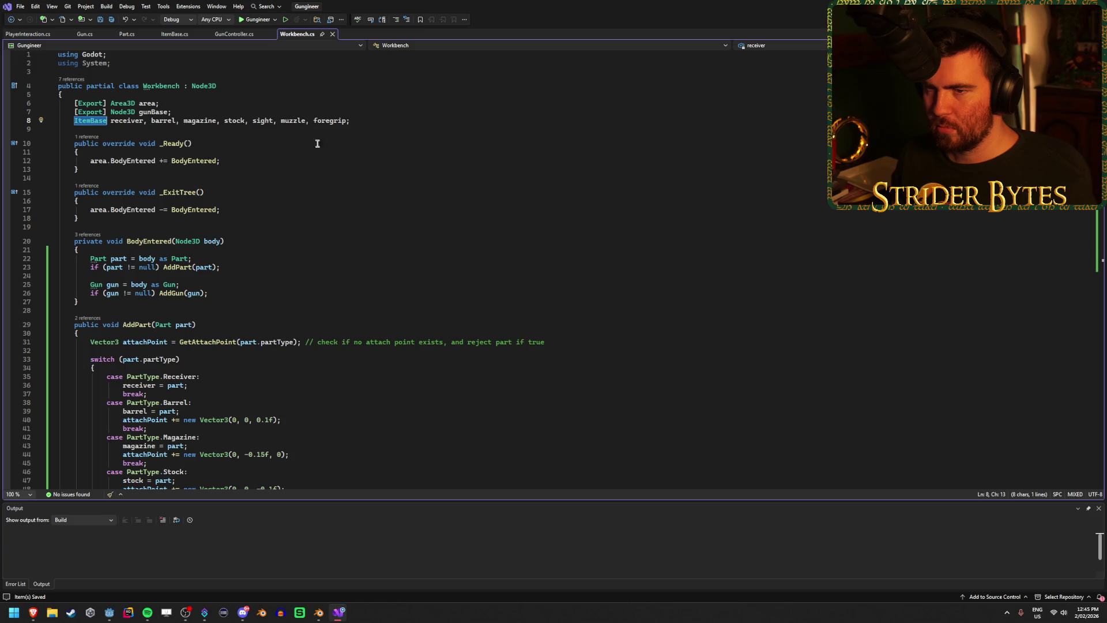
- Retype the receiver, barrel and other part fields from ItemBase to Part and save Workbench.cs
{"action": "type", "text": "Part"}
{"action": "key", "text": "ctrl+s"}
{"action": "scroll", "coordinate": [441, 214], "scroll_direction": "down", "scroll_amount": 5}
{"action": "scroll", "coordinate": [437, 213], "scroll_direction": "up", "scroll_amount": 5}
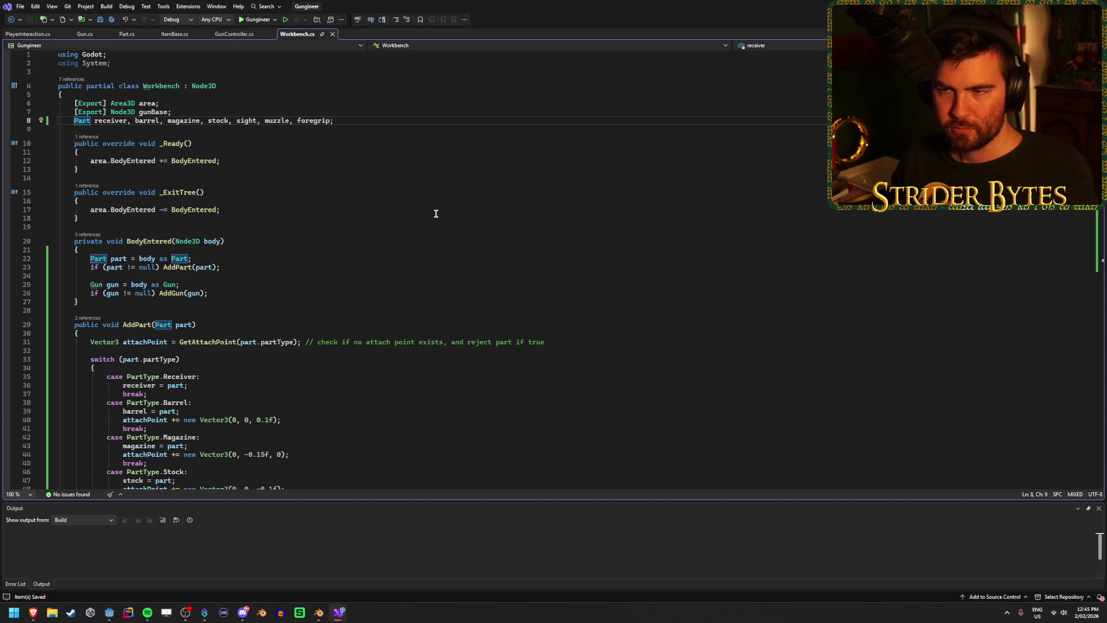
{"action": "left_click", "coordinate": [371, 118]}
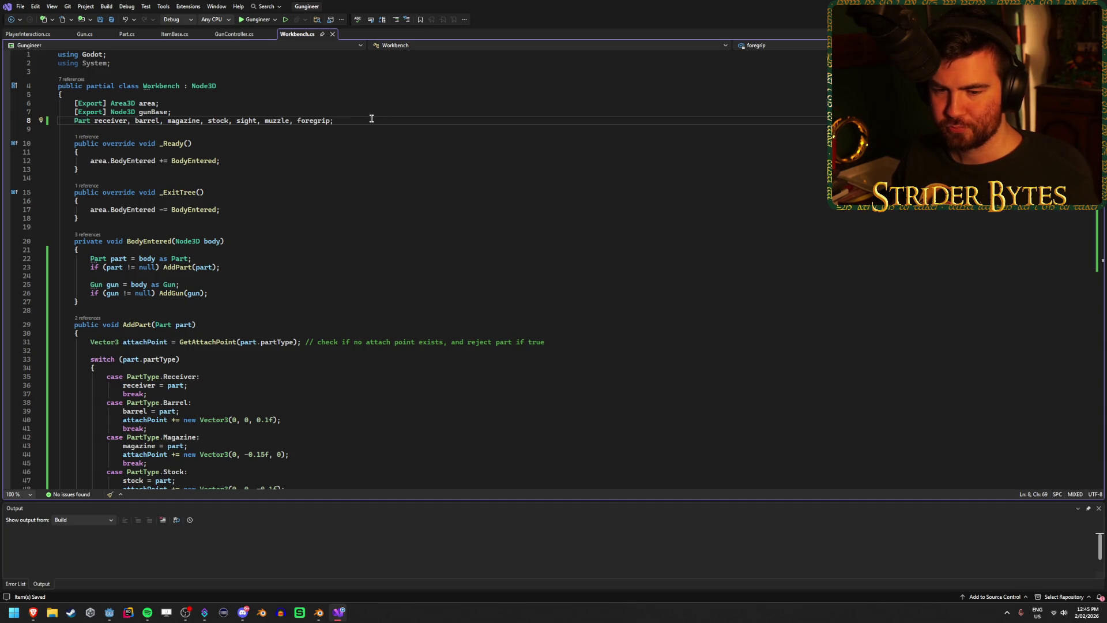